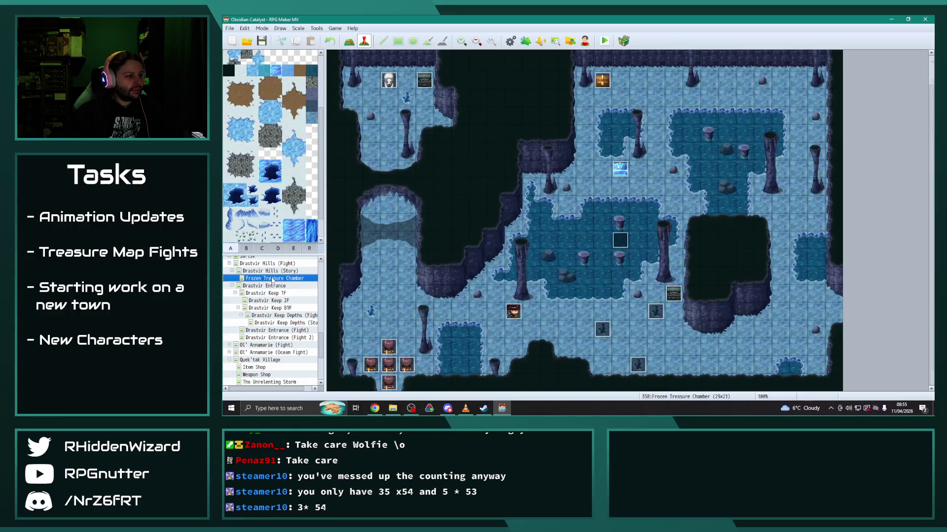
On the Jungle Treasure Chamber map, paste the Eremar event and move it up one tile.
scroll(312, 337, down, 4)
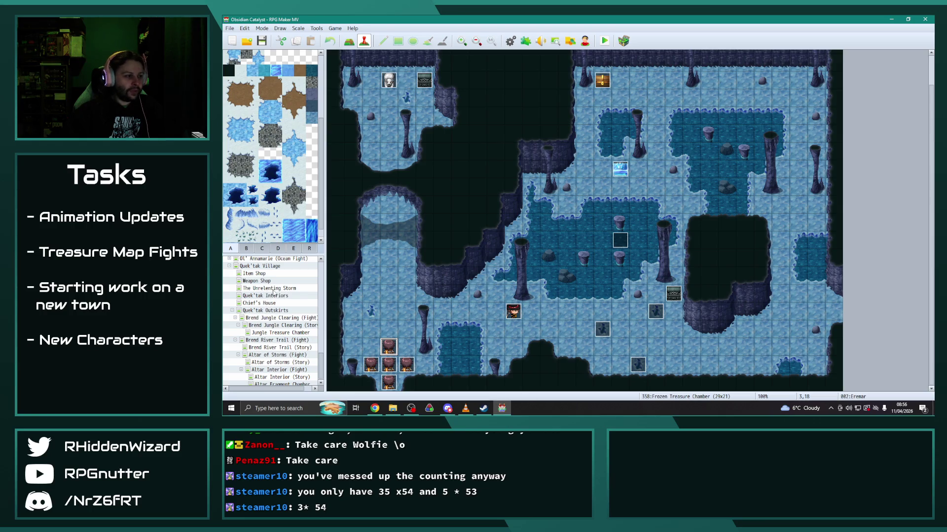
click(276, 333)
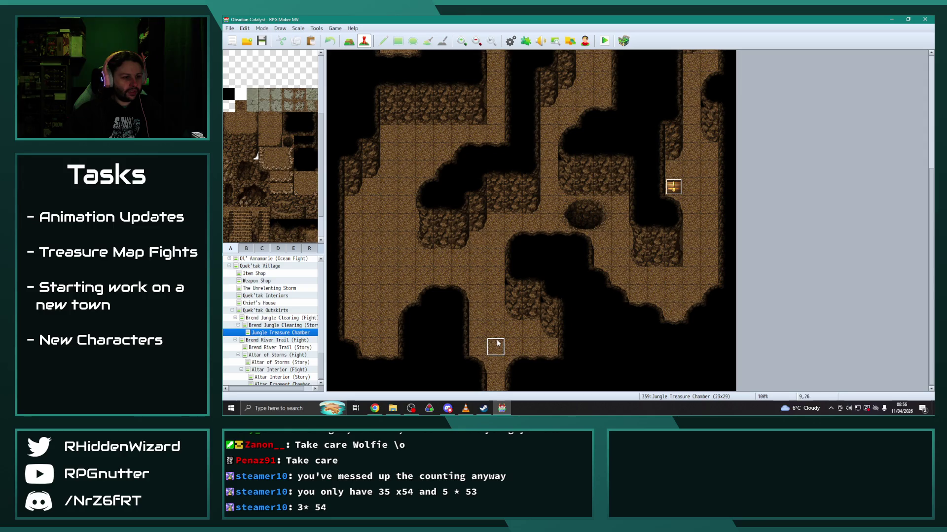
key(ctrl+v)
drag(498, 346, 499, 336)
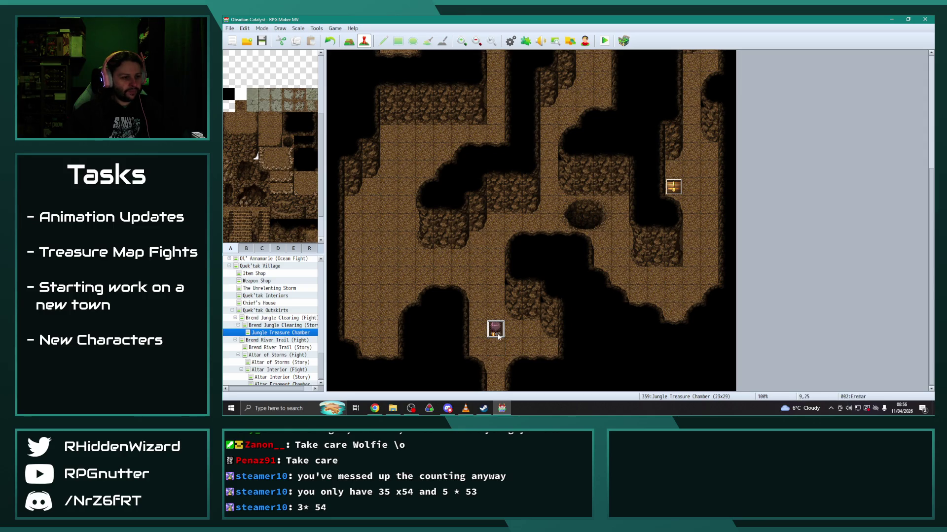
Paste four more Eremar copies around it to form a plus shape.
click(478, 348)
key(ctrl+v)
click(497, 348)
key(ctrl+v)
click(511, 350)
key(ctrl+v)
click(496, 365)
key(ctrl+v)
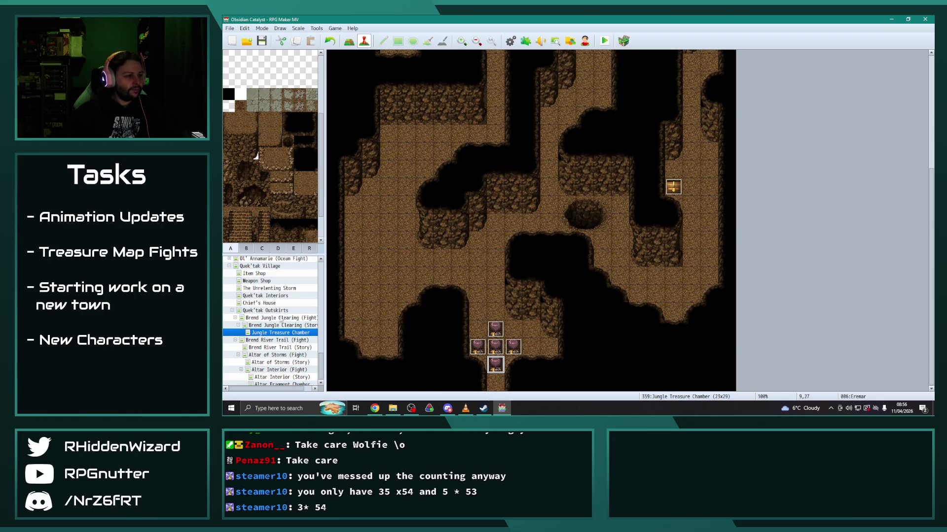
Compare with the Frozen Treasure Chamber map, then return and open a new event above the group.
scroll(277, 294, up, 4)
click(274, 273)
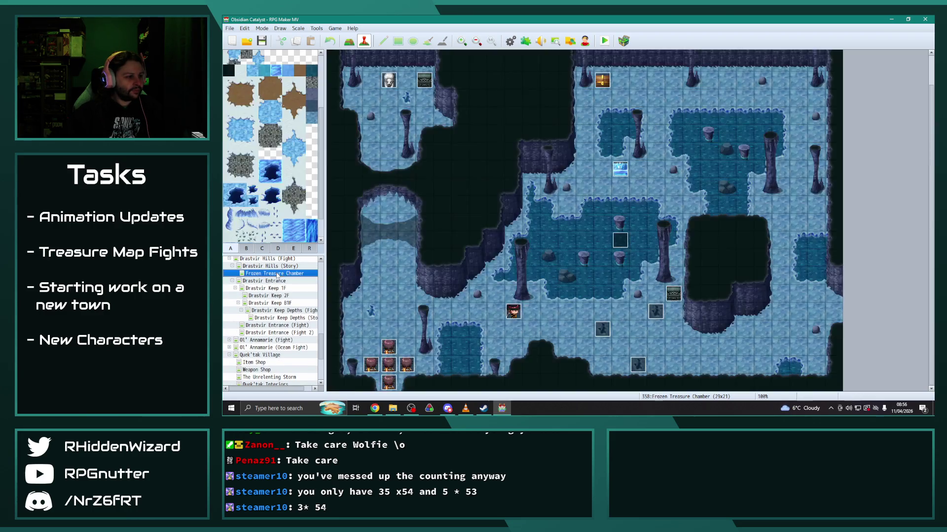
scroll(264, 345, down, 1)
scroll(265, 345, down, 3)
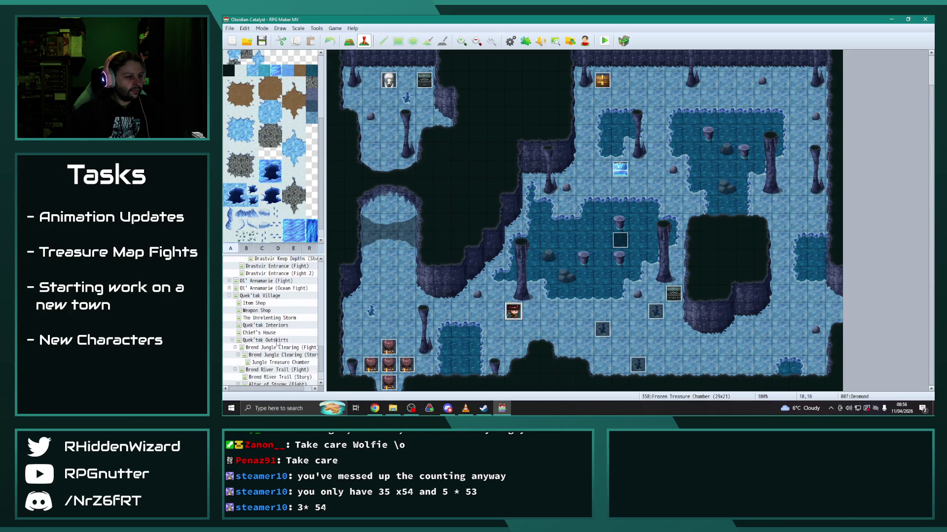
click(277, 330)
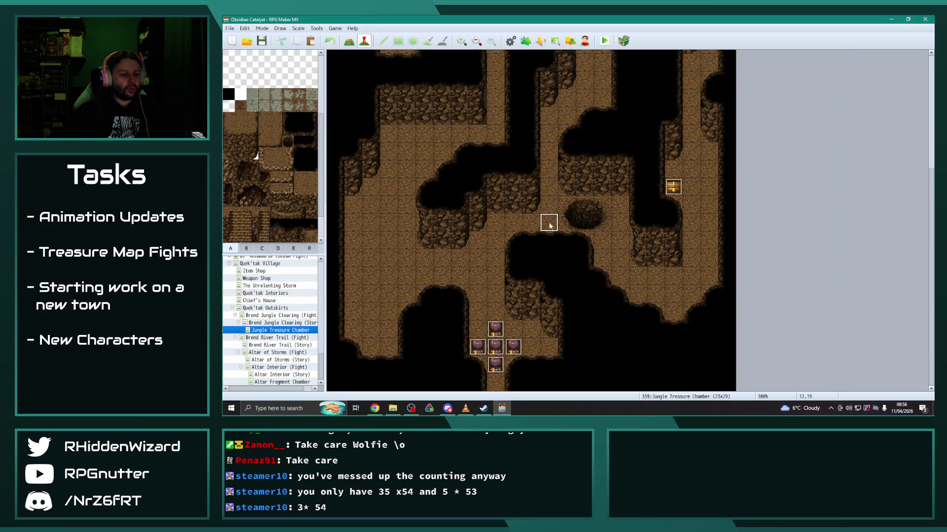
double_click(496, 240)
Give the new event the Desmond sprite image and save it.
double_click(412, 245)
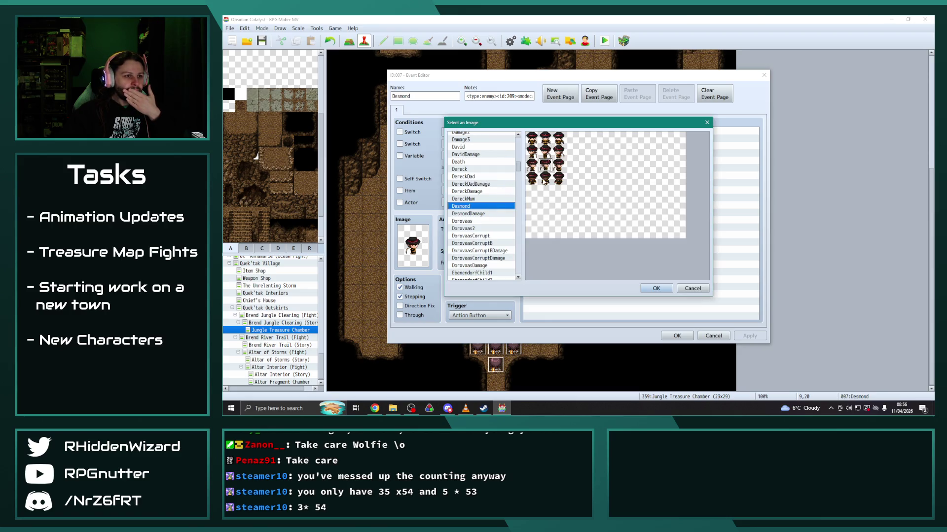
double_click(545, 165)
click(664, 336)
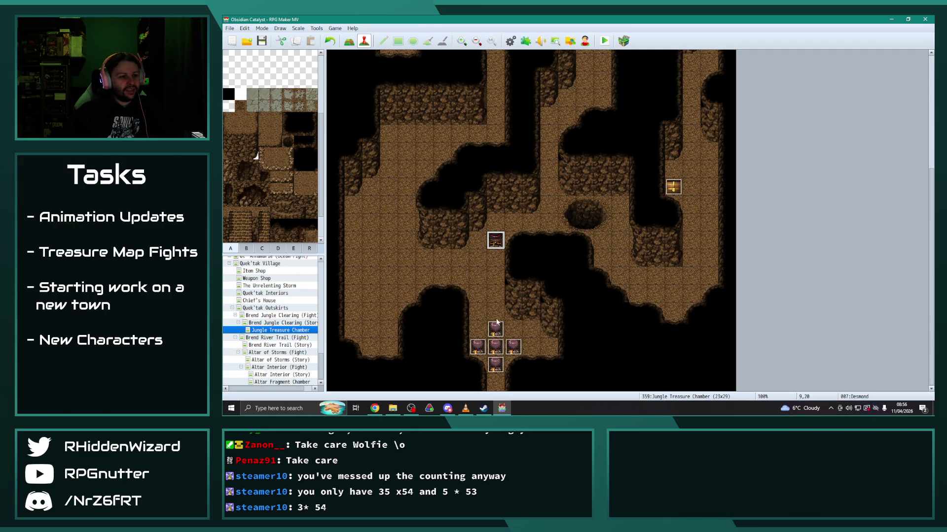
Paint the two-tile rock pillar from tileset tab B just below the Desmond event.
click(495, 294)
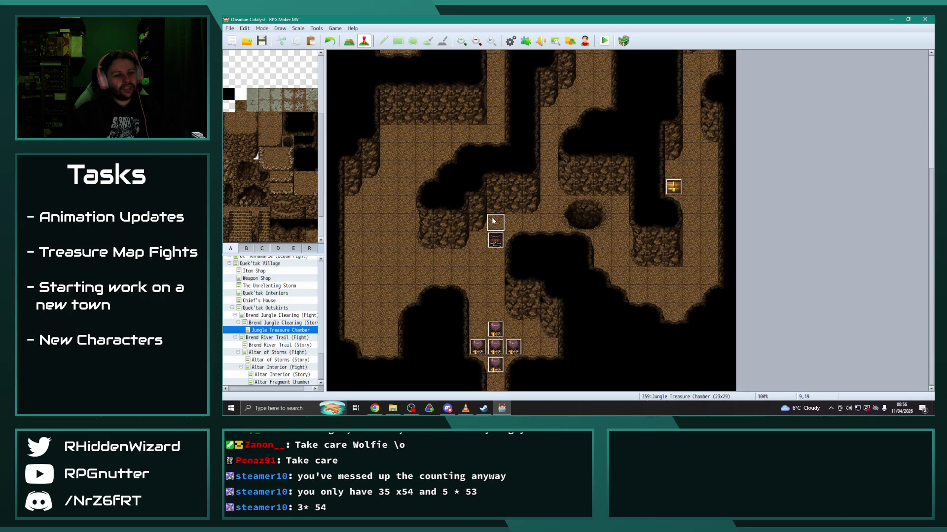
click(251, 251)
scroll(274, 138, up, 2)
click(288, 62)
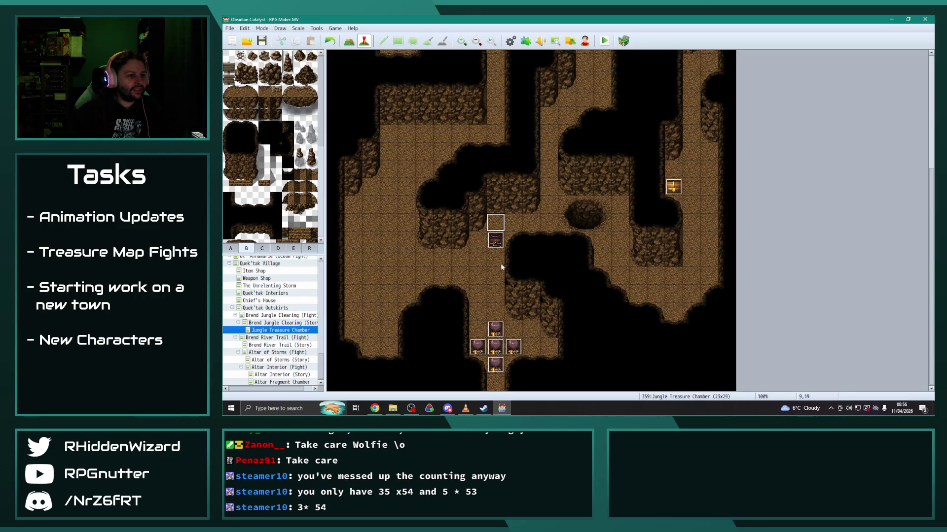
click(349, 41)
click(498, 259)
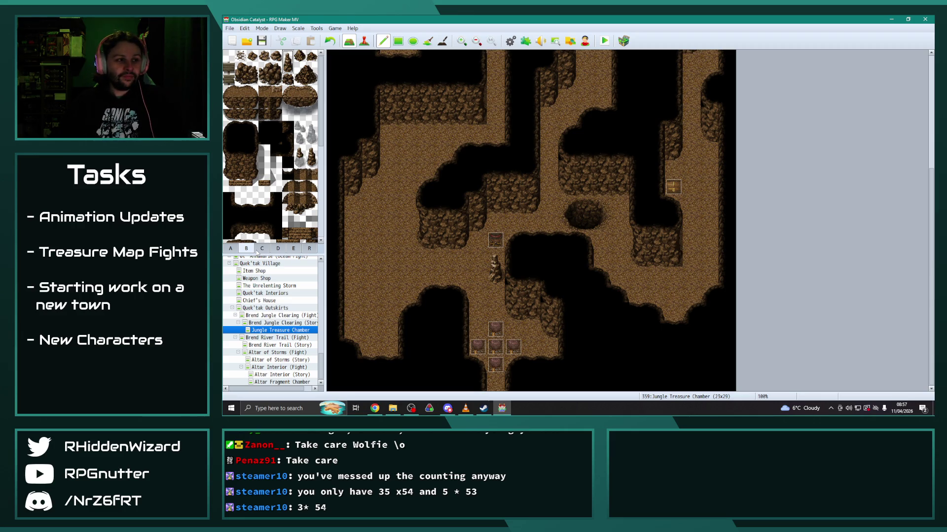
click(510, 41)
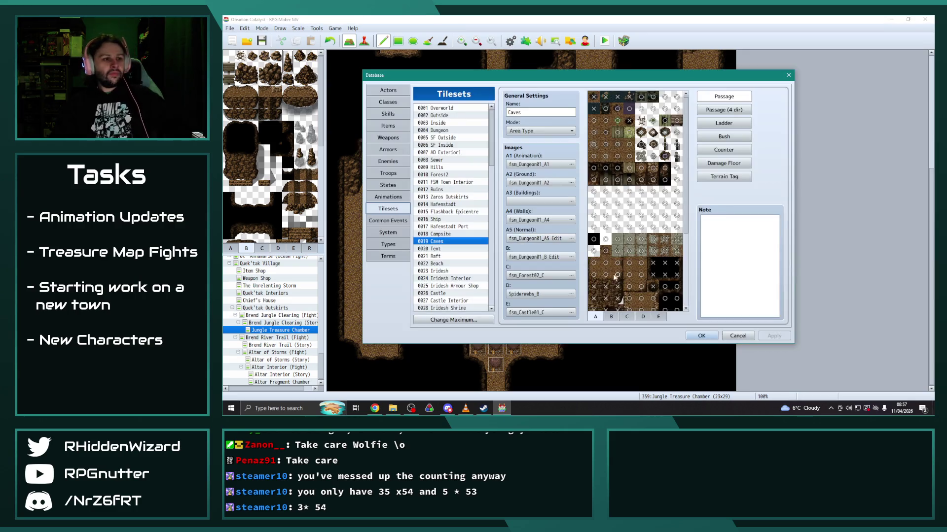
click(394, 160)
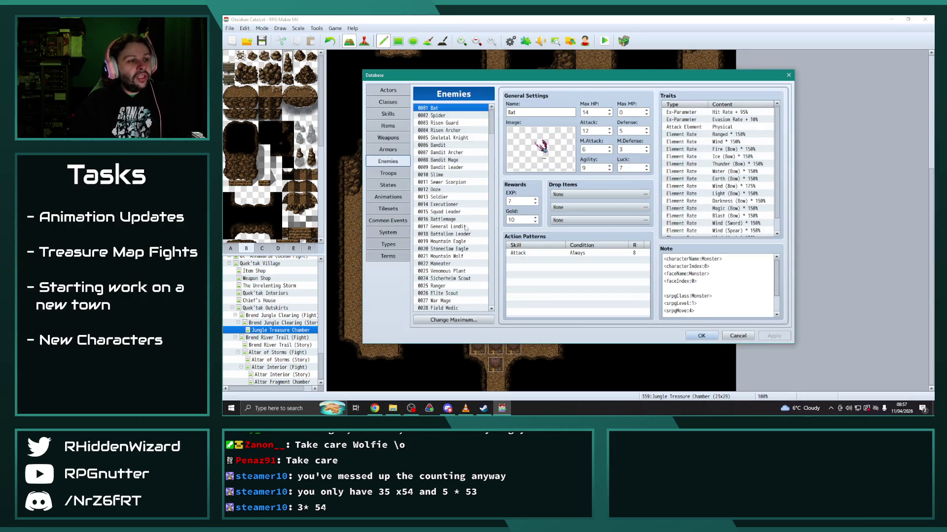
drag(491, 118, 518, 300)
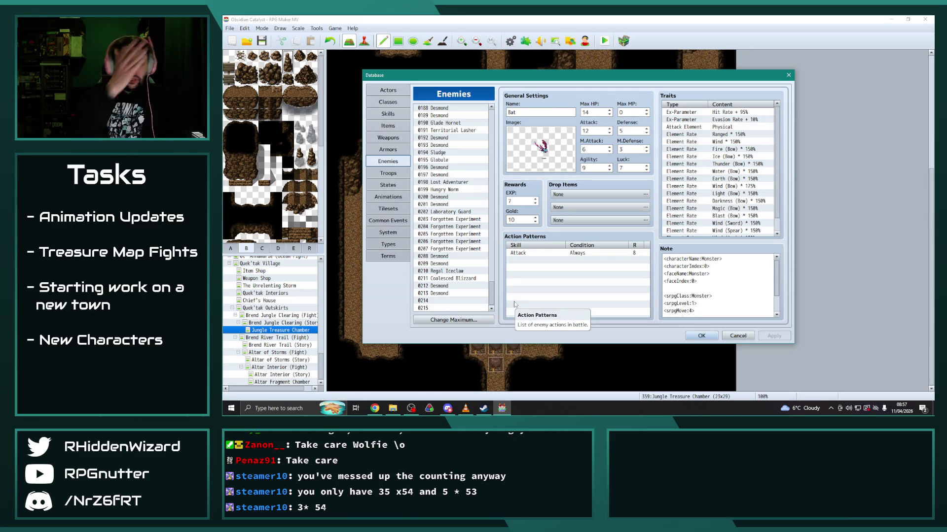
click(453, 287)
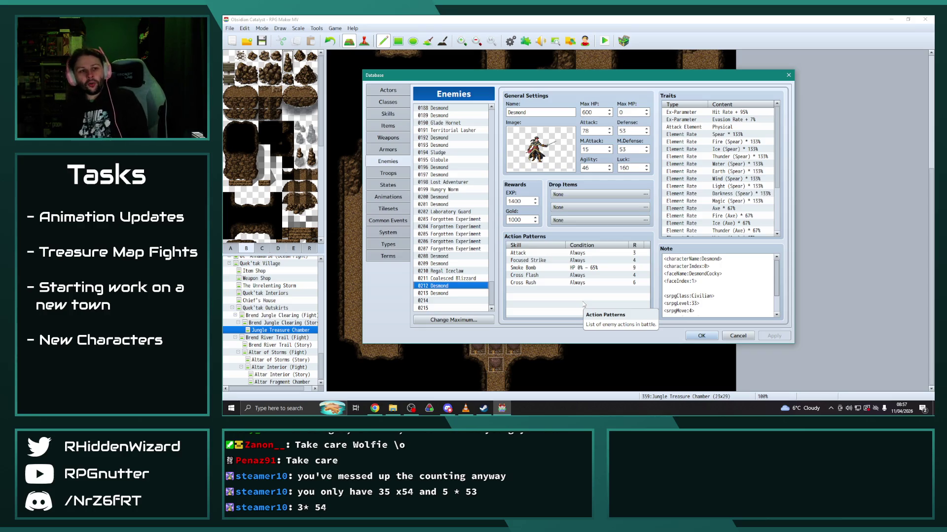
double_click(548, 253)
click(520, 320)
click(623, 320)
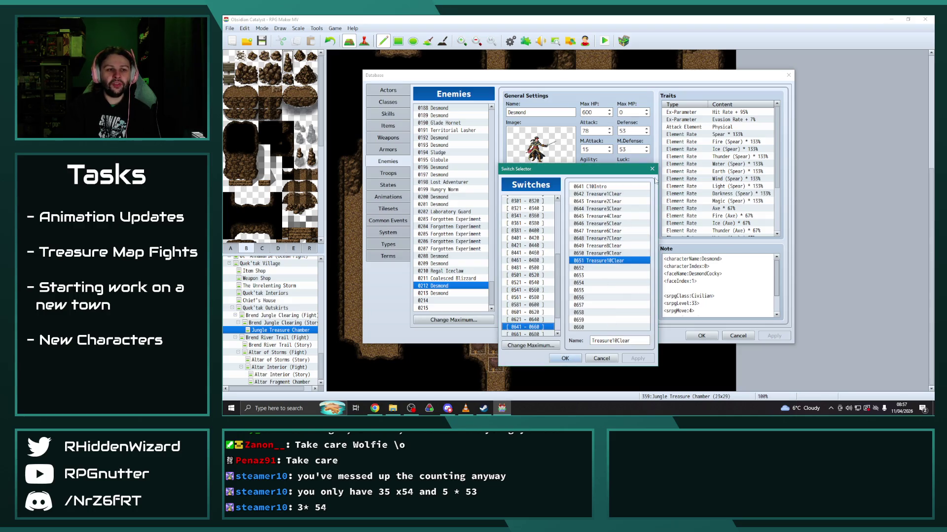
click(652, 168)
click(641, 191)
click(567, 303)
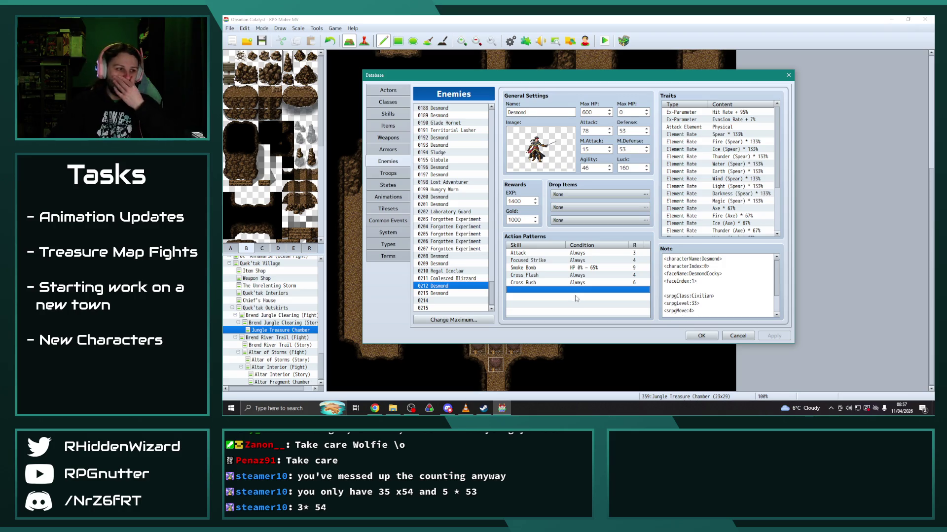
click(701, 336)
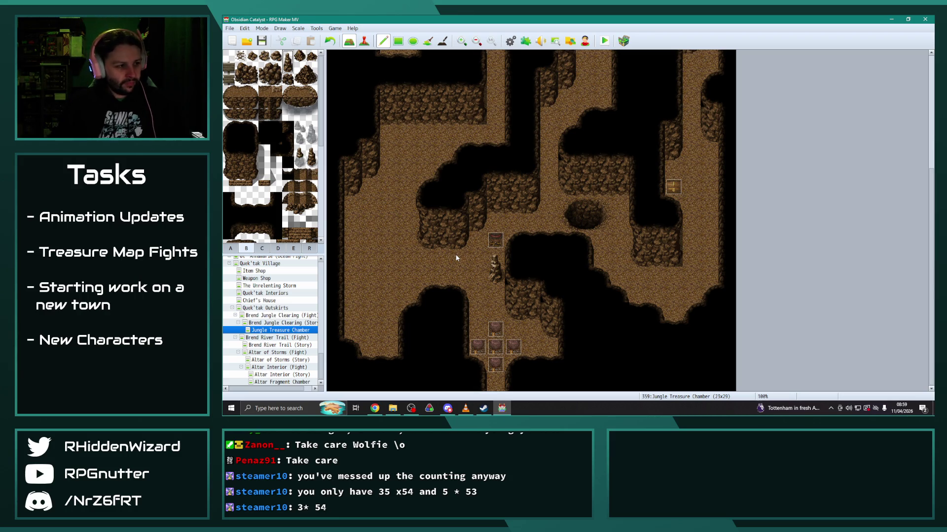
right_click(387, 224)
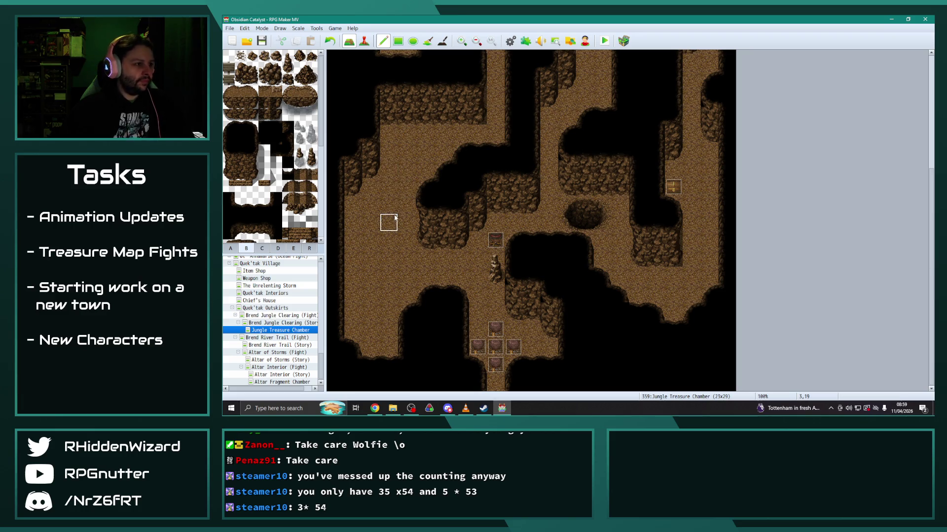
click(273, 76)
click(412, 133)
right_click(413, 150)
mouse_move(413, 150)
mouse_down()
mouse_move(423, 148)
mouse_move(404, 152)
mouse_up()
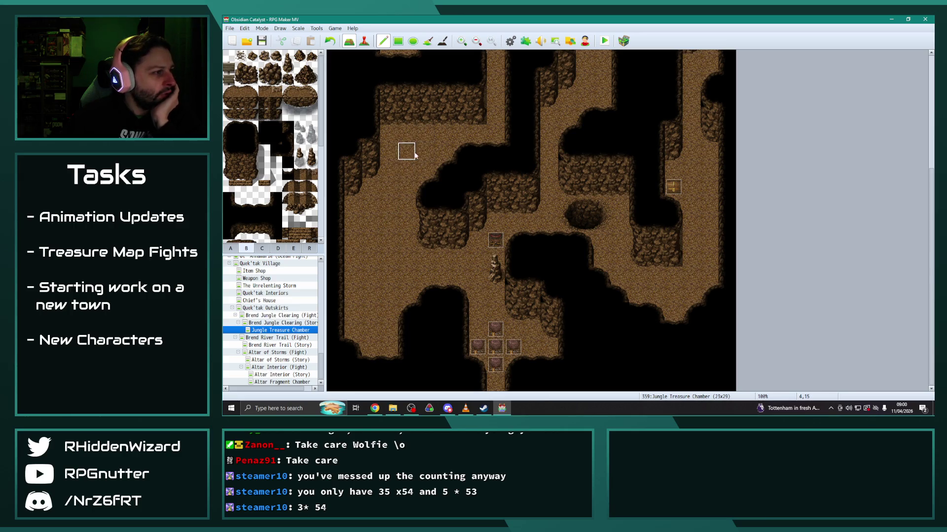
scroll(400, 215, up, 2)
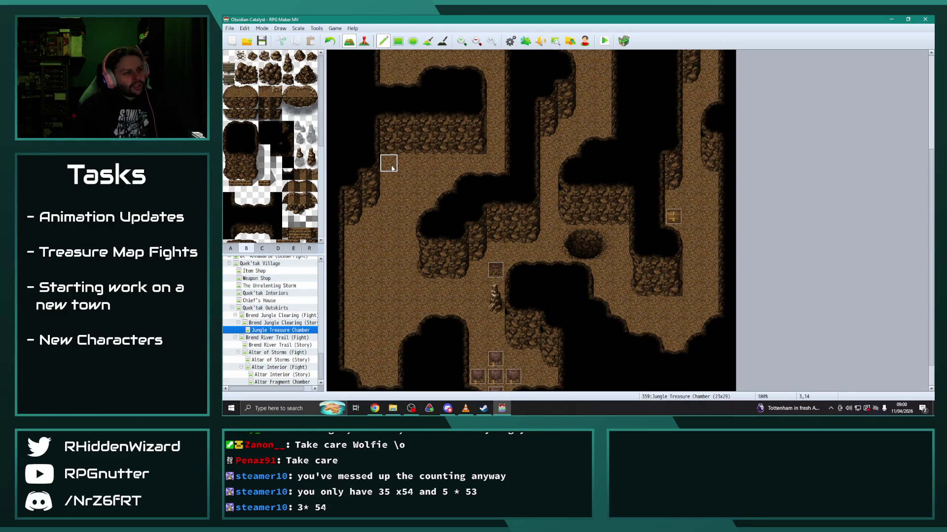
scroll(387, 200, up, 2)
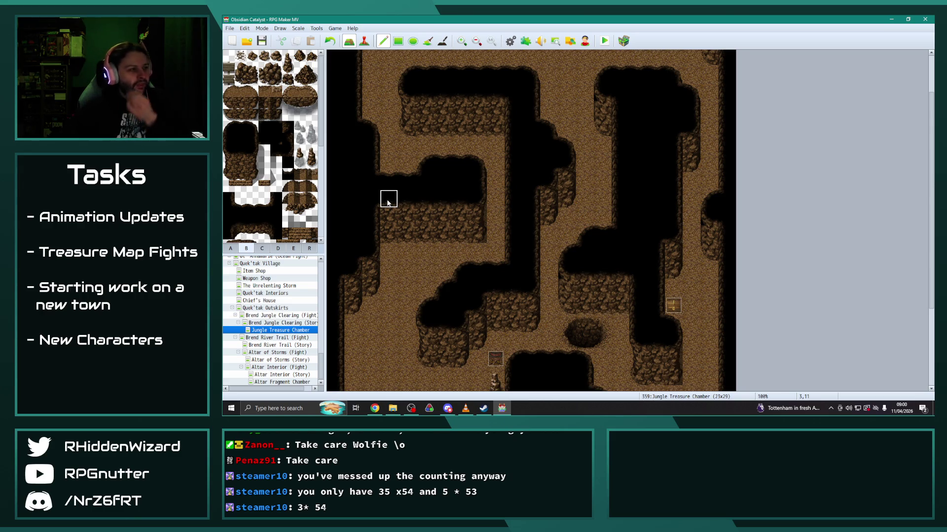
scroll(415, 288, down, 2)
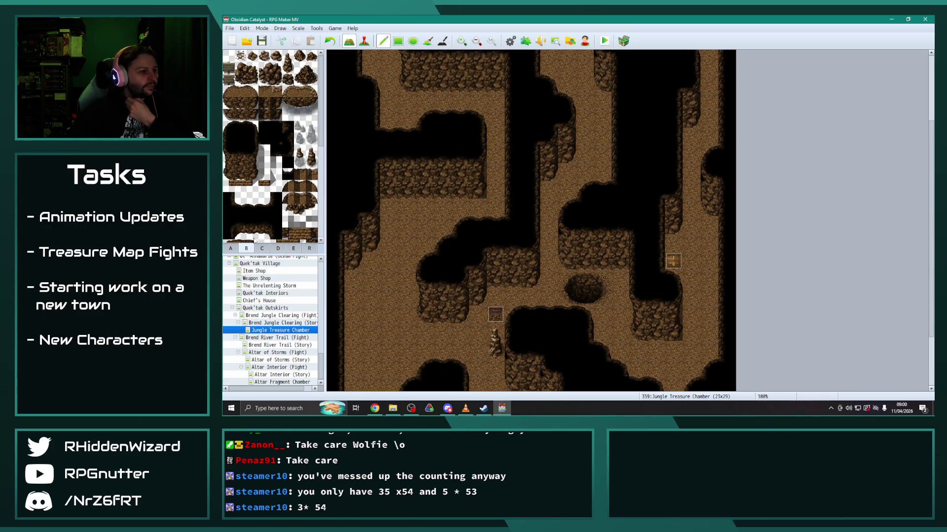
Place two-tile glowing mushrooms at five spots around the cave, near the chests and far left.
click(262, 248)
click(277, 248)
click(261, 248)
scroll(267, 210, down, 1)
scroll(267, 209, down, 1)
click(252, 146)
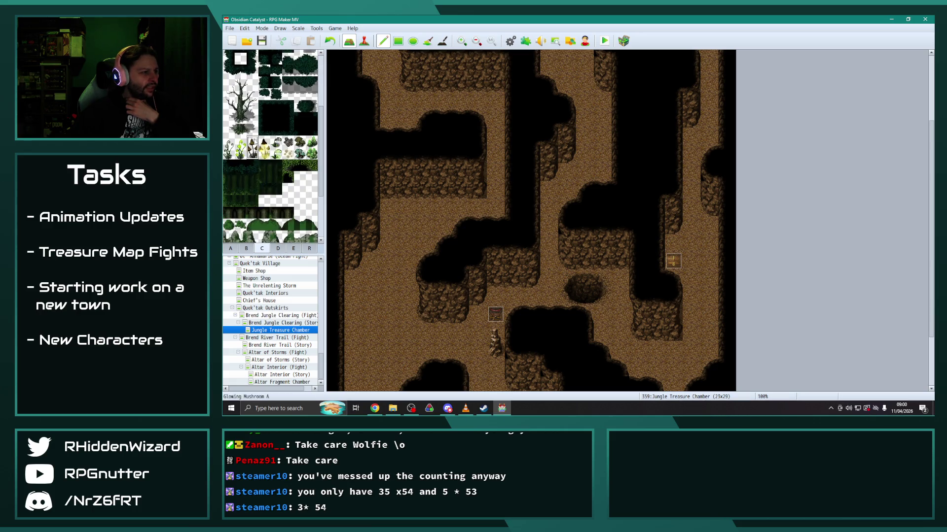
scroll(427, 265, down, 3)
click(477, 224)
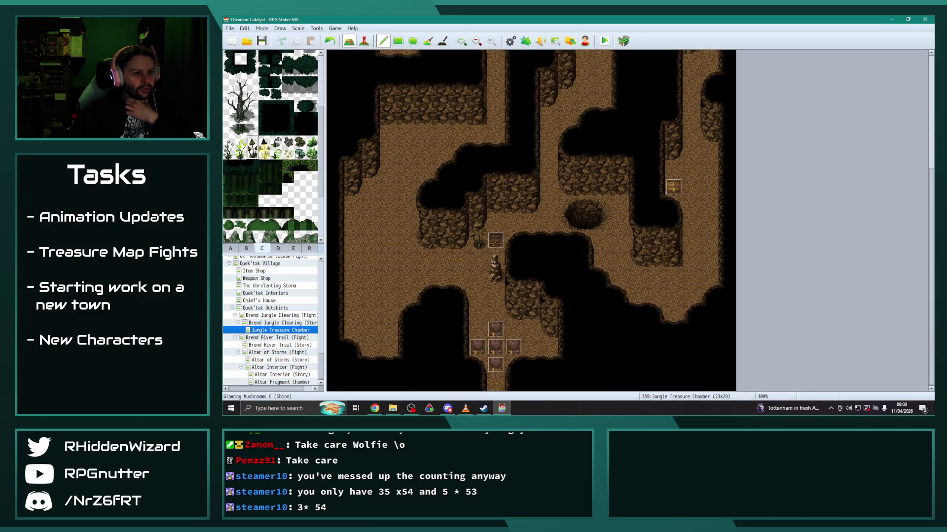
click(673, 148)
click(708, 132)
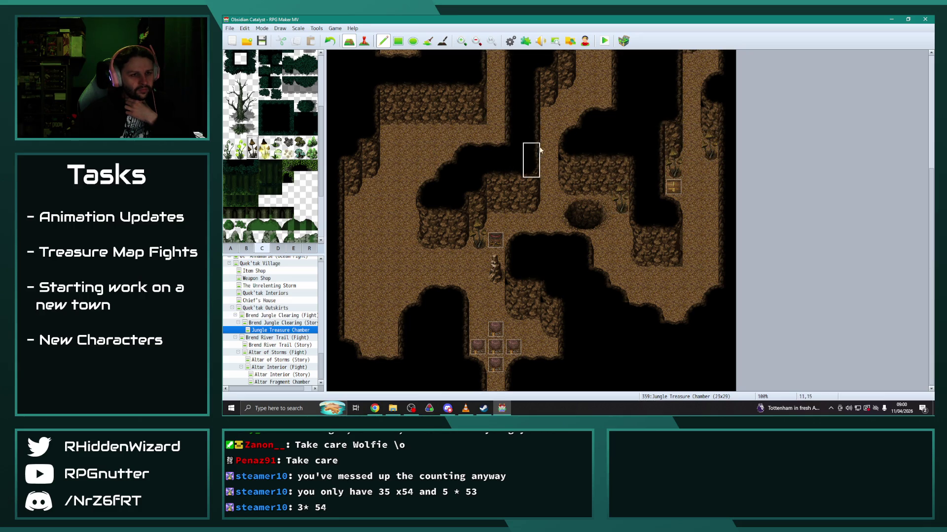
click(548, 332)
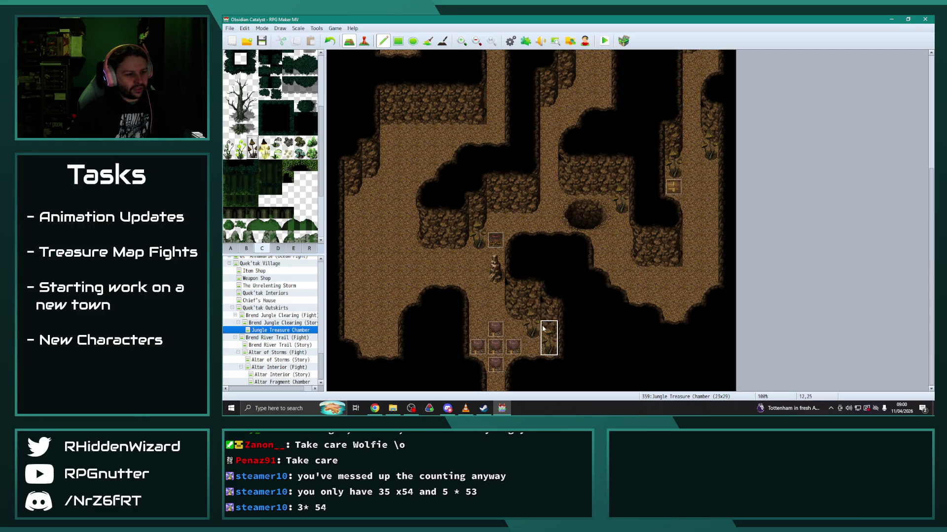
click(354, 202)
Cover the far-left mushroom with a dark cave tile.
scroll(447, 233, up, 1)
scroll(448, 233, up, 5)
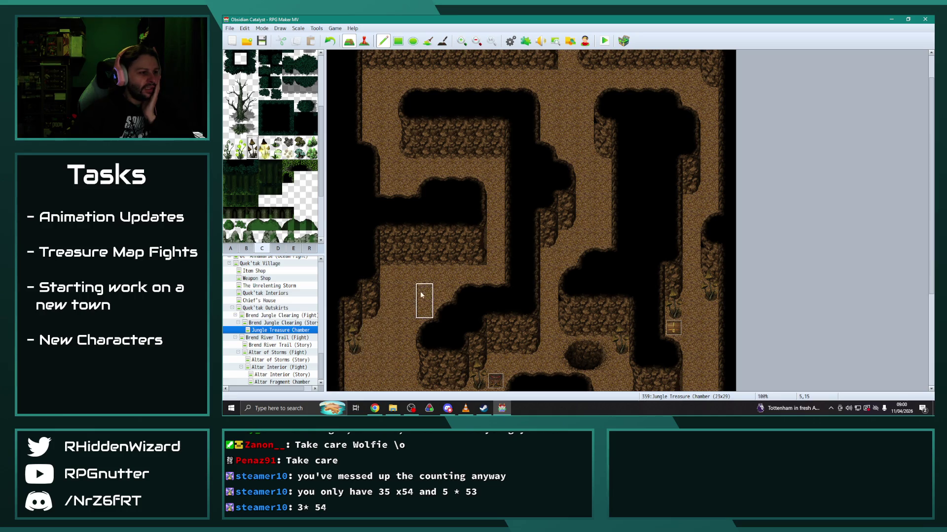
right_click(399, 262)
right_click(387, 202)
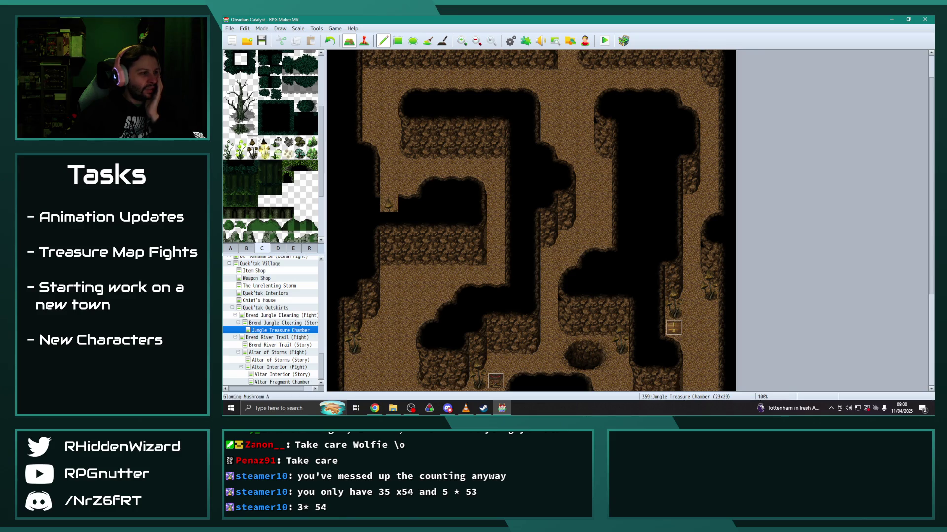
click(245, 249)
click(241, 127)
click(388, 204)
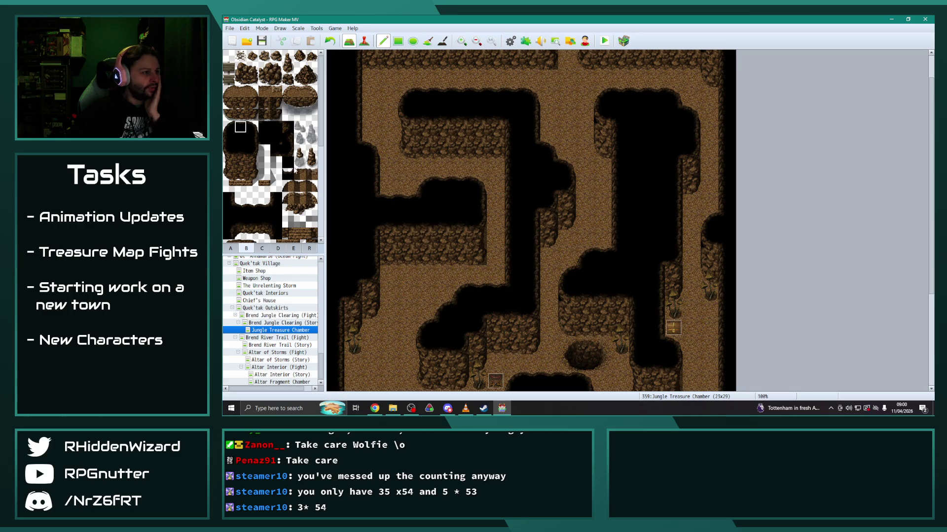
Place the glowing mushroom on the upper-right cave wall at 20,4, redoing a misplaced one.
scroll(275, 211, down, 1)
click(261, 249)
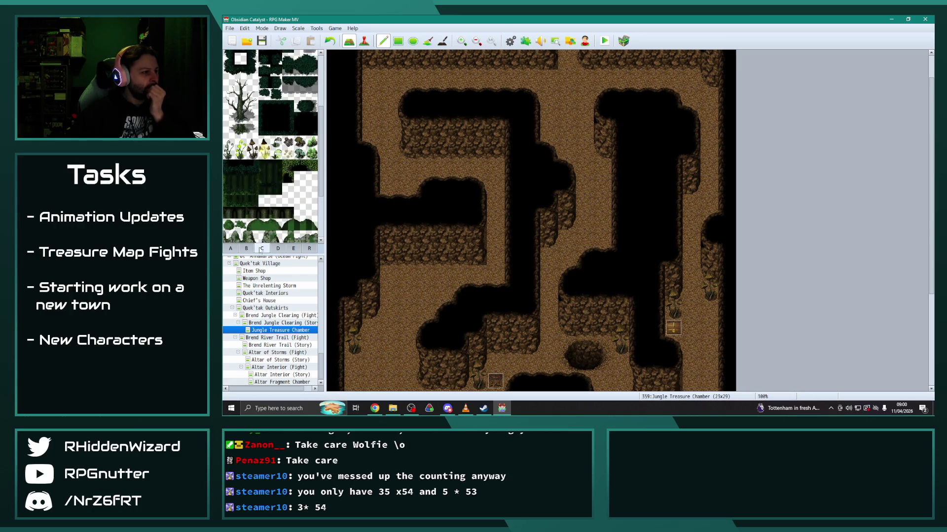
drag(252, 153, 252, 143)
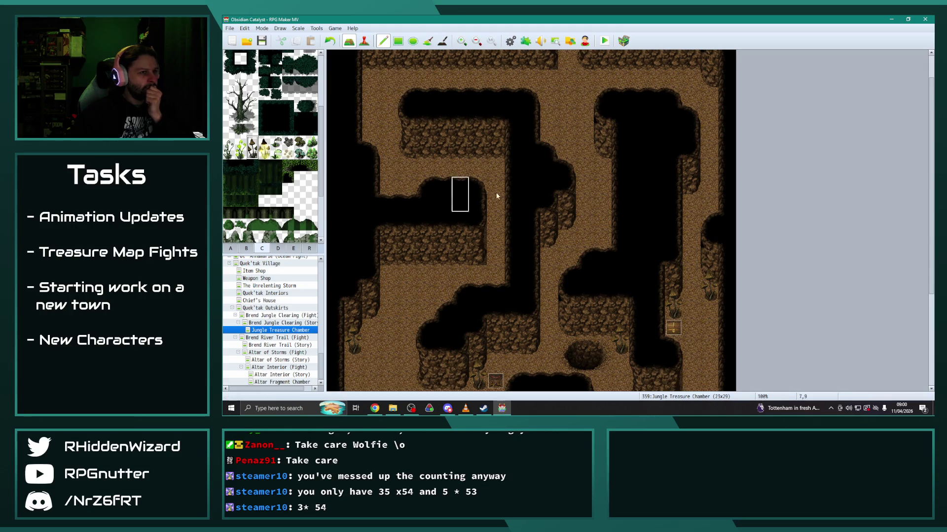
scroll(498, 246, up, 1)
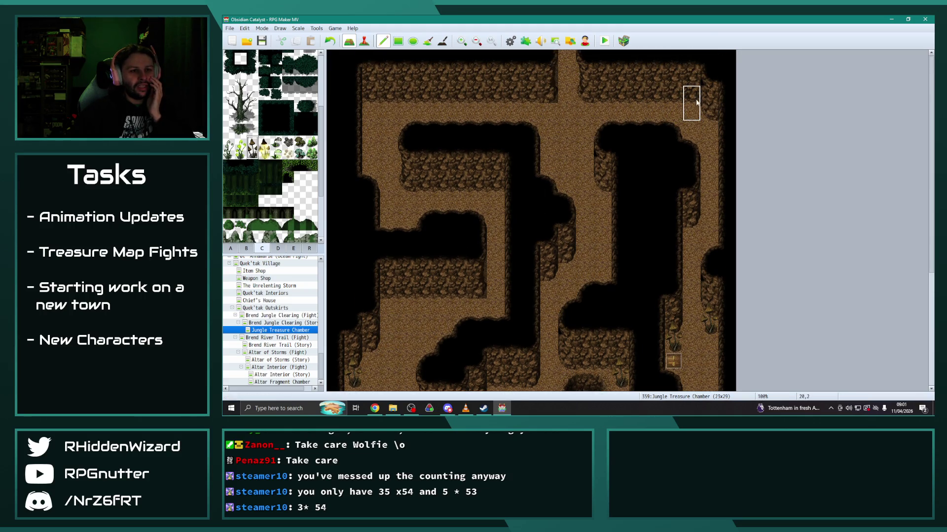
click(689, 138)
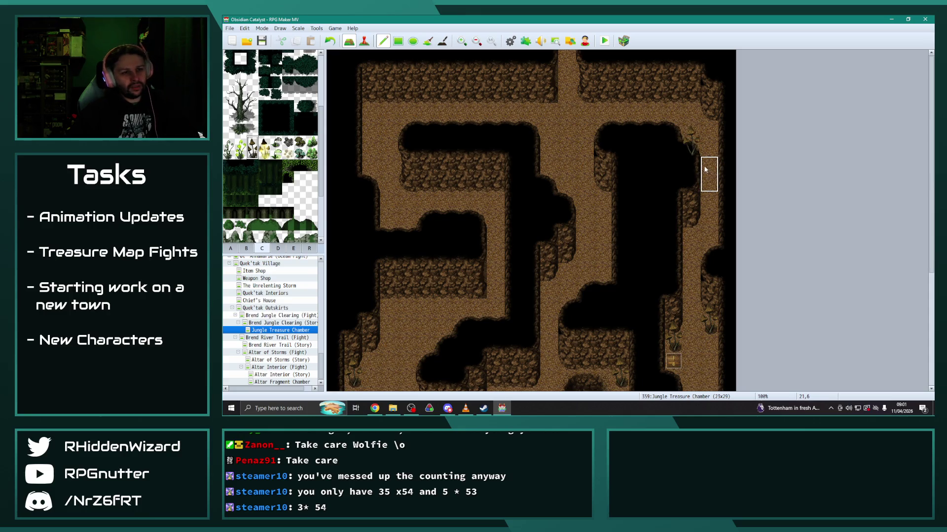
key(ctrl+z)
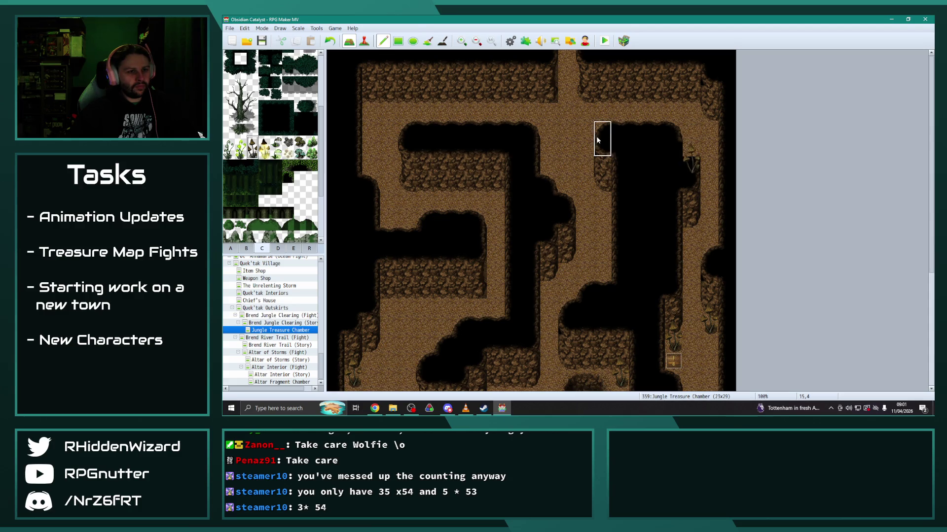
click(685, 140)
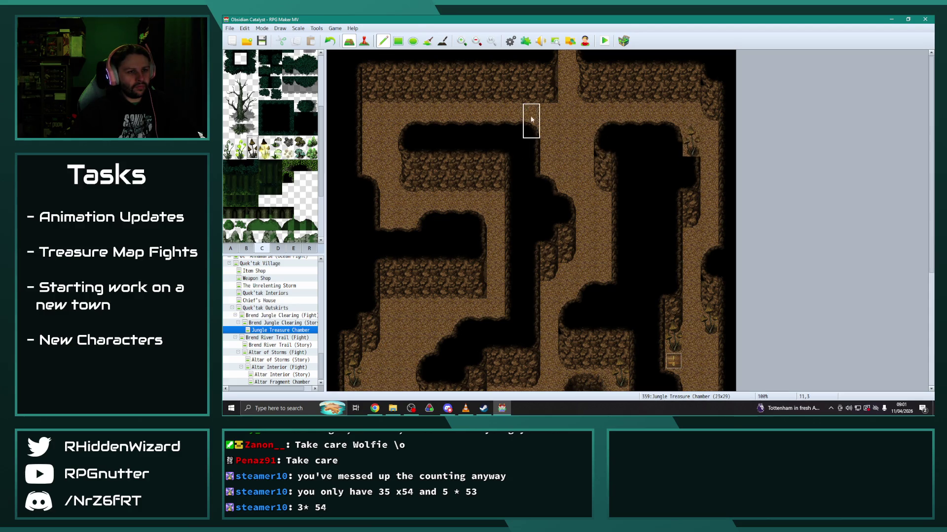
Paint a black cave tile at 20,5 beneath the mushroom.
click(246, 249)
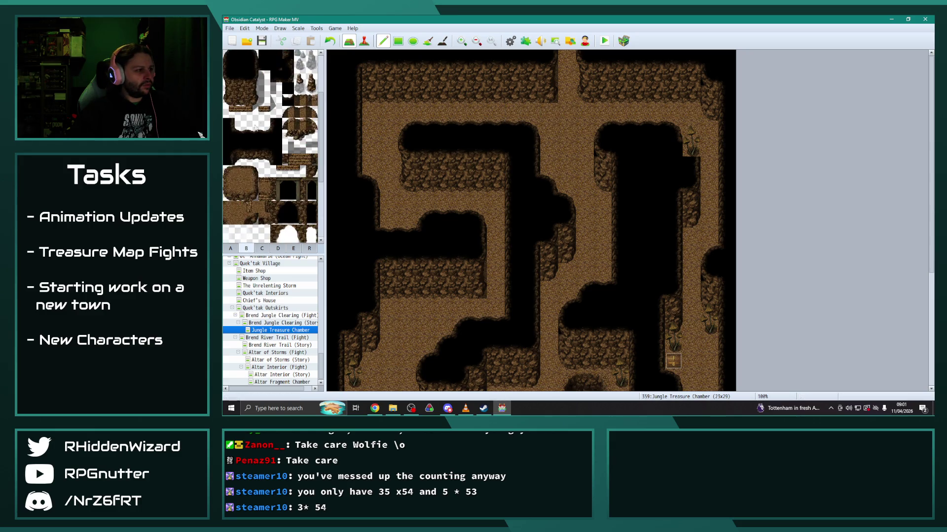
scroll(261, 128, up, 1)
click(252, 82)
click(690, 147)
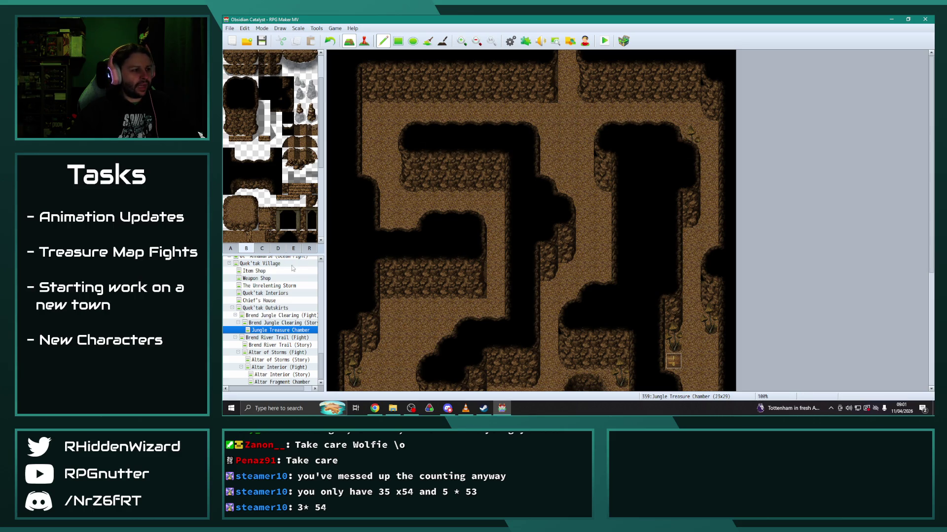
click(310, 249)
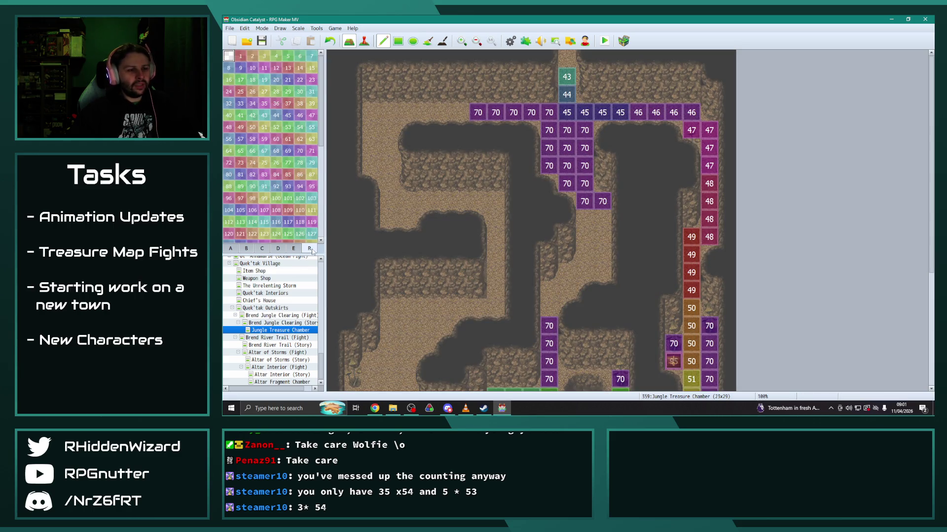
click(230, 249)
scroll(374, 296, down, 2)
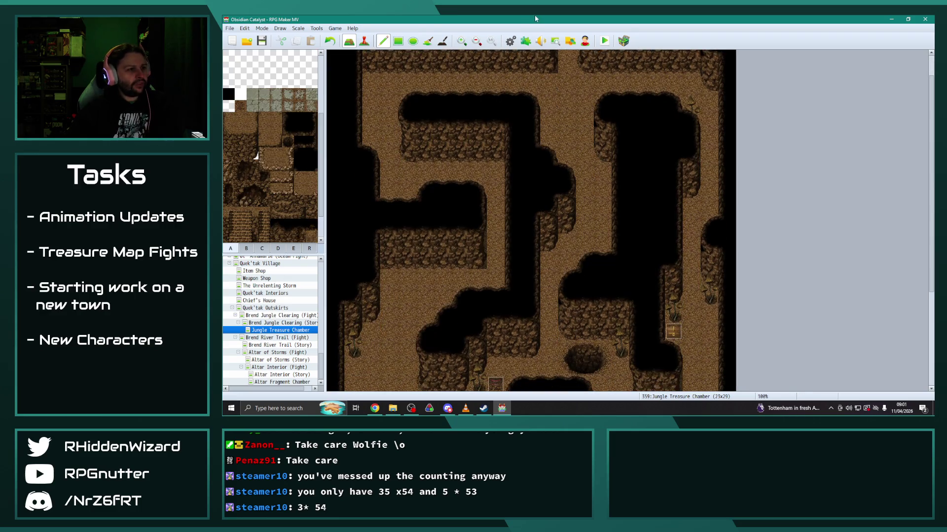
key(F9)
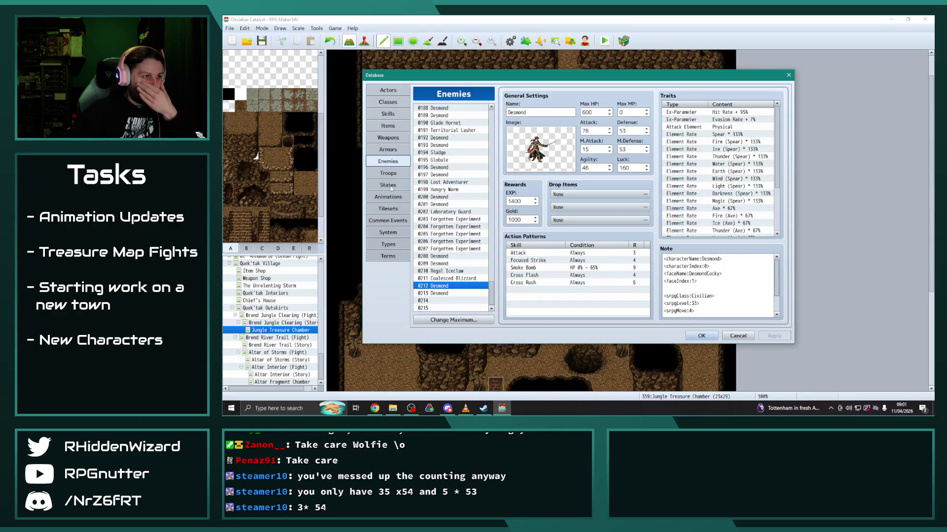
click(391, 211)
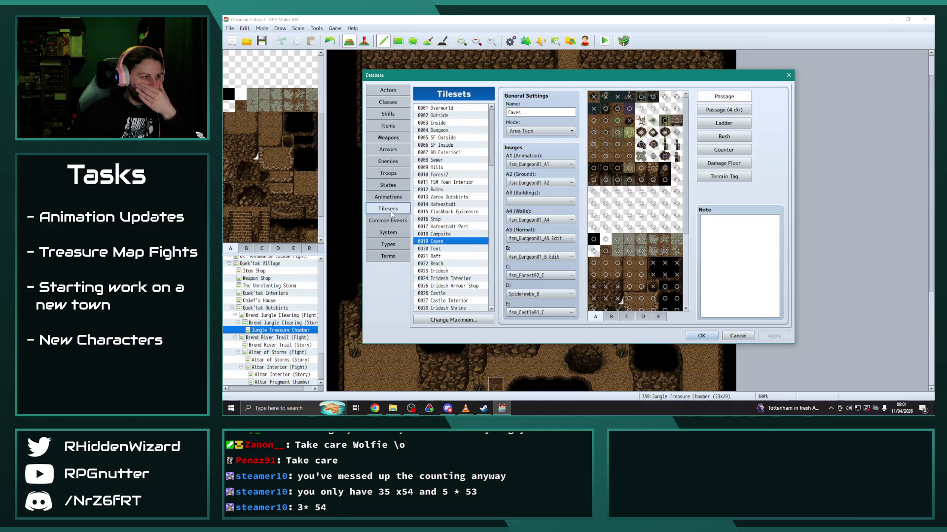
click(627, 317)
scroll(631, 282, down, 1)
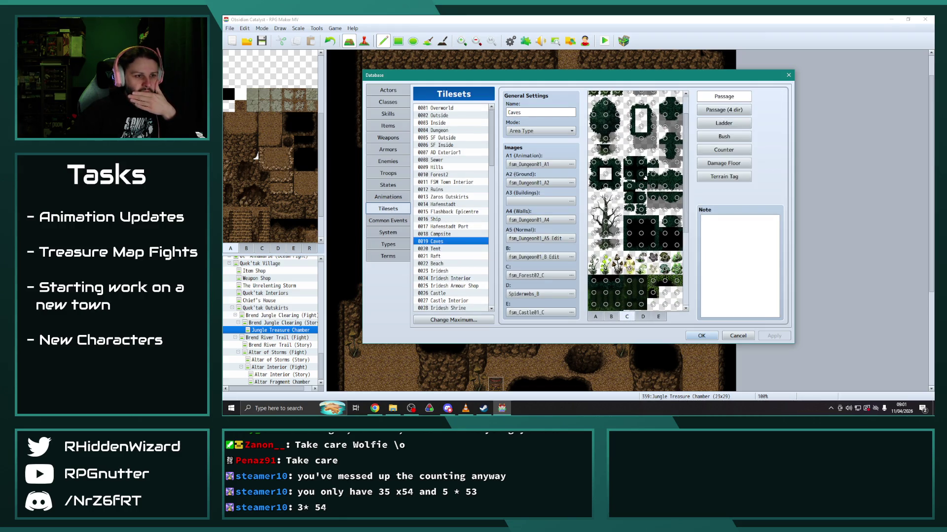
click(701, 336)
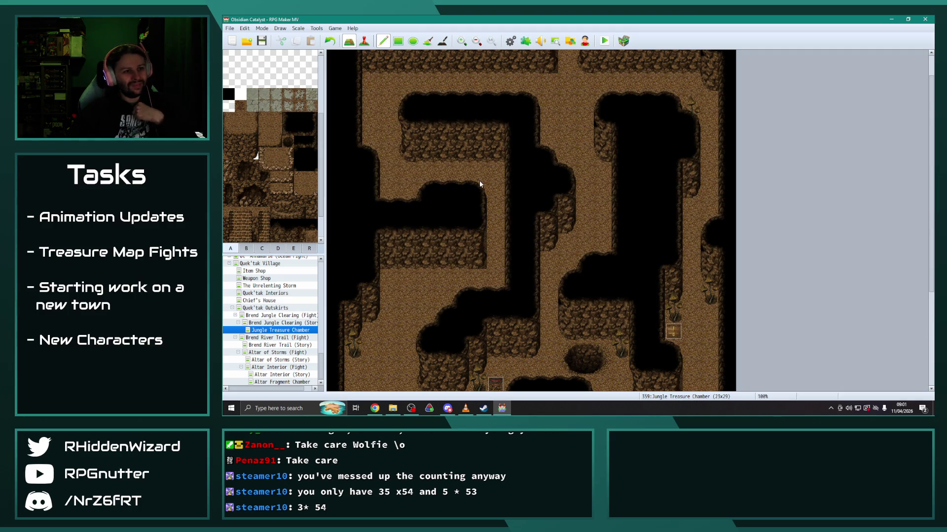
Scatter seven pebbles across the cave floor using the tab B pebble tile.
click(262, 248)
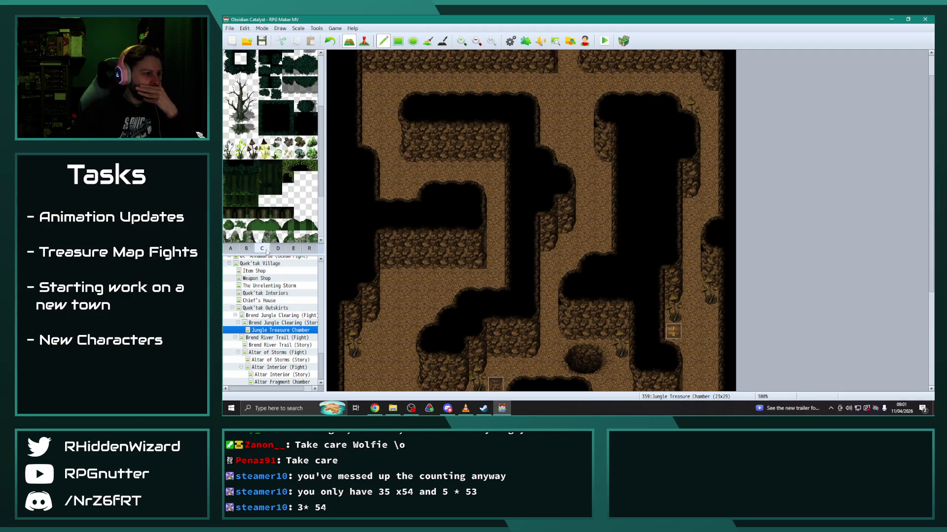
click(230, 249)
scroll(263, 225, up, 1)
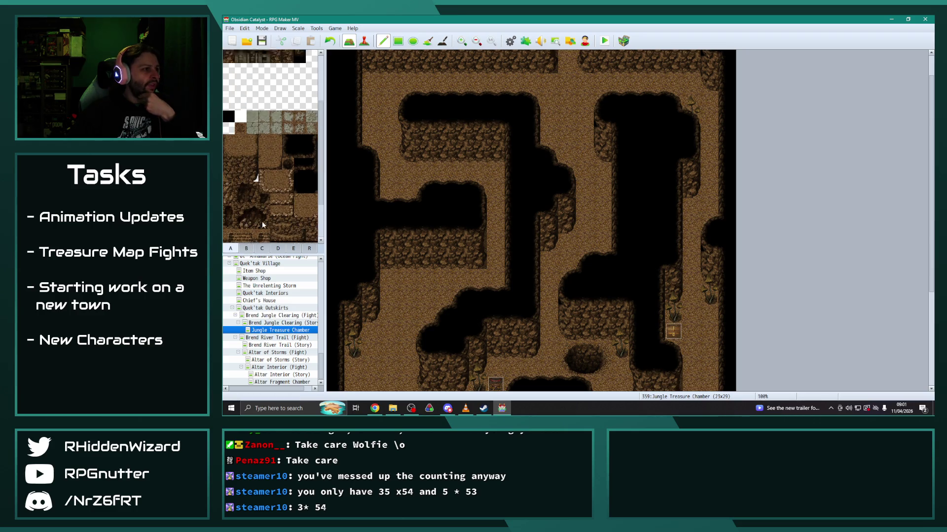
click(246, 249)
click(241, 56)
click(494, 190)
scroll(492, 187, down, 2)
click(424, 261)
scroll(419, 267, down, 2)
scroll(391, 298, down, 2)
click(389, 281)
scroll(386, 281, down, 2)
click(370, 311)
click(459, 275)
click(548, 186)
click(605, 240)
Select the two-tile tall rock and place one near the top-left floor.
scroll(610, 240, up, 2)
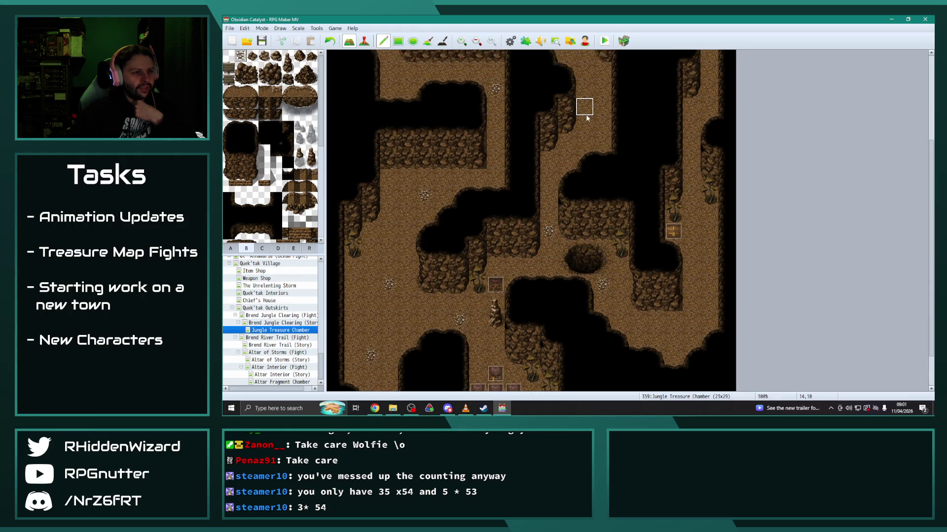
scroll(596, 133, up, 2)
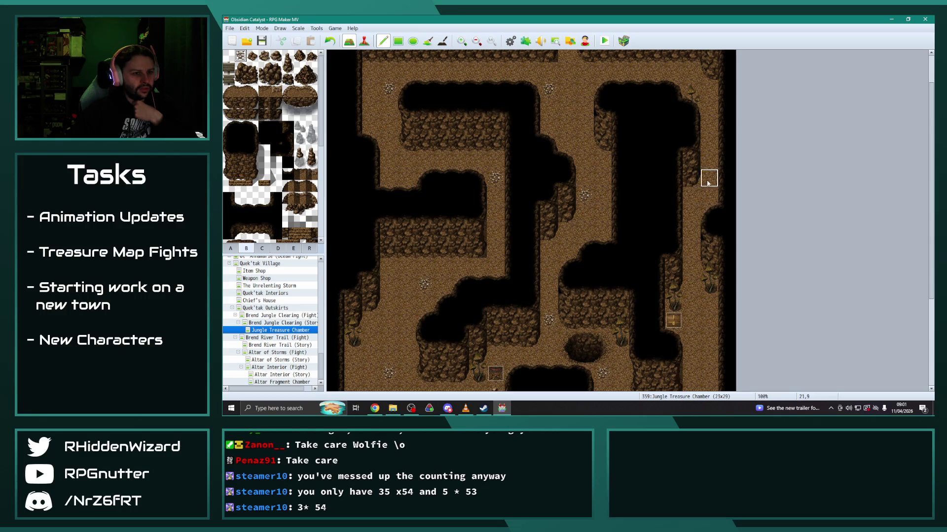
scroll(705, 204, down, 3)
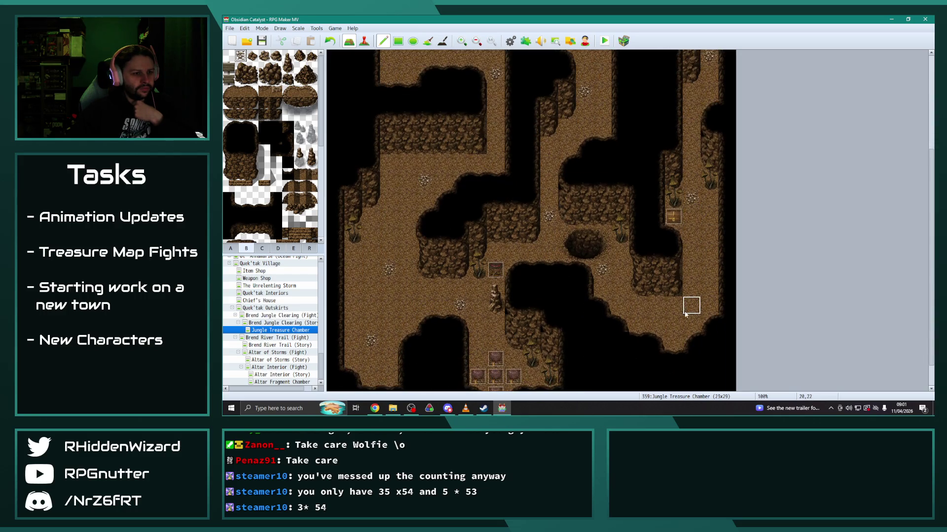
click(253, 56)
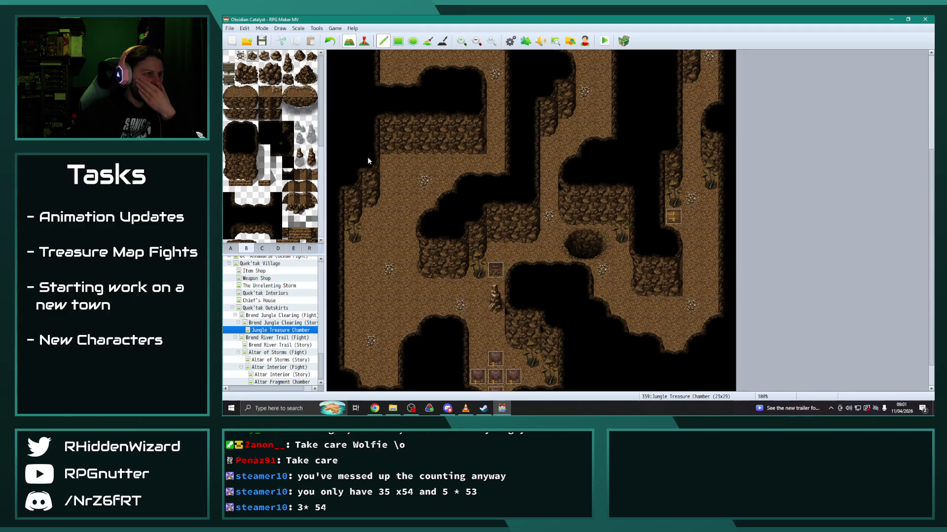
scroll(552, 235, up, 2)
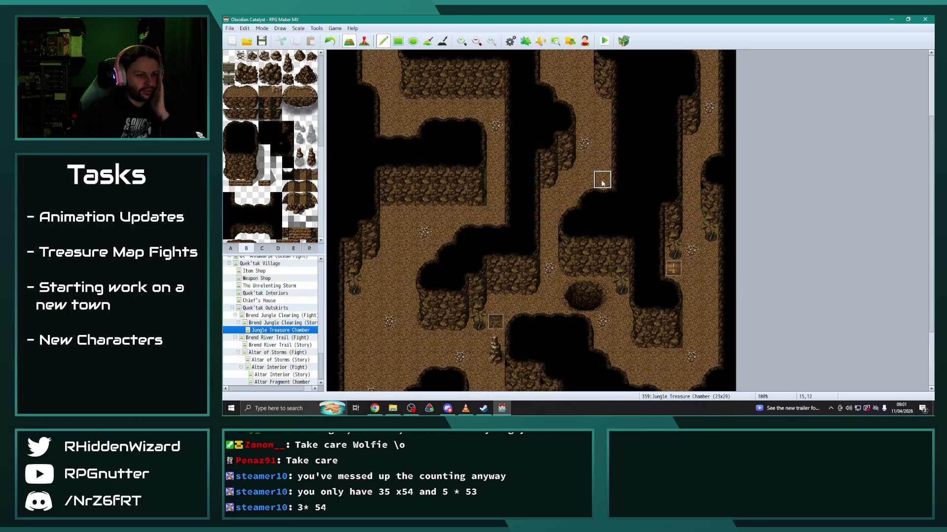
scroll(600, 184, up, 5)
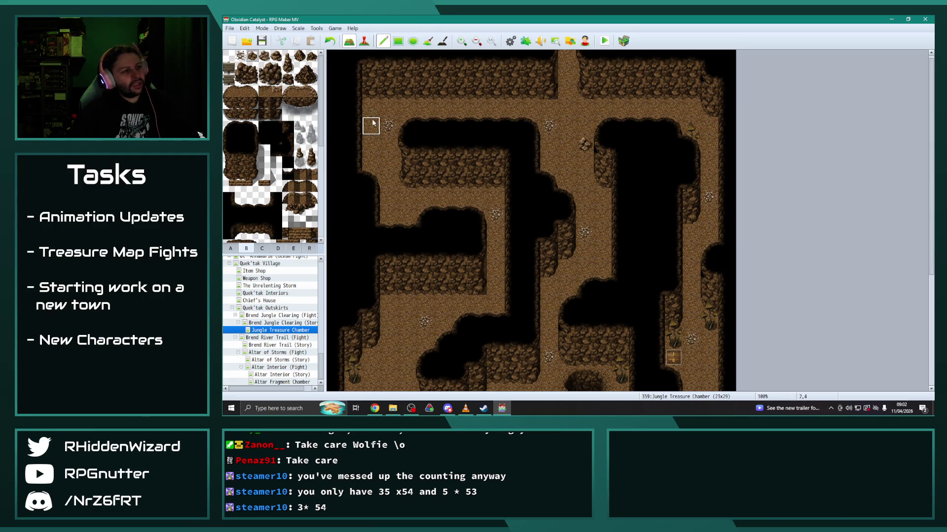
drag(288, 55, 288, 69)
click(370, 91)
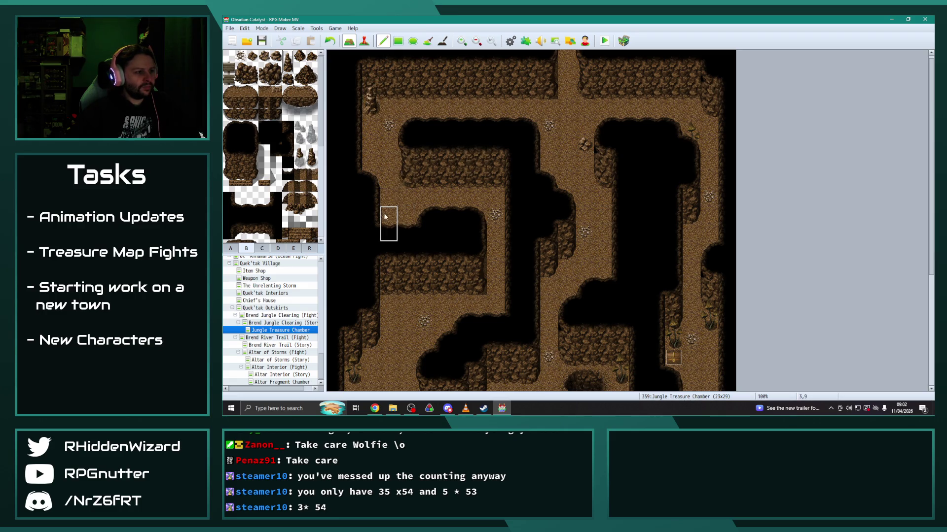
Place a small rock on the left floor, trying and then removing a lower half.
right_click(371, 188)
click(388, 215)
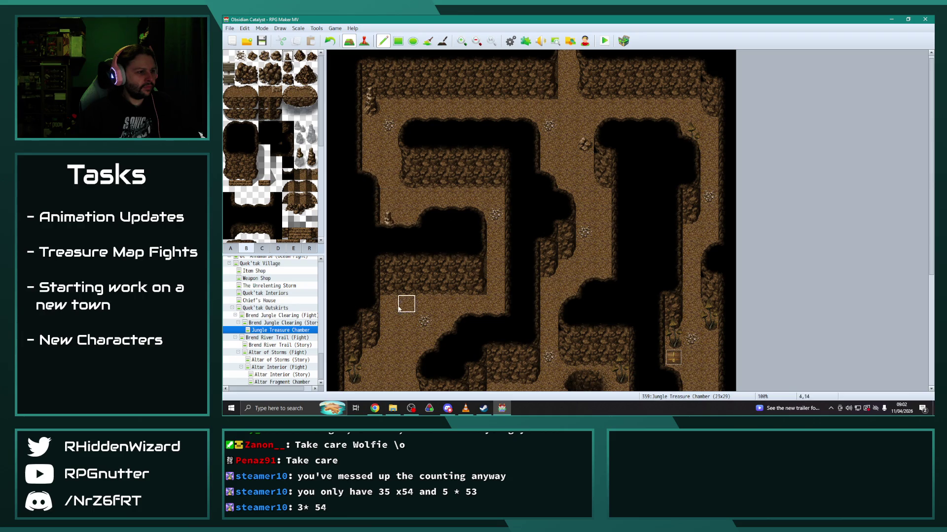
click(389, 233)
click(288, 69)
click(389, 233)
click(240, 128)
click(388, 230)
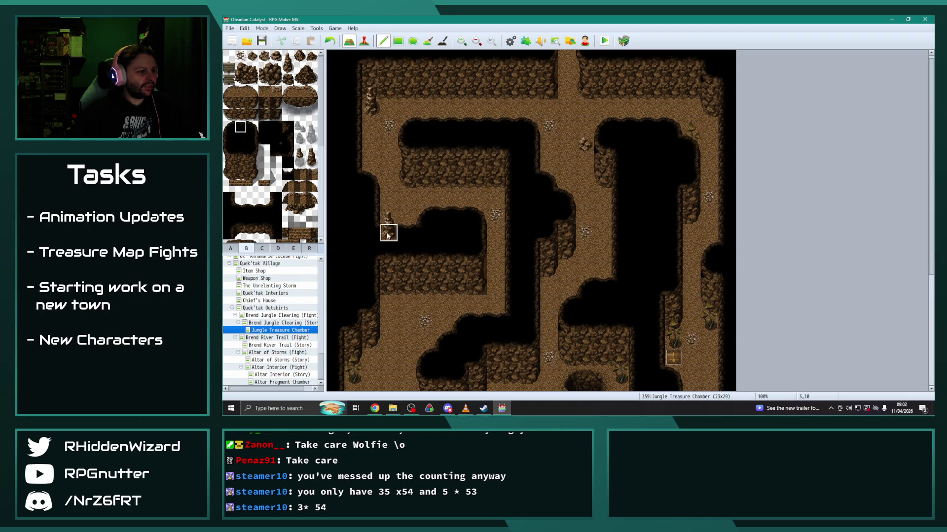
Place three more tall rocks on the left and lower-left floor, then show region numbers.
drag(288, 69, 288, 55)
scroll(403, 301, down, 1)
click(419, 233)
scroll(381, 298, down, 2)
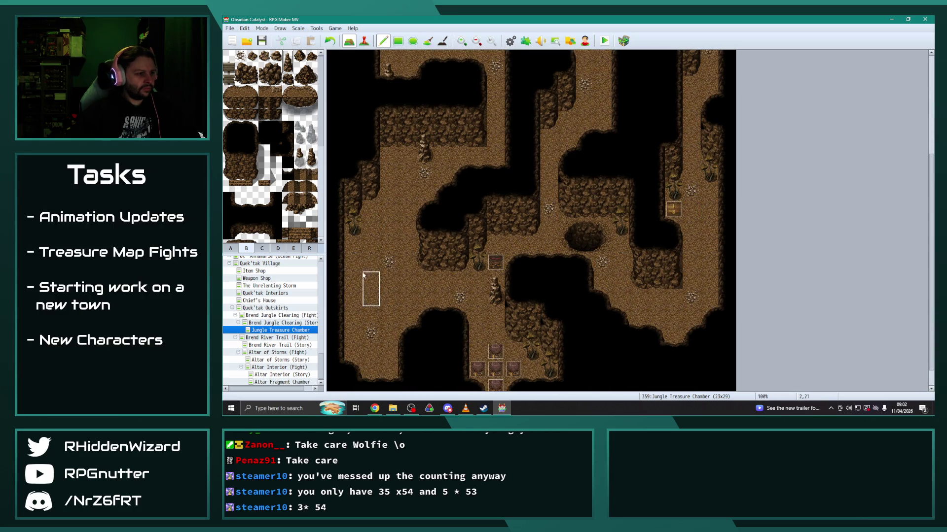
click(365, 267)
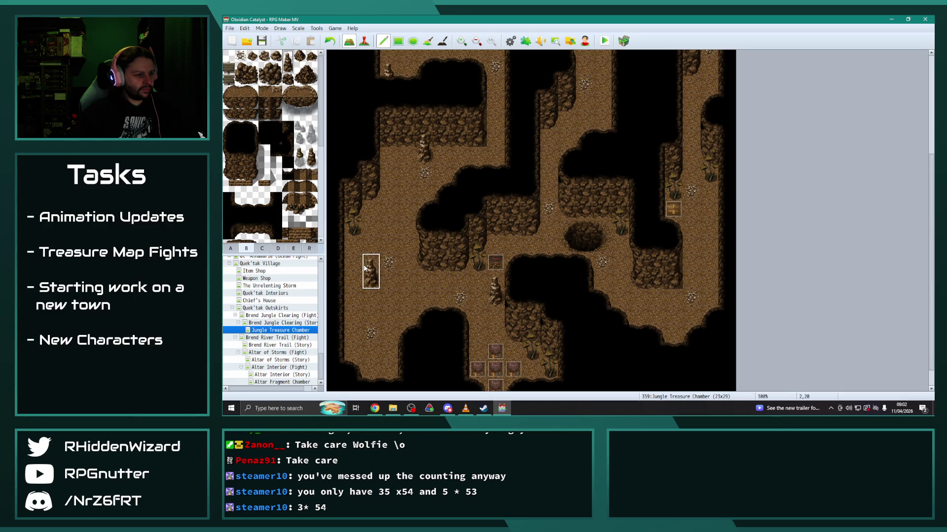
click(380, 335)
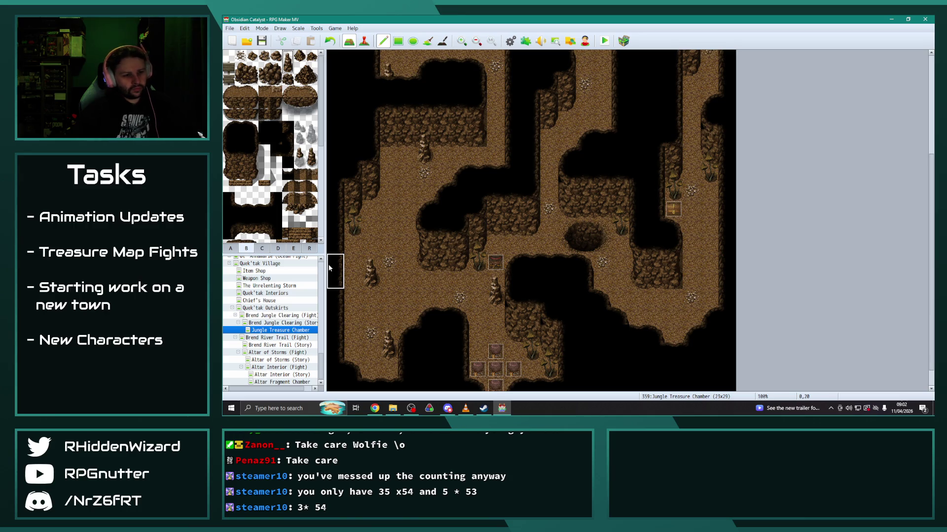
click(309, 249)
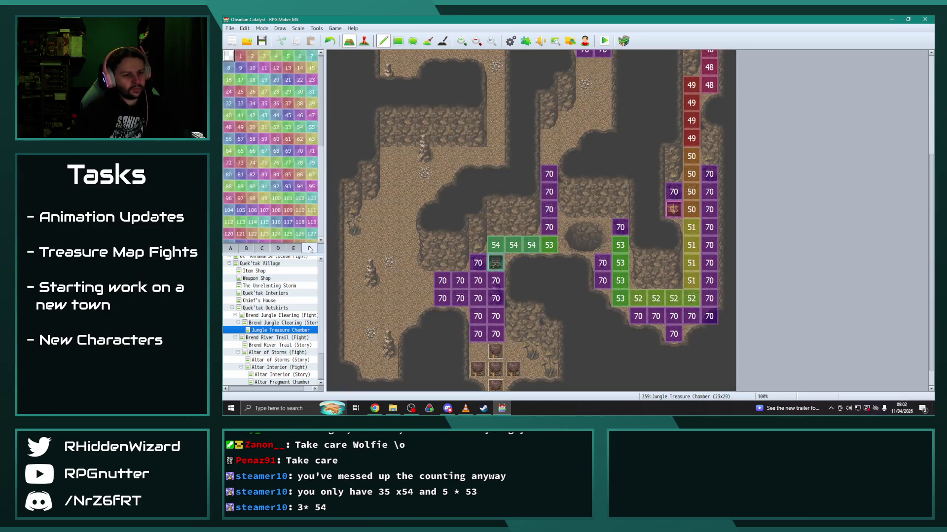
Place a tall stalagmite on the right side of the cave floor.
click(236, 248)
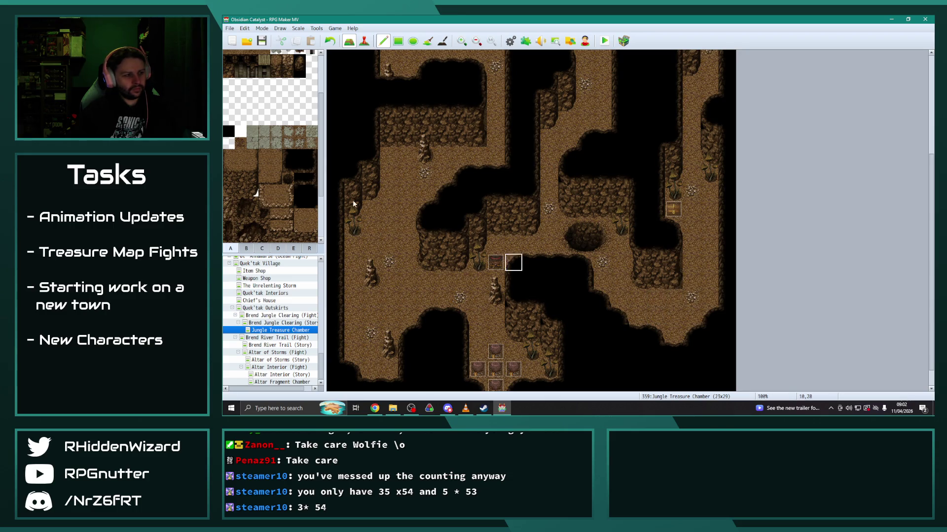
scroll(293, 159, up, 3)
click(247, 249)
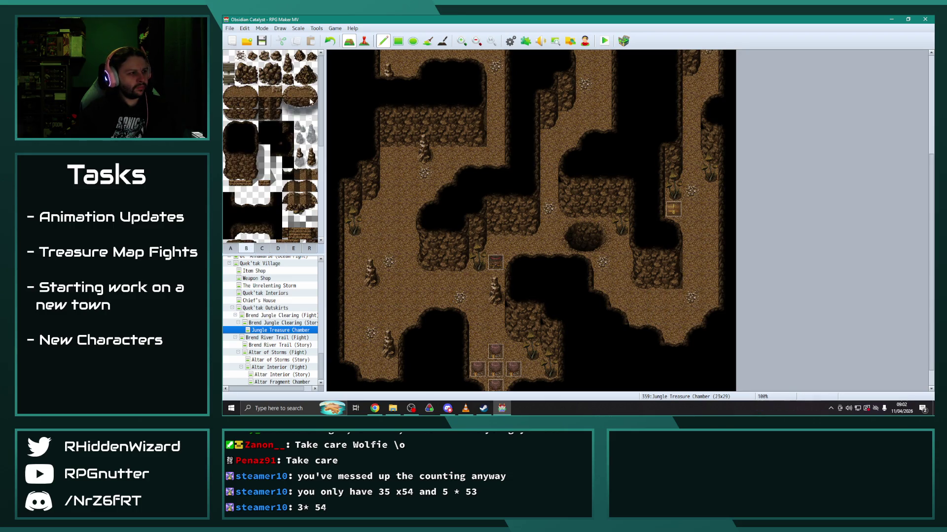
drag(288, 56, 291, 64)
click(676, 304)
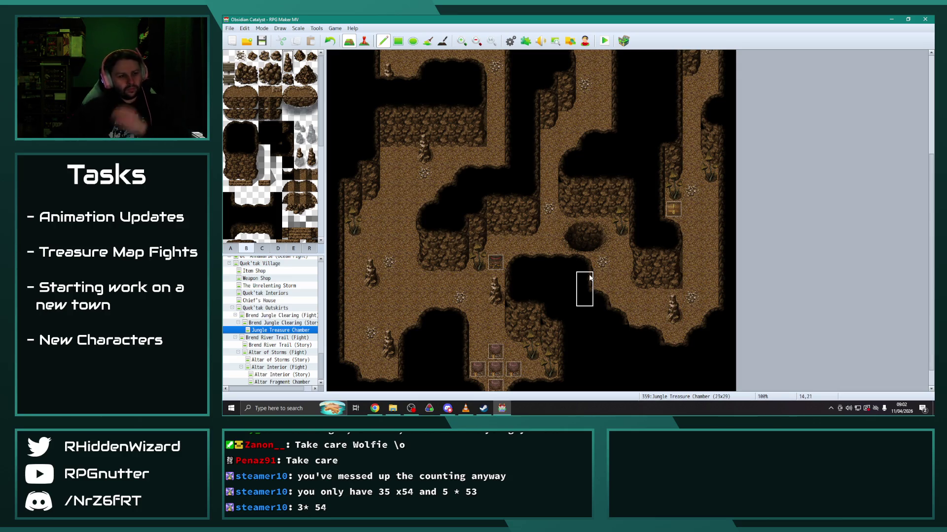
Add a rock pile to the left cave floor, undoing the first misplaced one.
scroll(591, 277, up, 1)
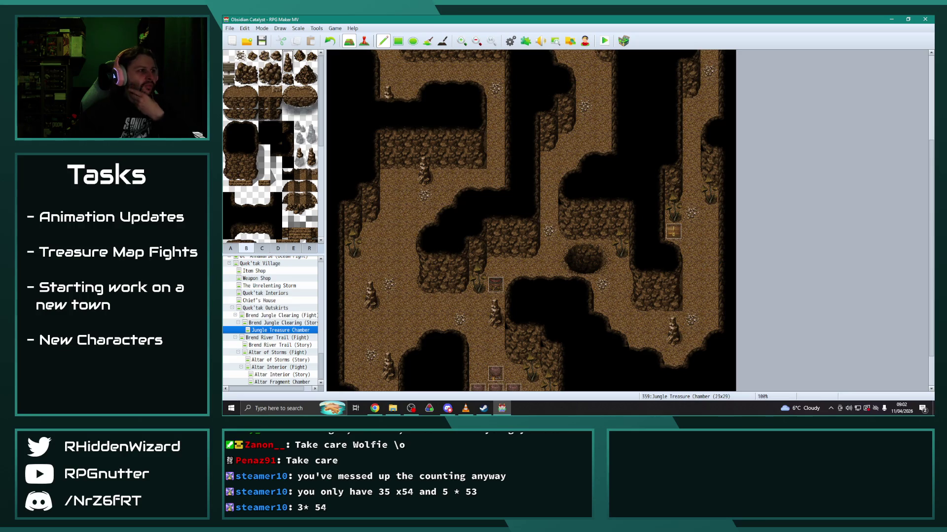
click(244, 70)
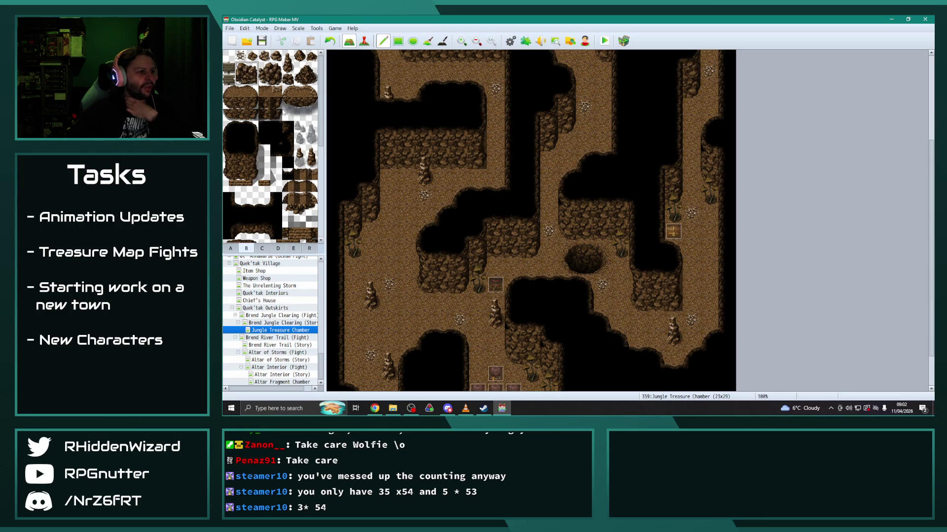
scroll(380, 242, down, 2)
click(362, 285)
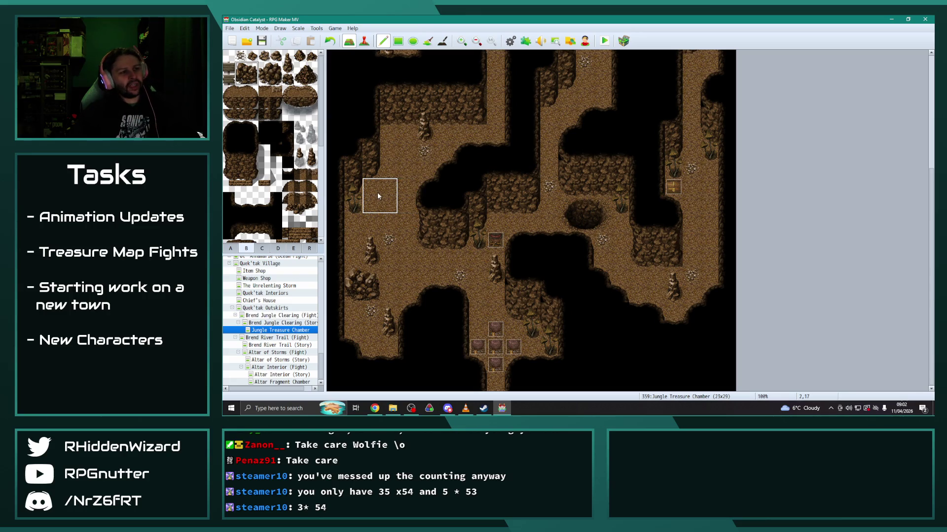
key(ctrl+z)
click(377, 195)
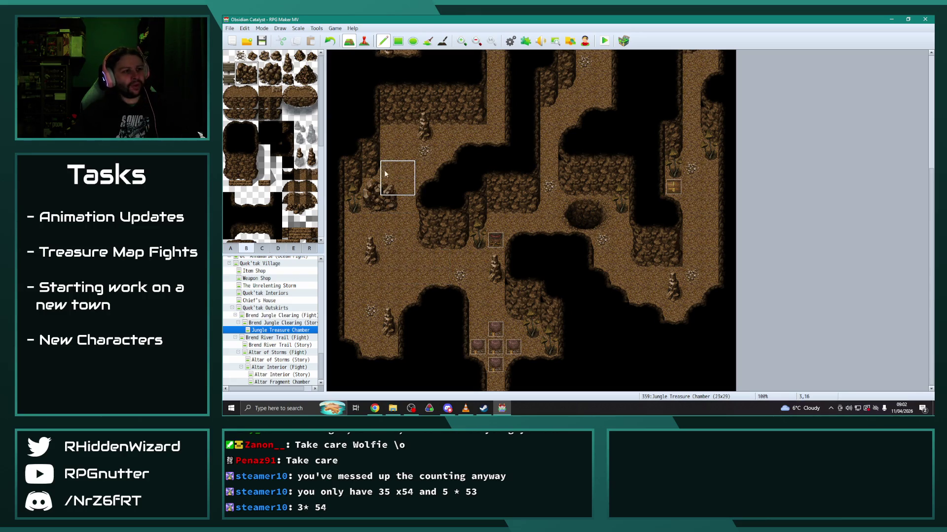
Pick the small rock tile and try it on the floor, postponing the update notice and undoing a dark tile.
scroll(405, 212, up, 5)
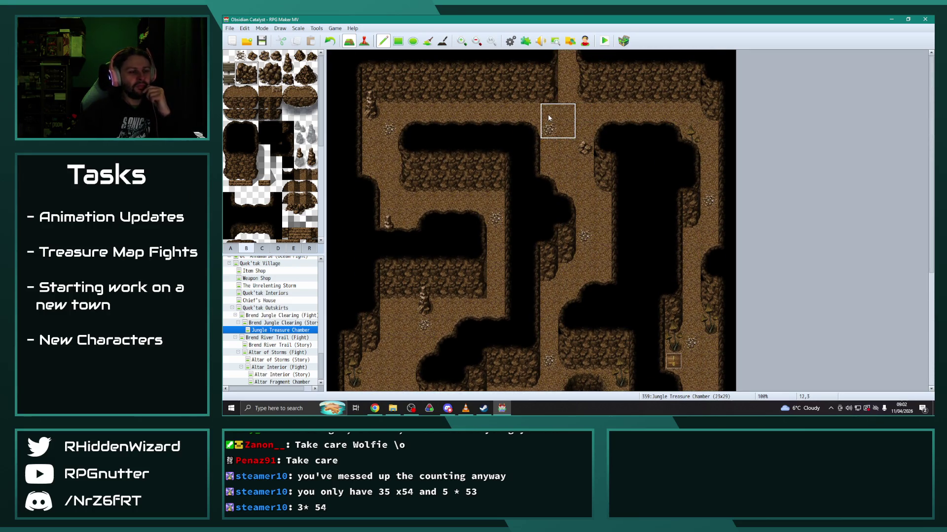
click(264, 55)
scroll(514, 217, down, 3)
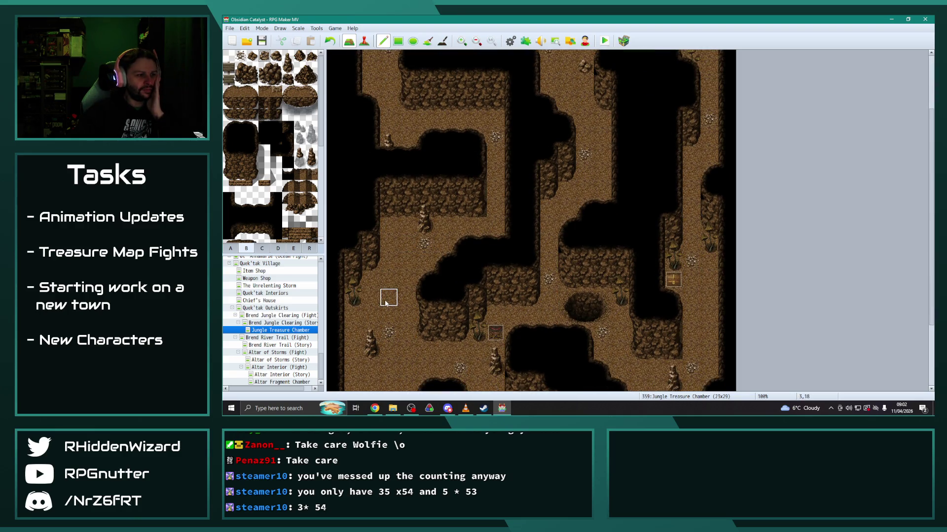
scroll(370, 305, down, 2)
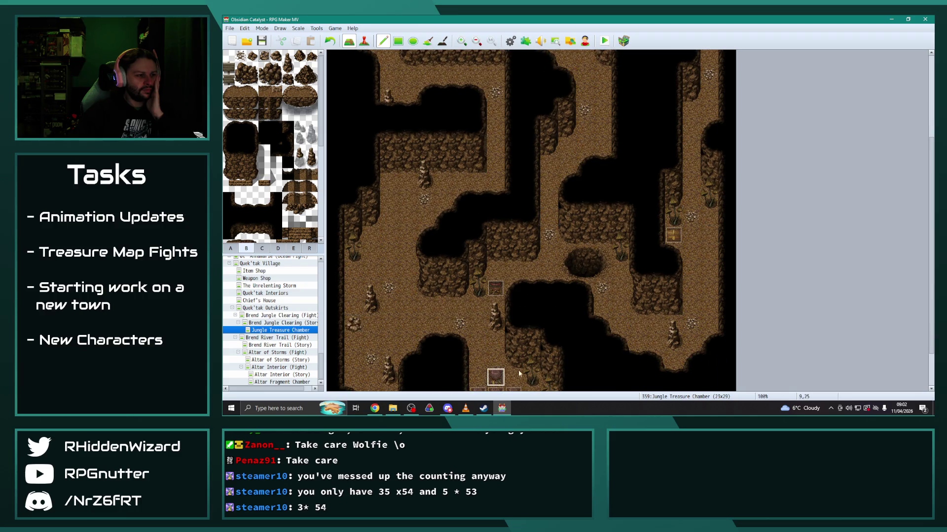
scroll(480, 311, down, 2)
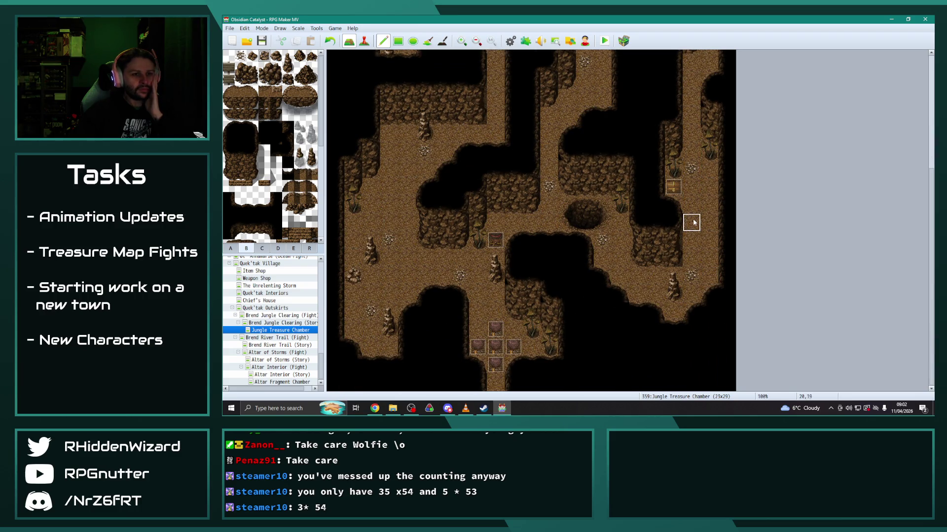
scroll(655, 271, up, 4)
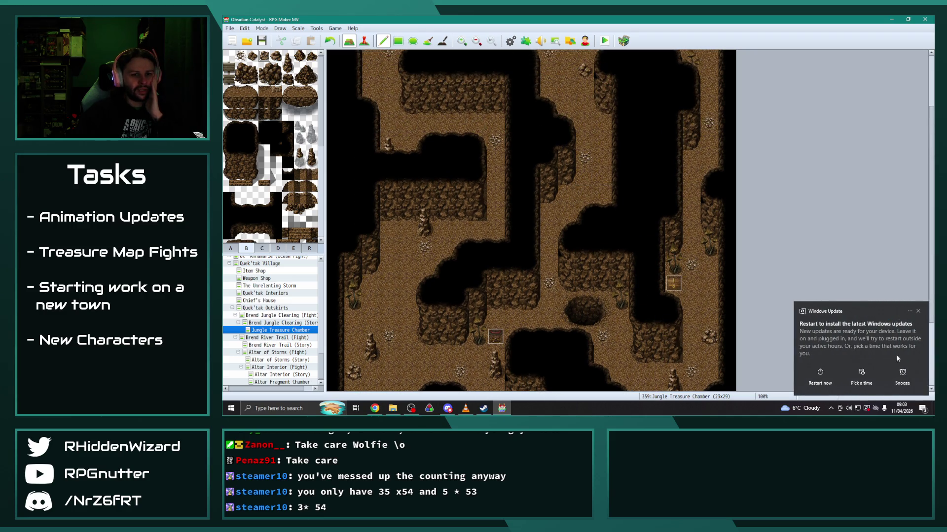
click(904, 384)
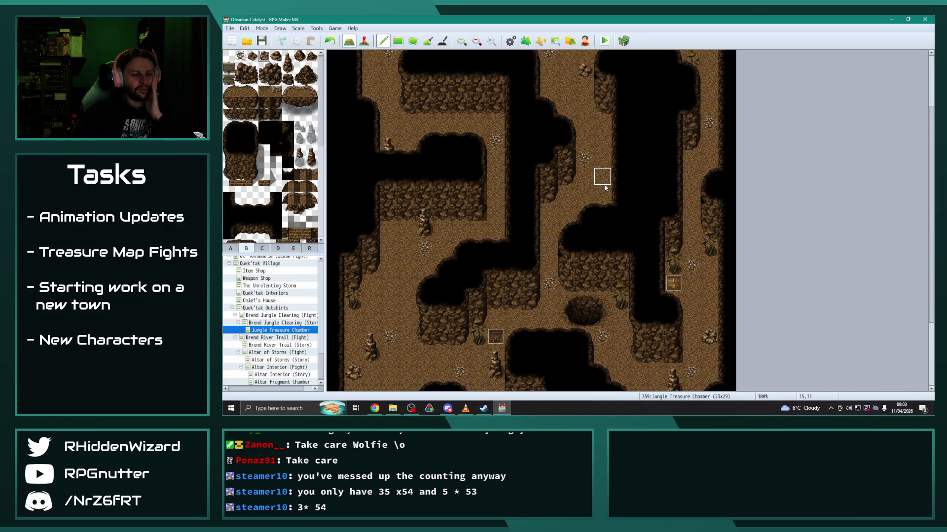
scroll(597, 158, up, 1)
scroll(572, 143, up, 2)
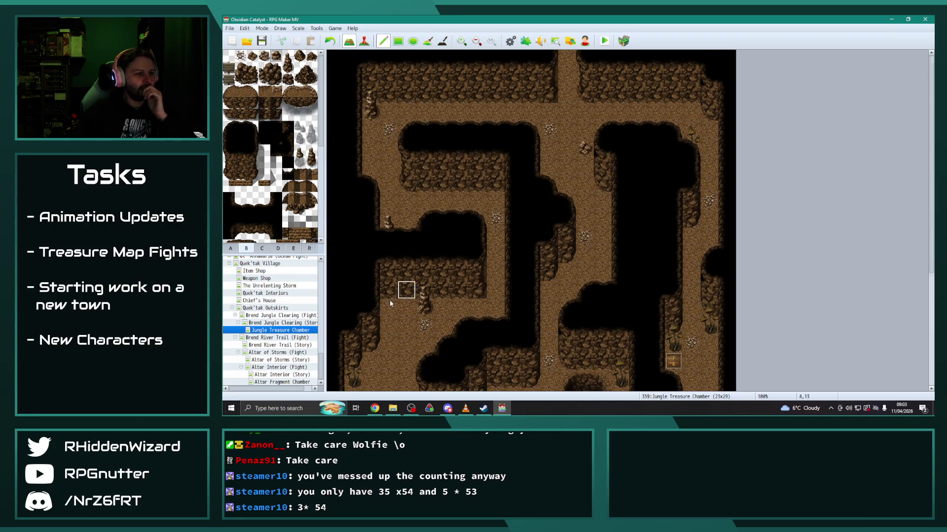
scroll(389, 295, down, 4)
scroll(380, 297, down, 2)
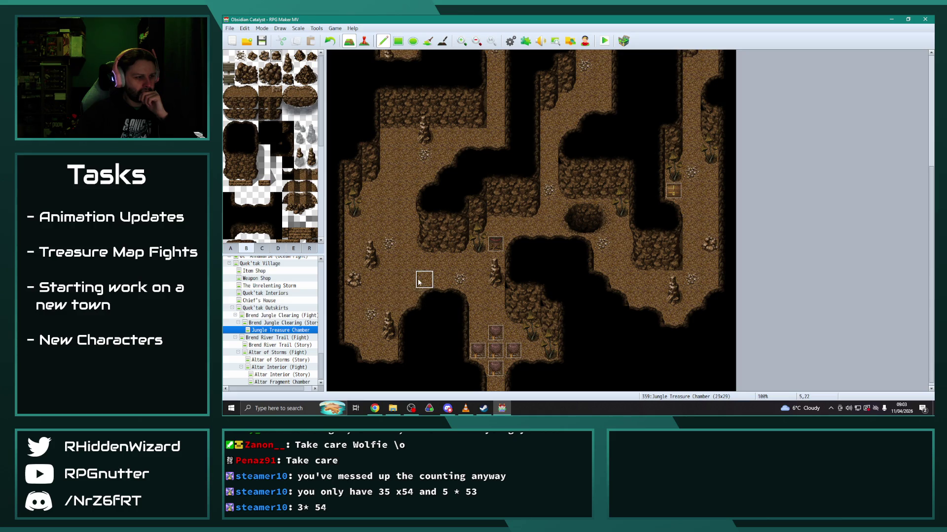
click(423, 296)
key(ctrl+z)
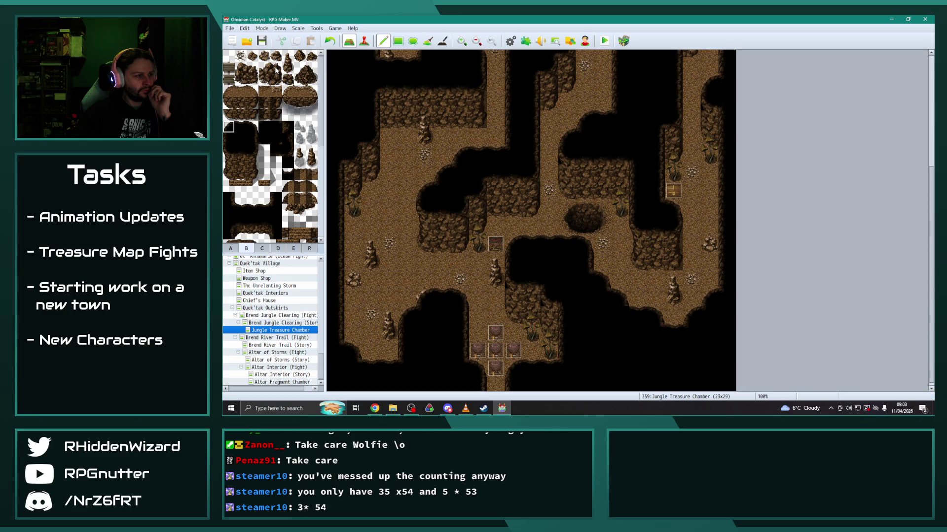
click(230, 249)
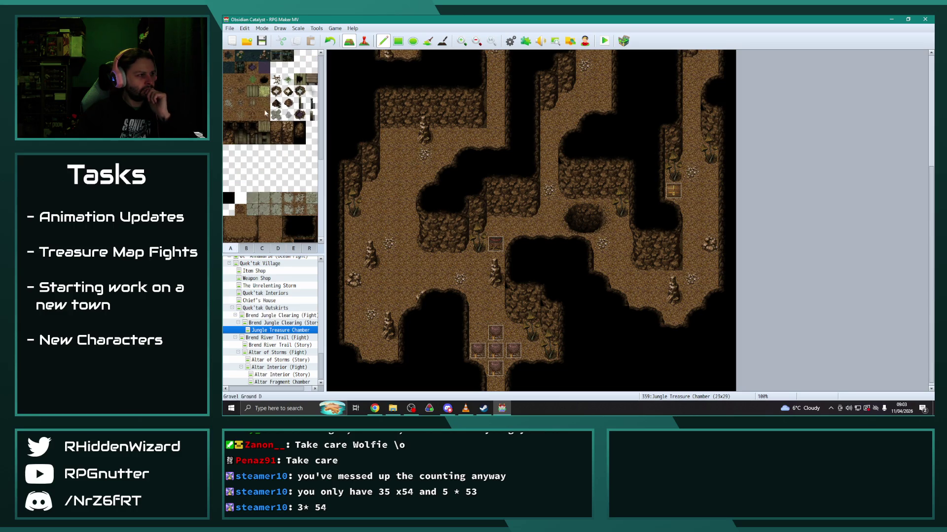
mouse_move(389, 207)
mouse_down()
mouse_move(406, 247)
mouse_move(401, 261)
mouse_up()
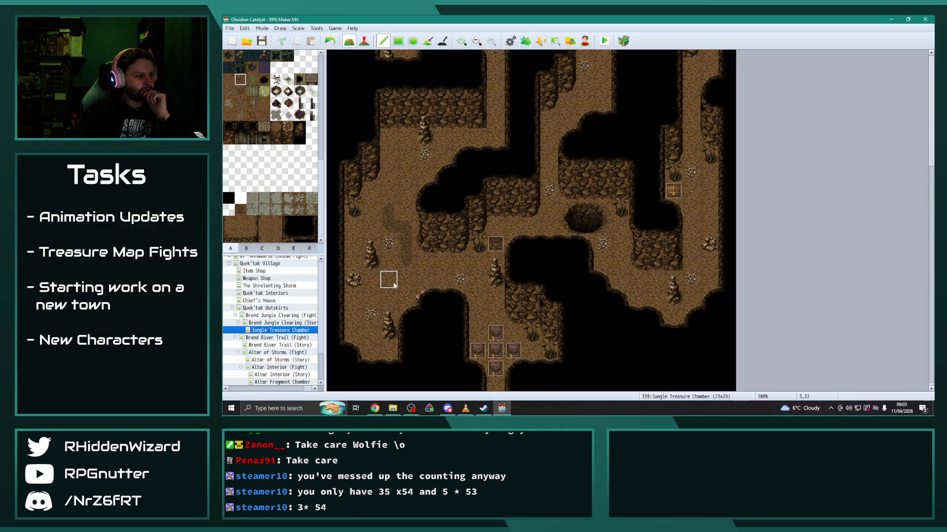
scroll(474, 296, up, 2)
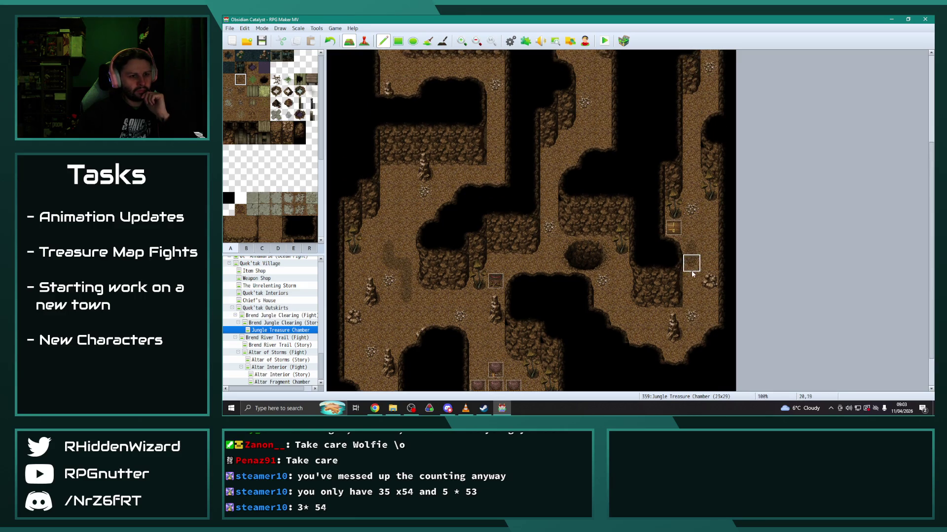
scroll(486, 214, up, 3)
scroll(487, 213, up, 2)
drag(583, 138, 605, 217)
scroll(404, 155, up, 2)
drag(544, 109, 525, 145)
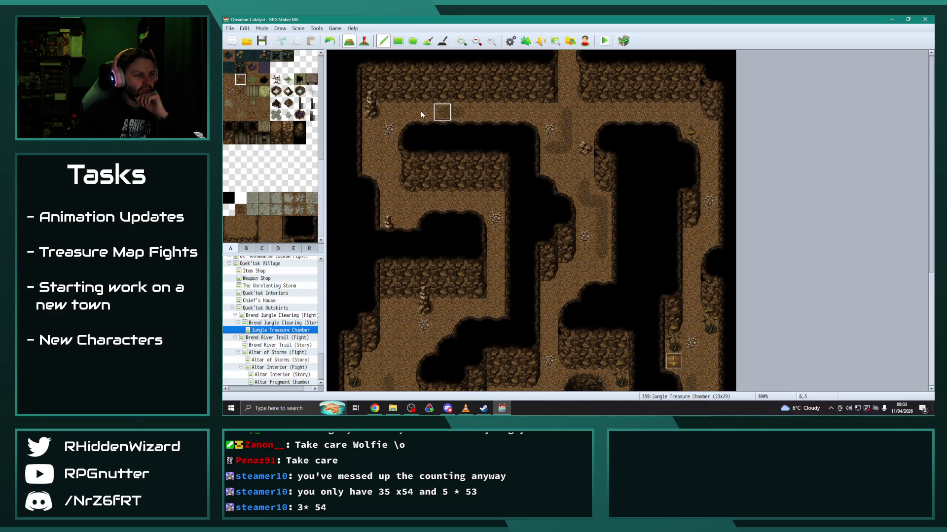
drag(419, 205, 429, 202)
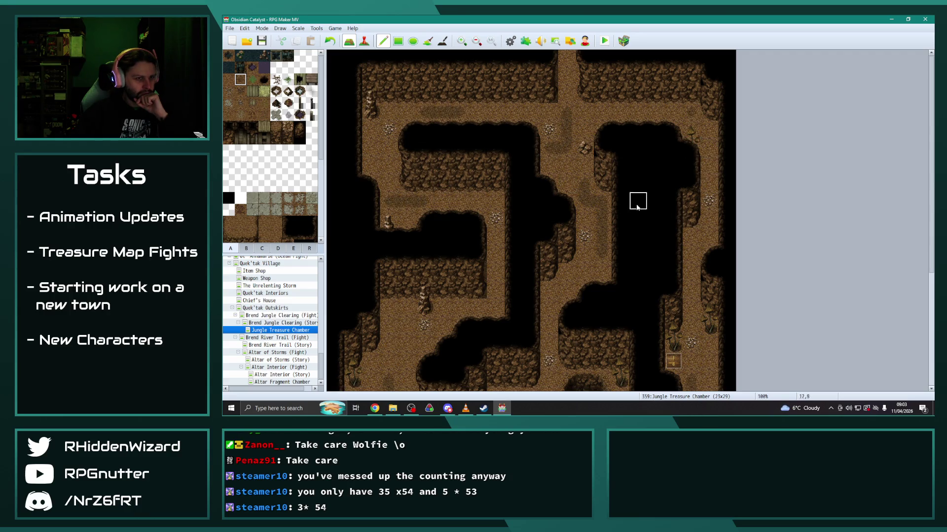
scroll(416, 328, down, 5)
drag(404, 240, 404, 248)
mouse_move(401, 294)
mouse_down()
mouse_move(389, 256)
mouse_move(386, 280)
mouse_up()
scroll(413, 299, down, 2)
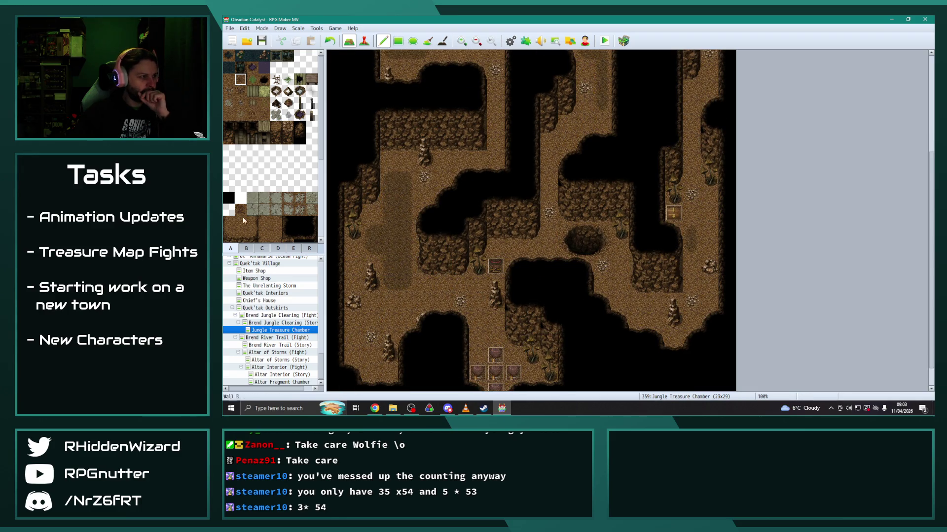
click(247, 249)
click(403, 278)
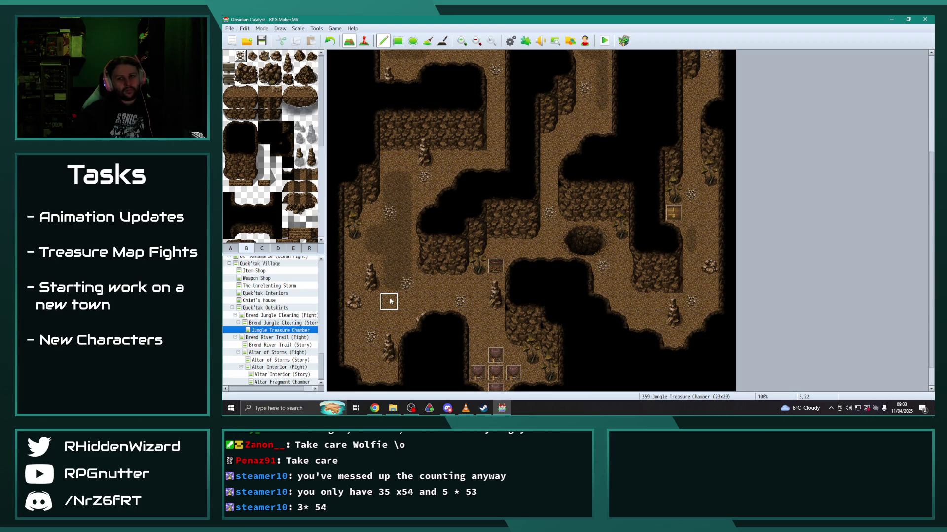
click(230, 248)
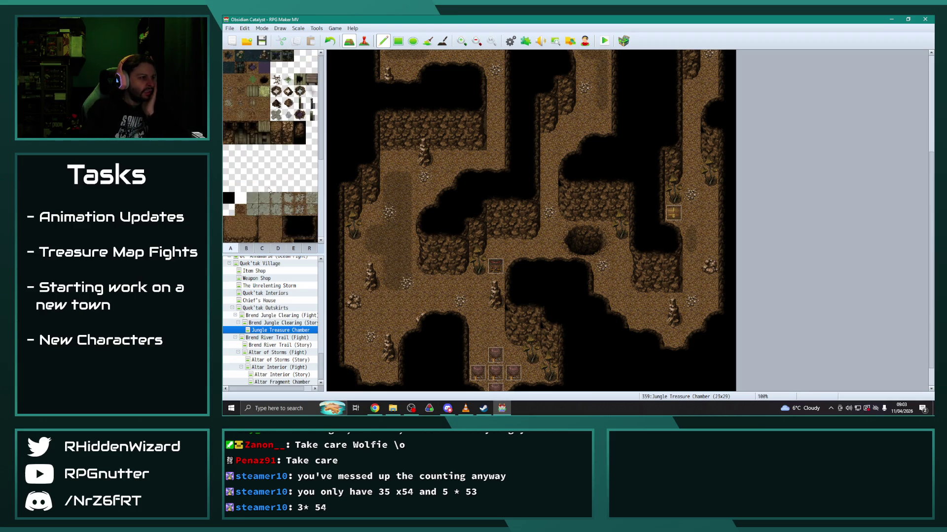
click(275, 91)
click(388, 302)
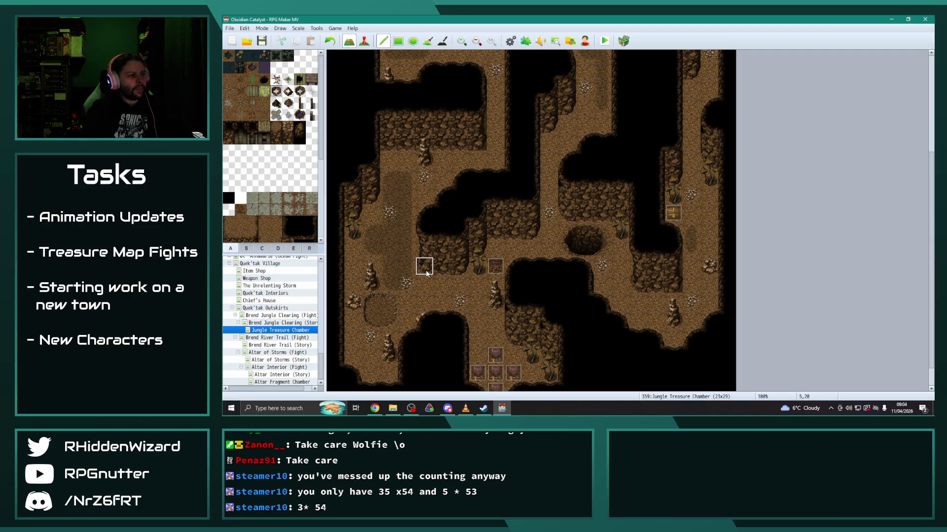
key(ctrl+z)
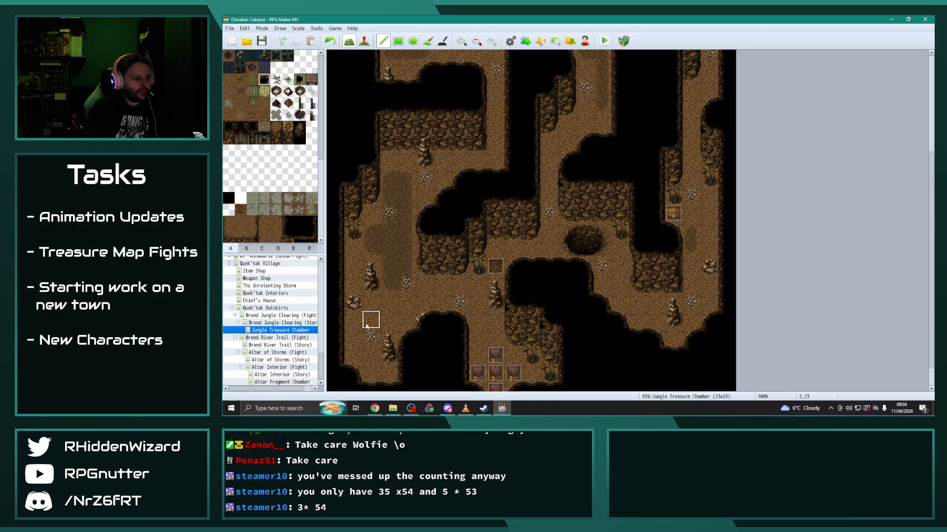
scroll(406, 283, up, 1)
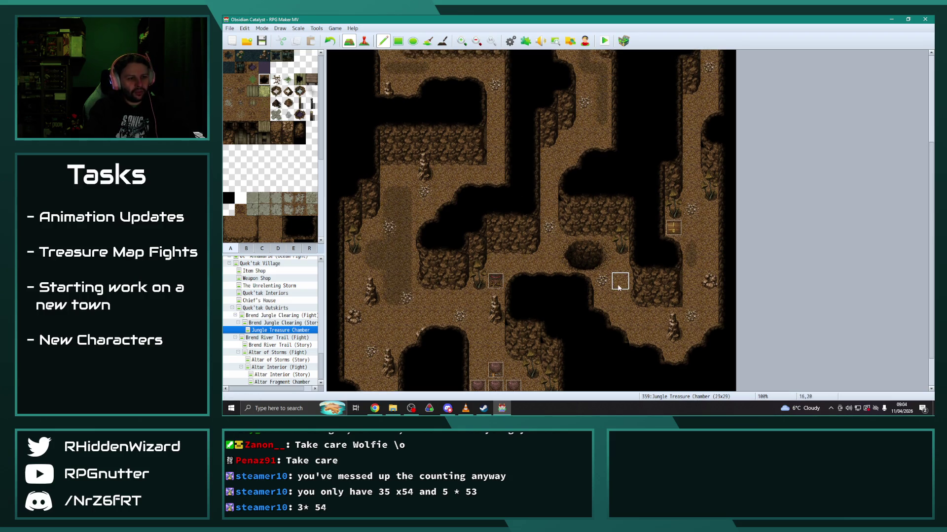
click(602, 299)
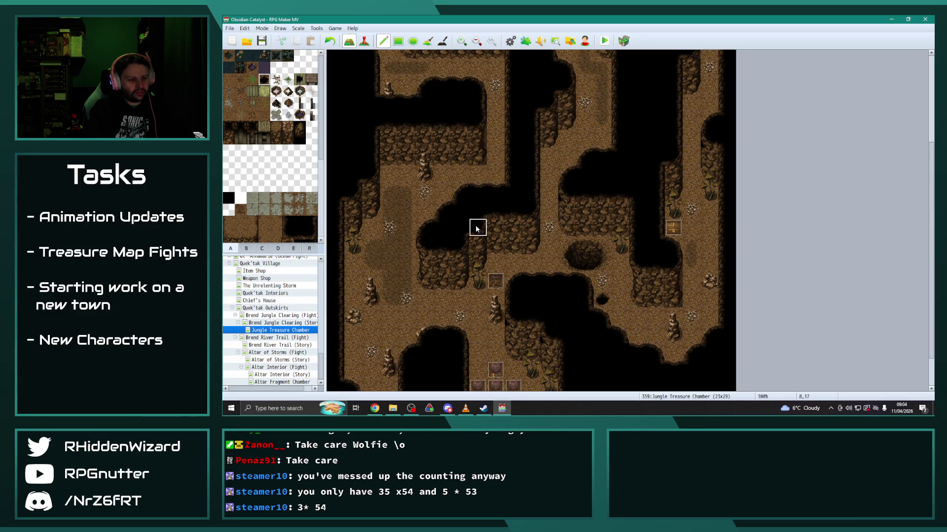
scroll(476, 228, up, 6)
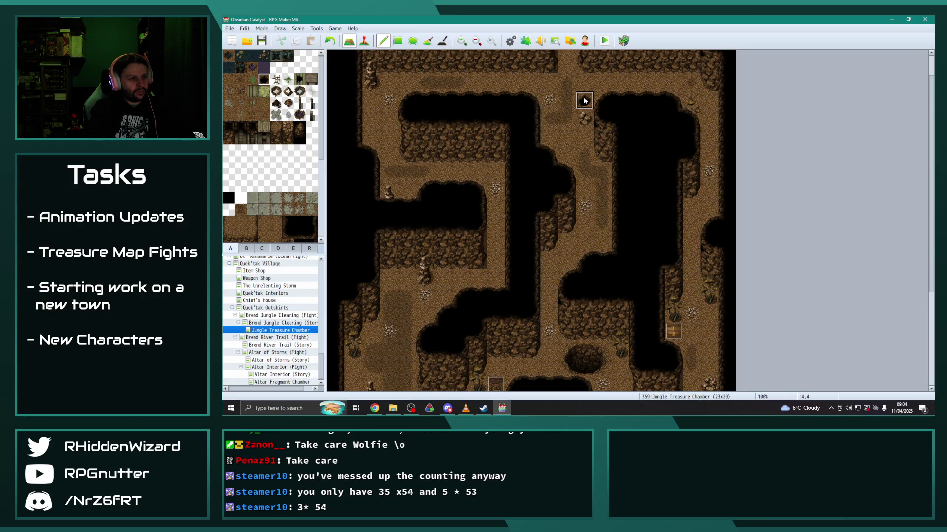
scroll(611, 224, down, 3)
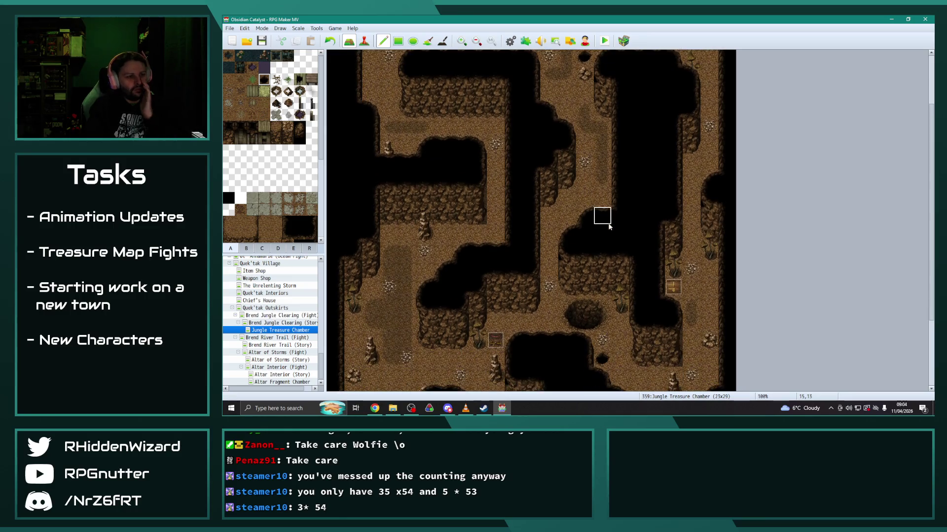
scroll(547, 261, down, 5)
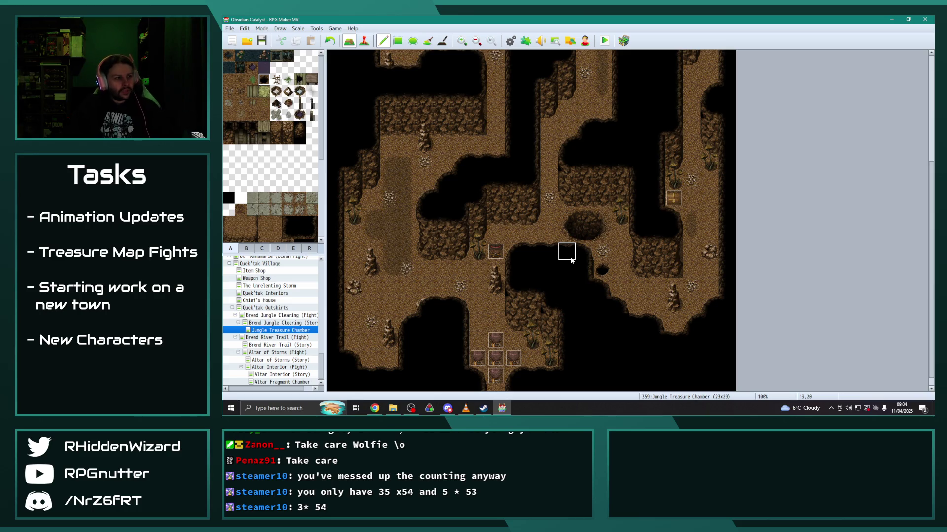
click(246, 248)
scroll(243, 226, down, 5)
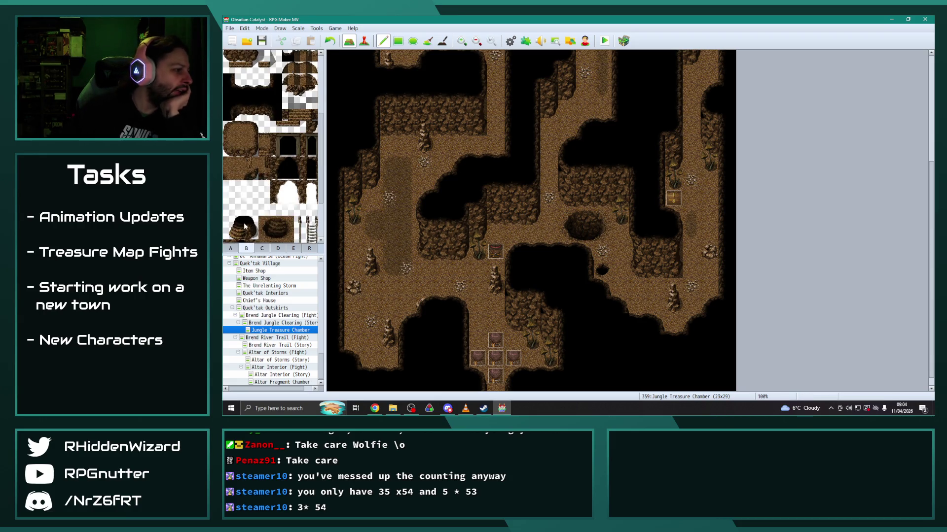
click(230, 248)
scroll(257, 194, down, 5)
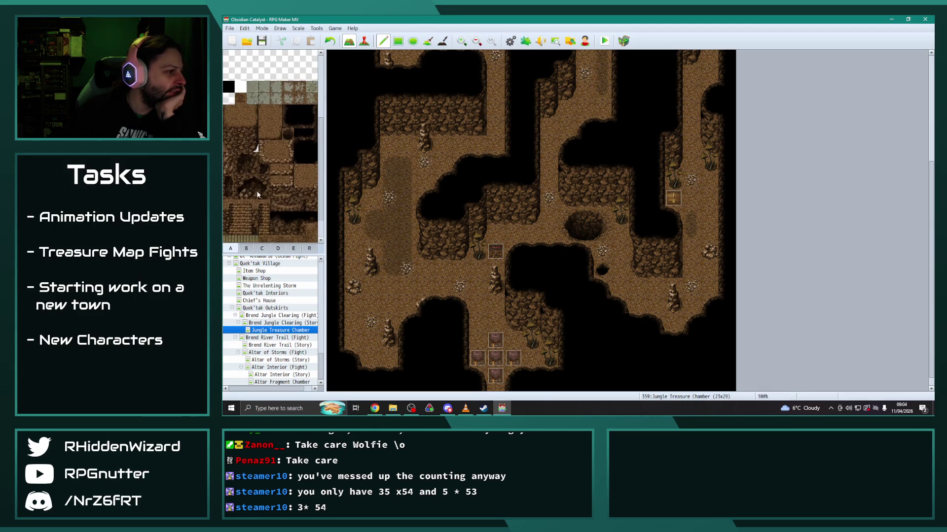
scroll(257, 194, down, 1)
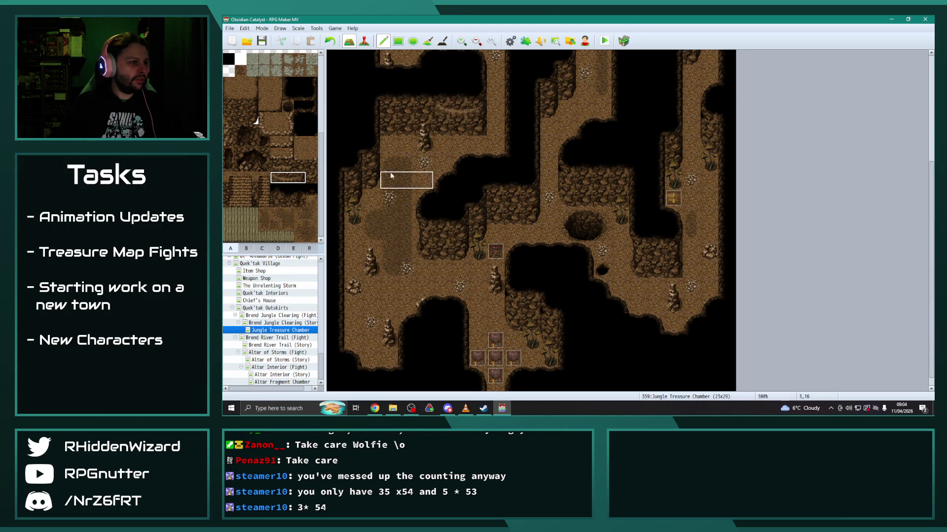
Paint a rock ledge tile onto the upper cave wall.
click(423, 113)
scroll(424, 207, up, 2)
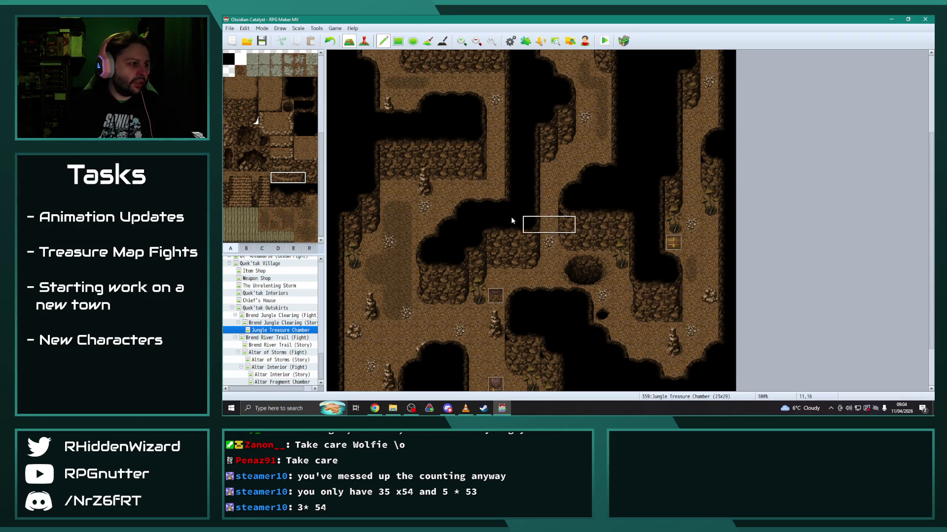
scroll(525, 228, up, 5)
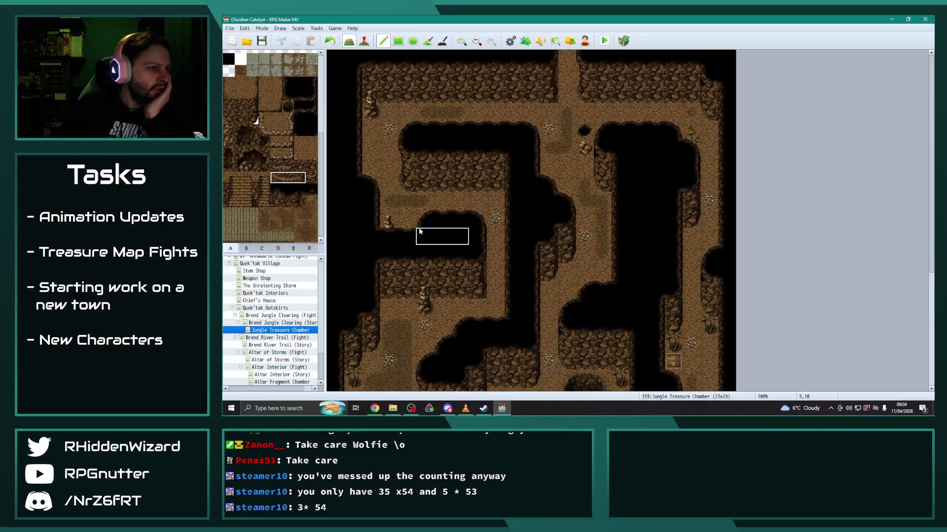
scroll(399, 211, down, 1)
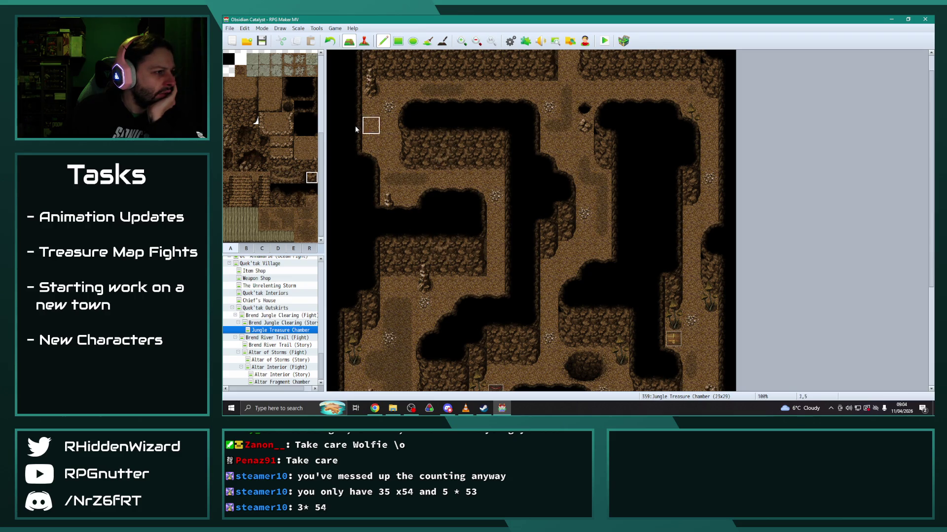
scroll(477, 109, up, 1)
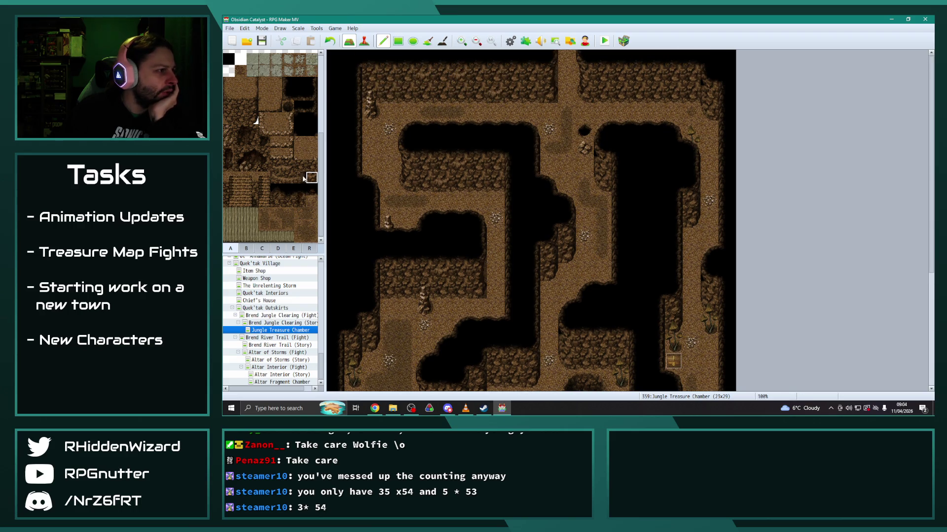
Narrow the wall brush to a single tile and paint a rocky mound over the pit at 14,19.
drag(303, 168, 311, 167)
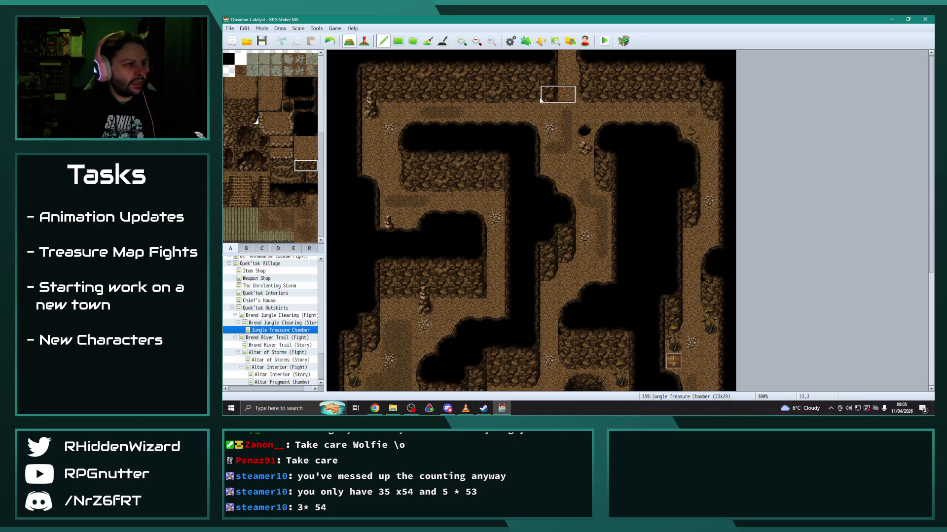
click(300, 166)
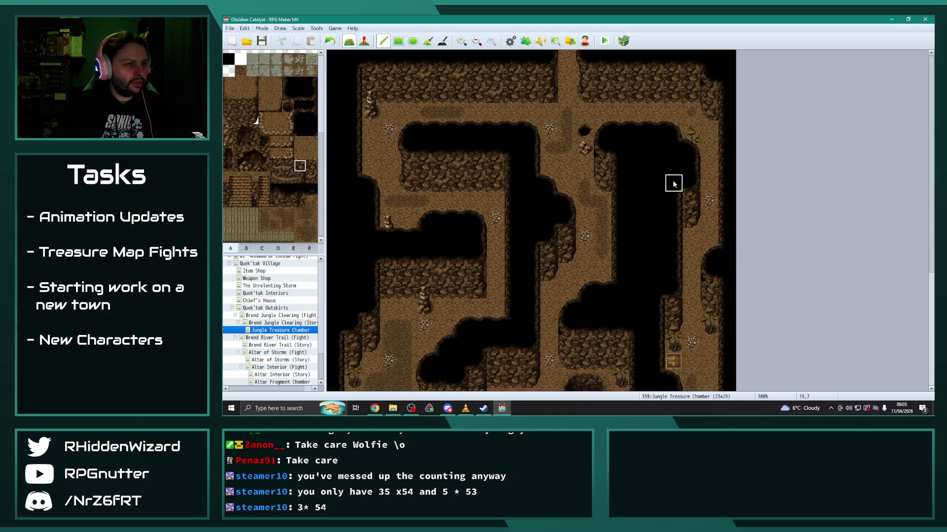
scroll(604, 296, down, 5)
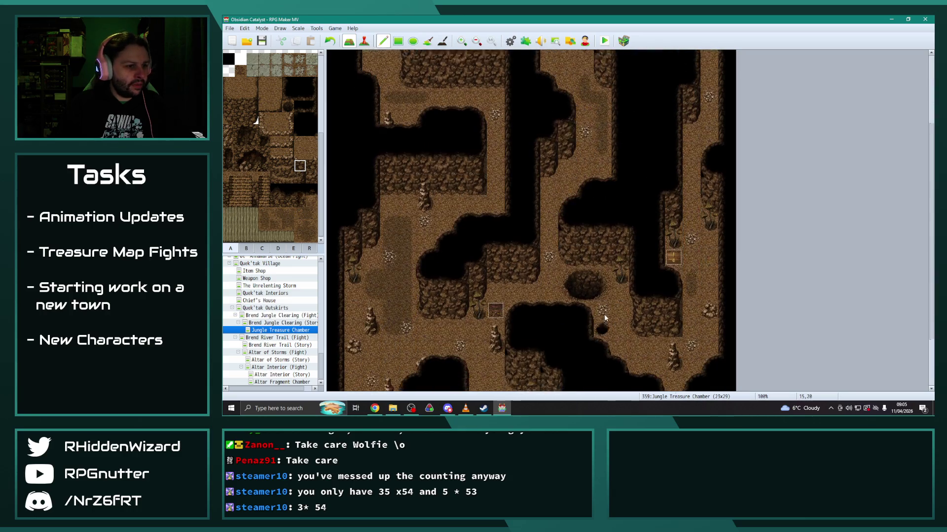
click(583, 293)
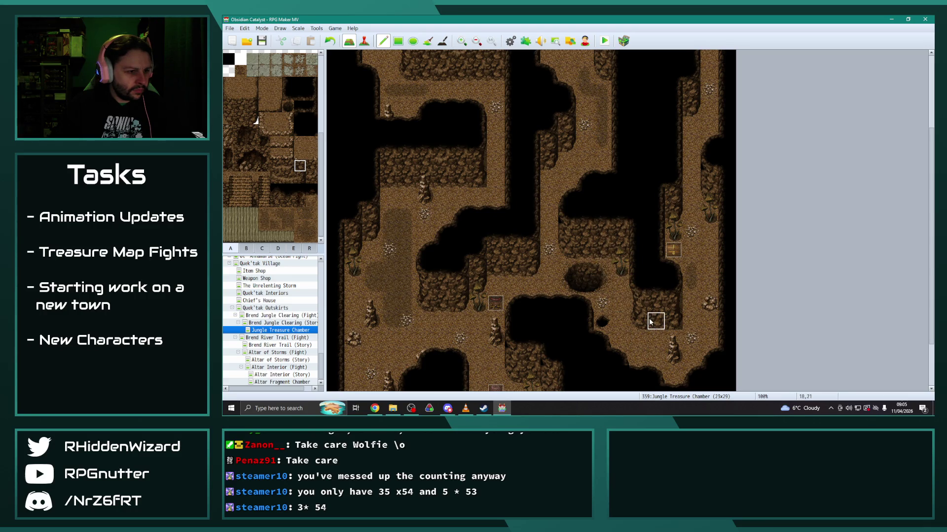
Copy a single wall tile from the map, then pick a two-tile wall piece from the tileset.
scroll(617, 271, up, 4)
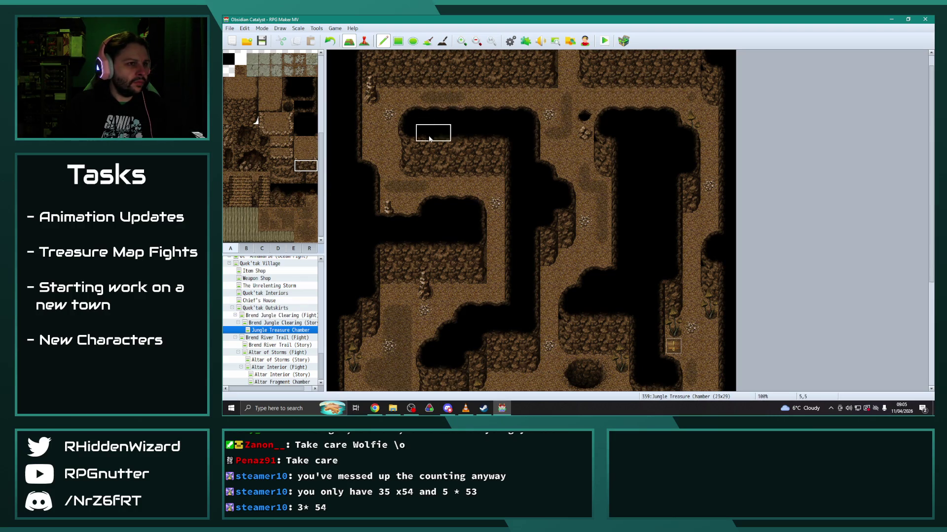
scroll(431, 131, up, 1)
right_click(440, 79)
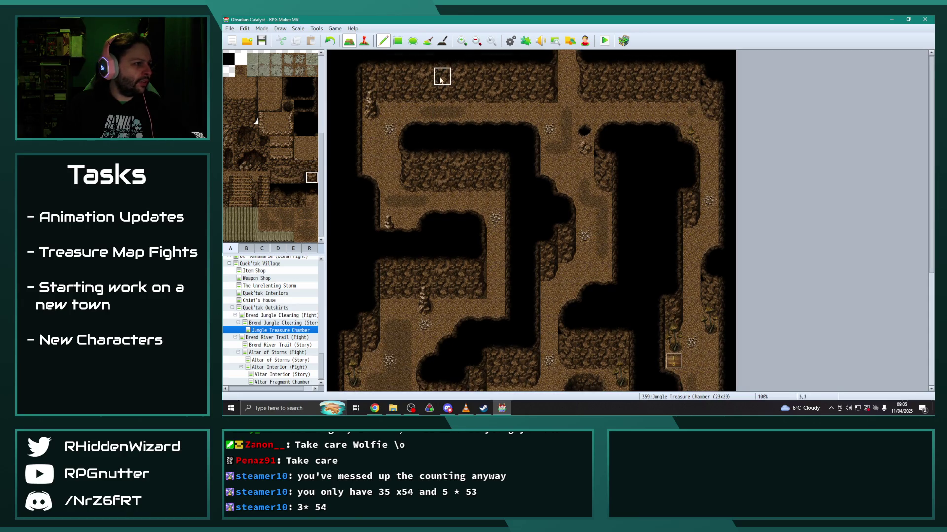
scroll(439, 211, down, 4)
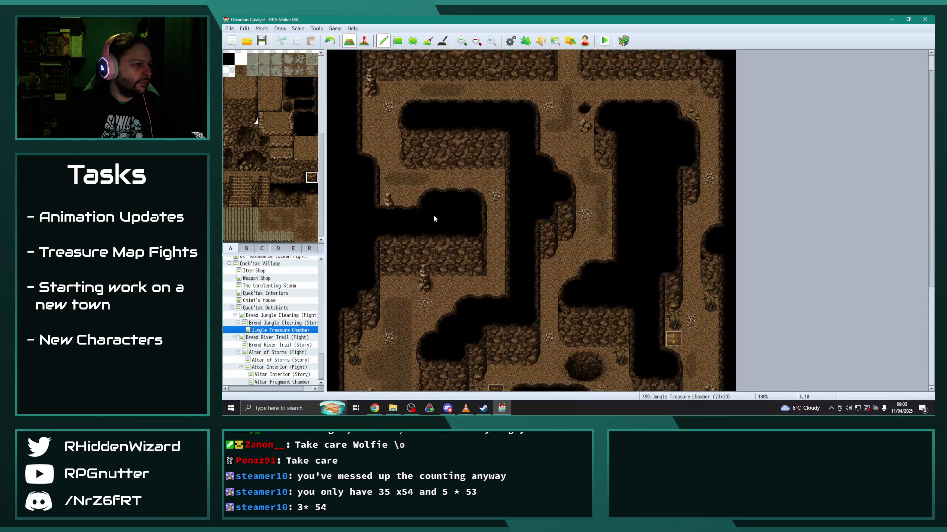
scroll(374, 261, down, 3)
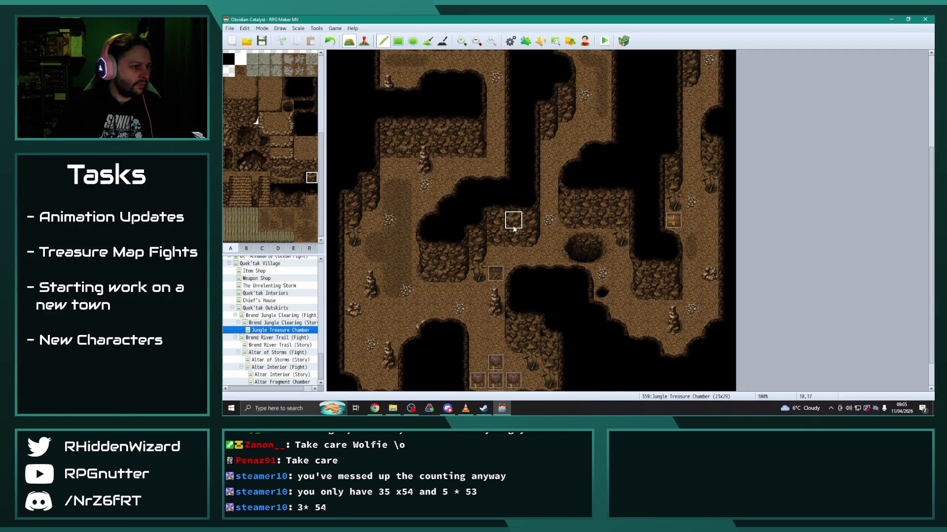
scroll(547, 275, down, 2)
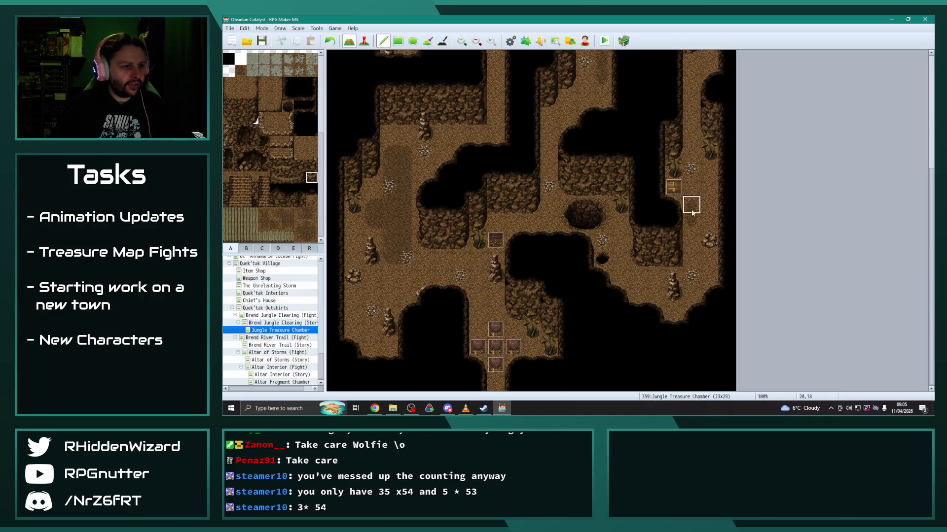
scroll(707, 182, up, 5)
scroll(723, 189, up, 4)
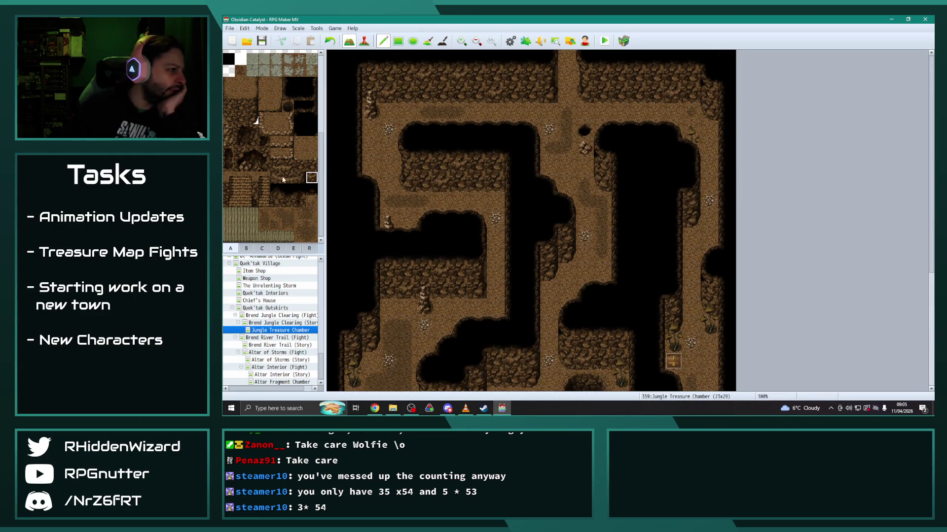
drag(275, 167, 283, 169)
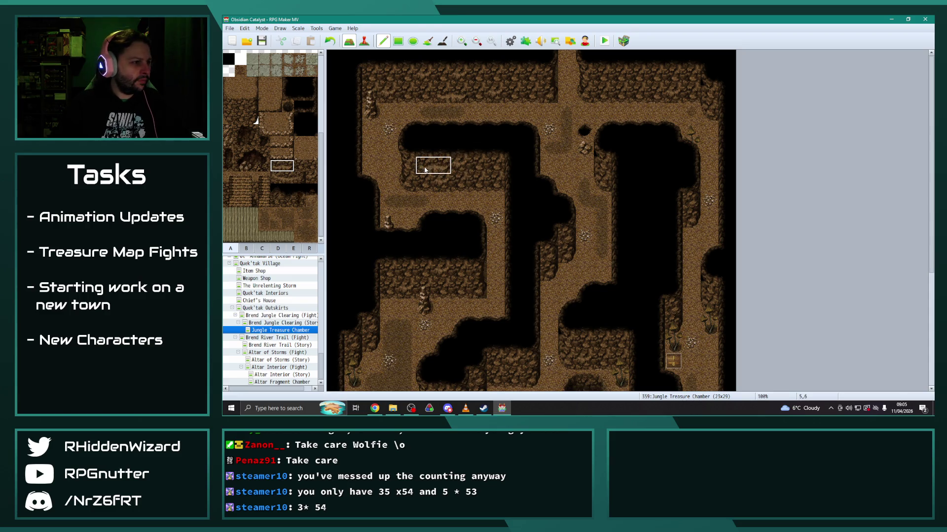
scroll(459, 236, down, 2)
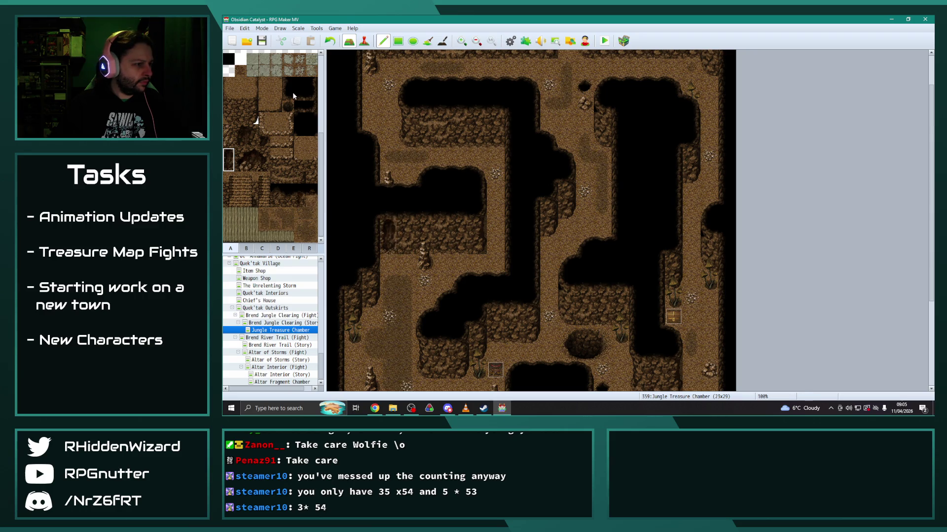
scroll(310, 195, up, 2)
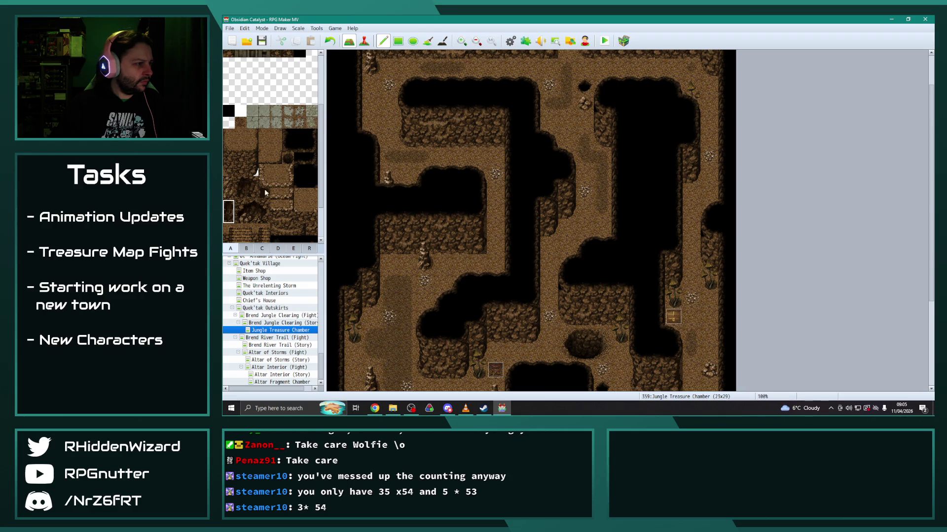
scroll(492, 154, up, 2)
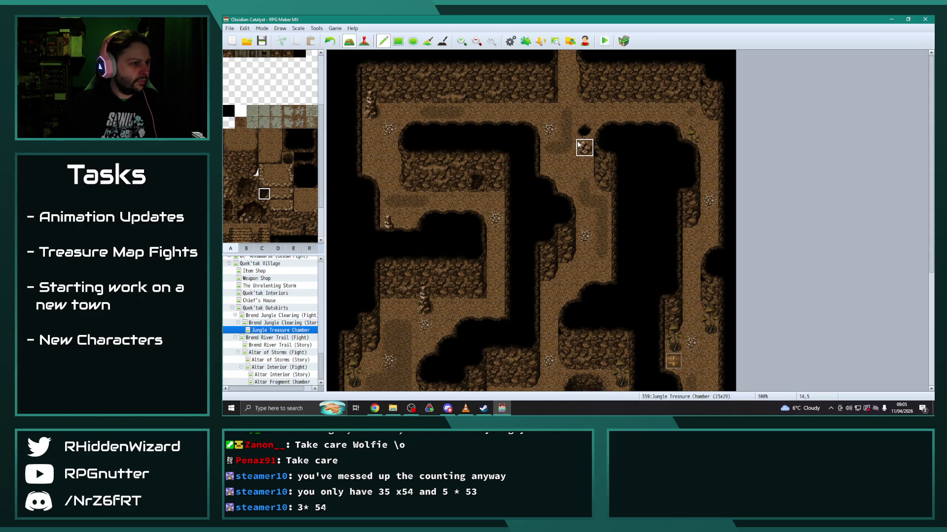
scroll(592, 172, down, 4)
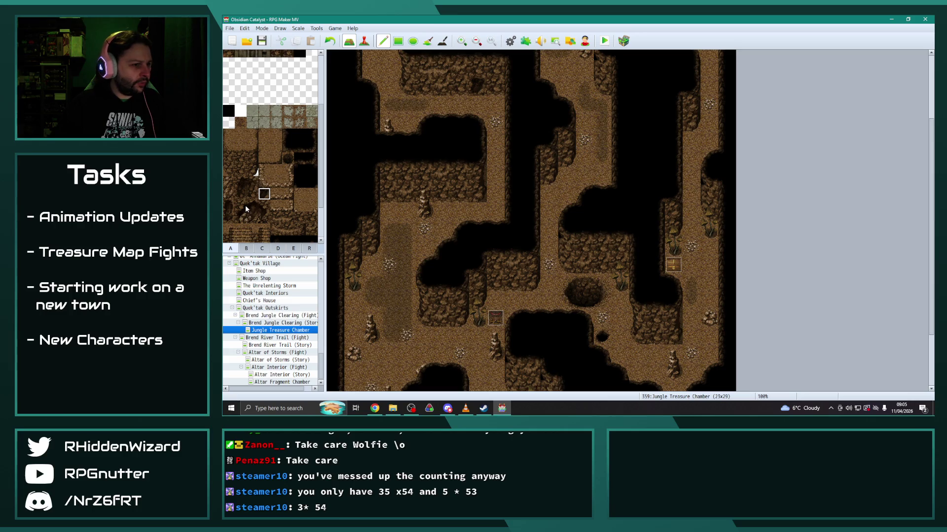
Paint a 3x2 rock block onto the cave wall and pick a two-tile mushroom stump from the Forest tiles.
drag(245, 208, 264, 218)
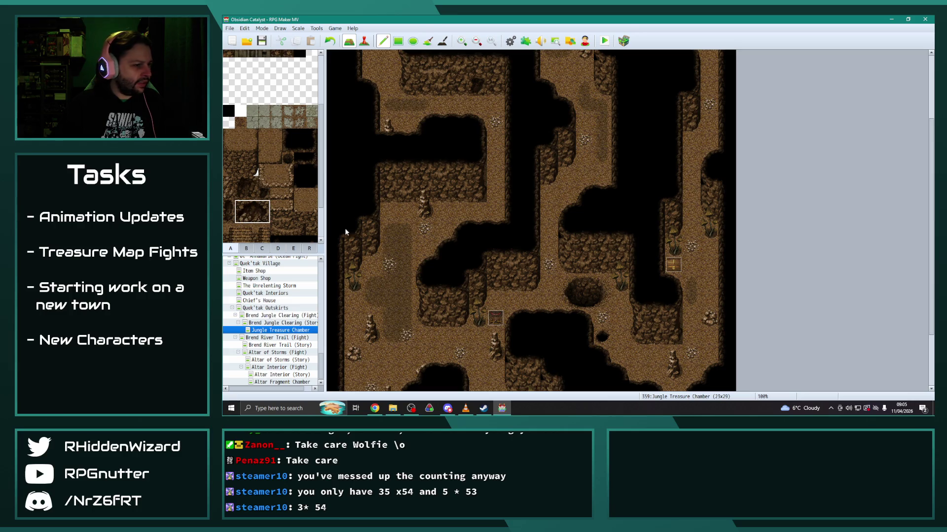
click(582, 244)
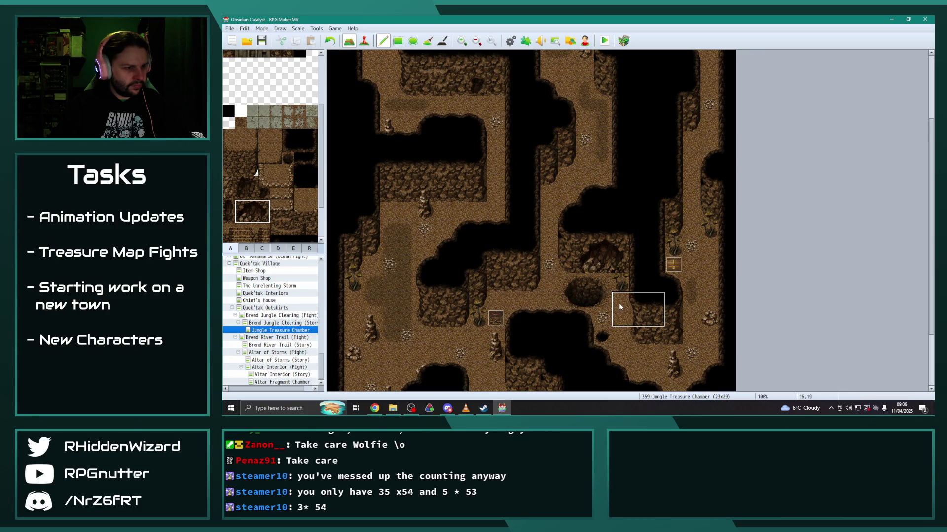
click(262, 248)
drag(252, 154, 252, 142)
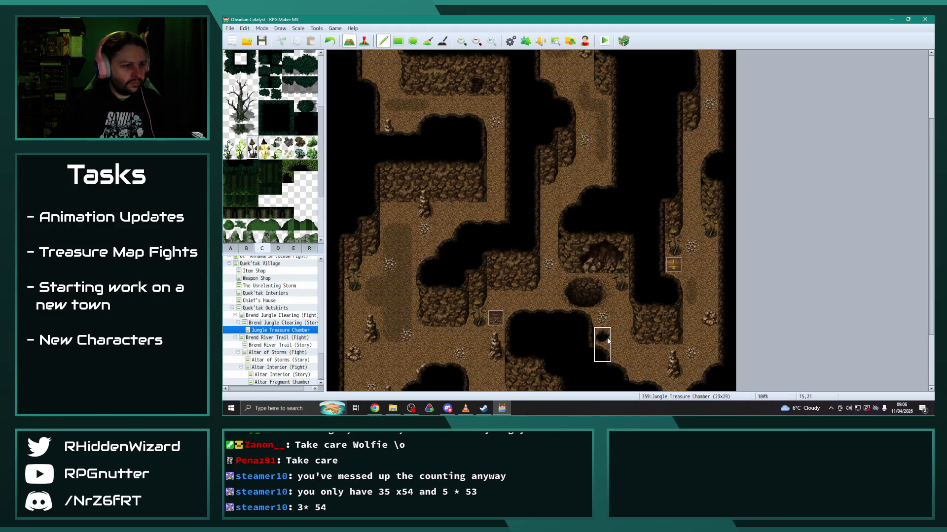
Paint a 2x2 dark recess into the cave wall using the cave tiles.
click(231, 248)
scroll(283, 185, down, 2)
drag(240, 145, 252, 157)
click(498, 264)
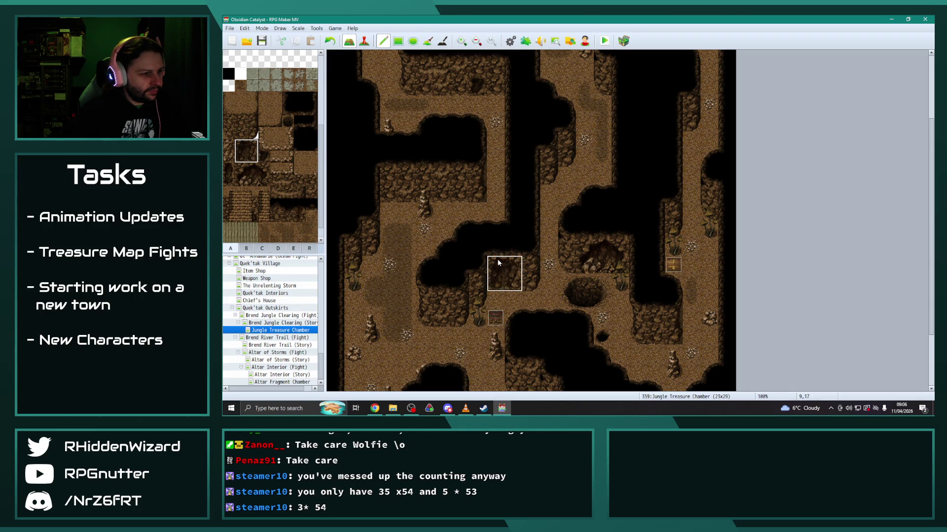
Add a lighter two-tile rock pillar on the wall and a dark tile near the map's top.
scroll(335, 270, down, 2)
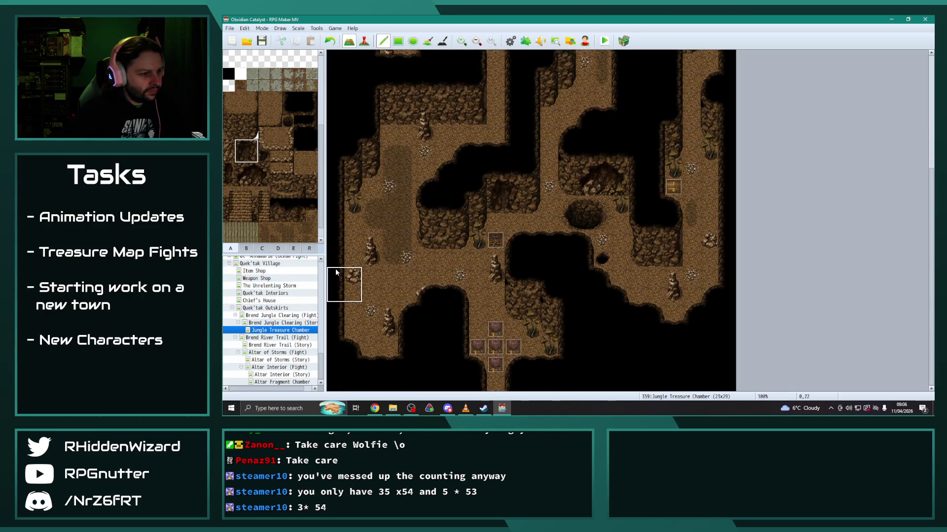
drag(229, 146, 229, 155)
scroll(392, 226, up, 1)
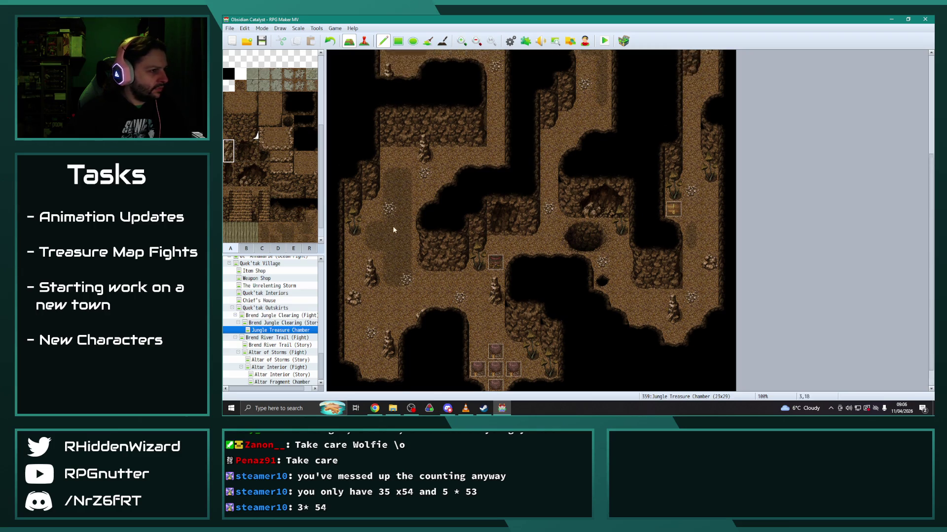
click(458, 143)
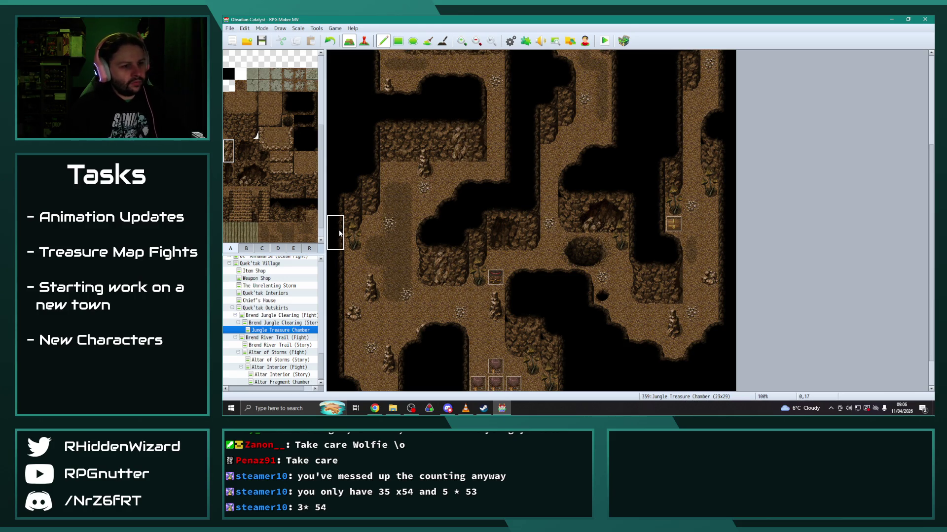
scroll(528, 275, up, 3)
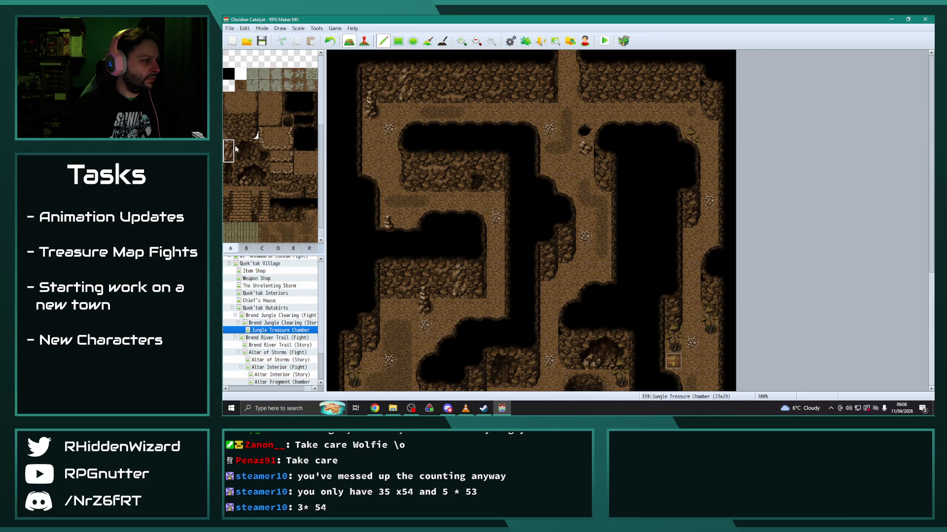
drag(229, 167, 228, 180)
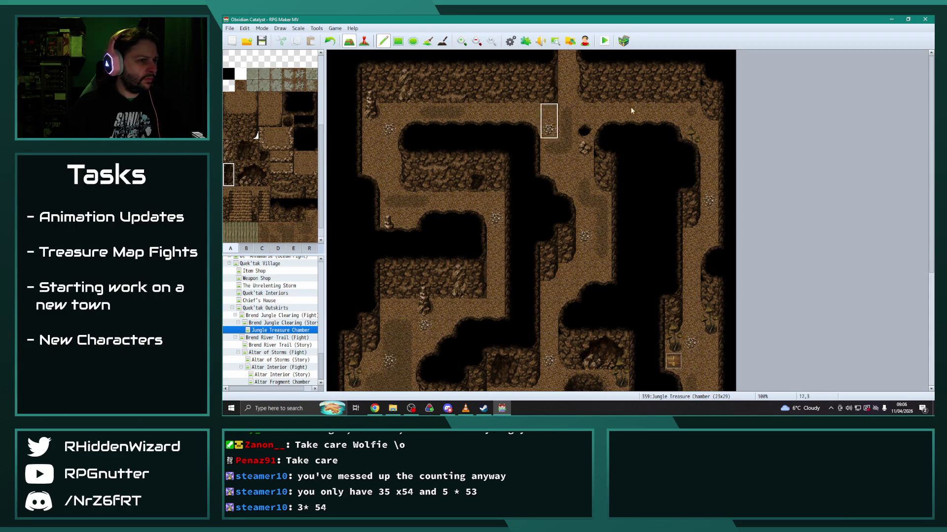
Paint another dark tile at the top, then copy the pebble tile and paint two pebbles on the cave floor.
click(638, 76)
right_click(548, 130)
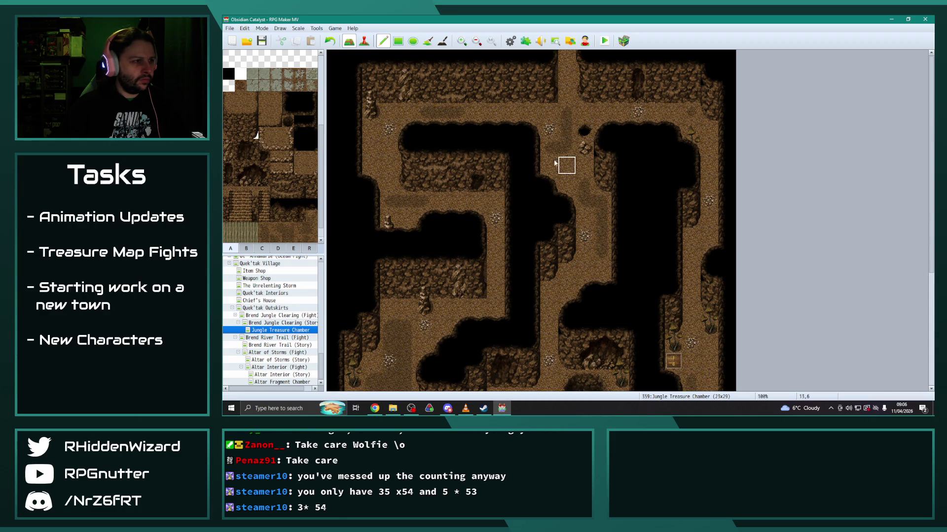
scroll(498, 236, down, 1)
click(477, 155)
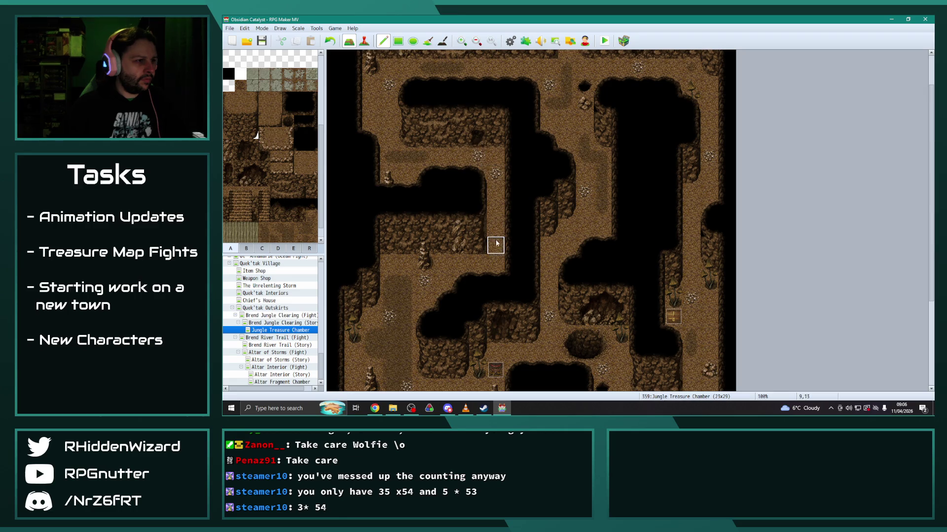
scroll(492, 243, down, 2)
scroll(492, 203, down, 1)
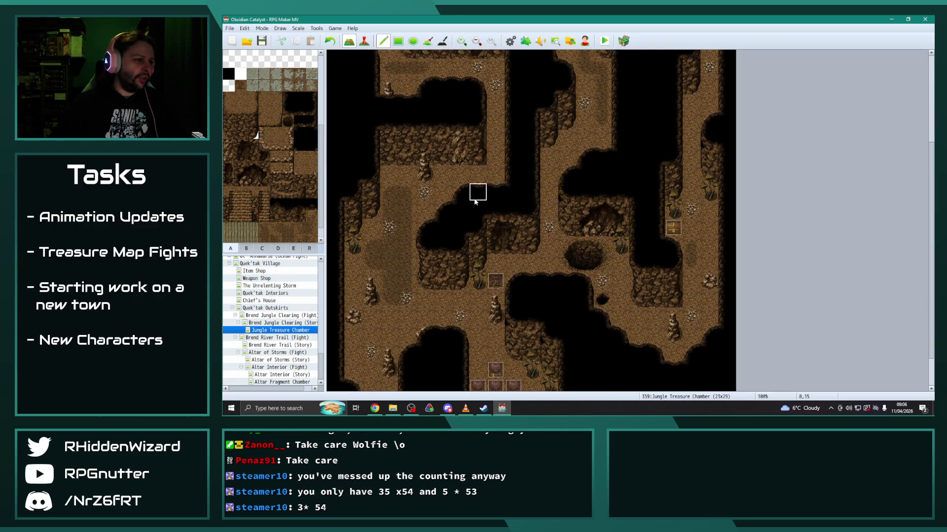
click(496, 264)
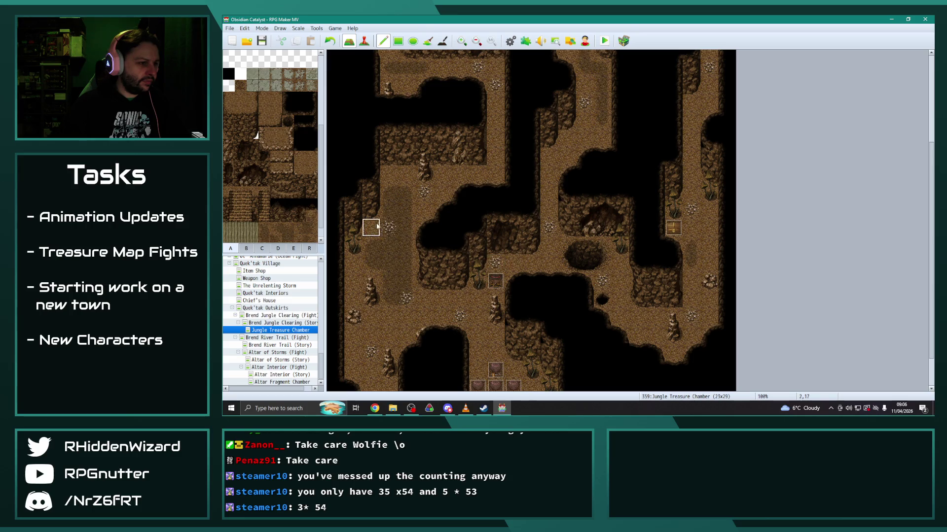
Bring up File Explorer on the Documents folder.
scroll(528, 296, down, 2)
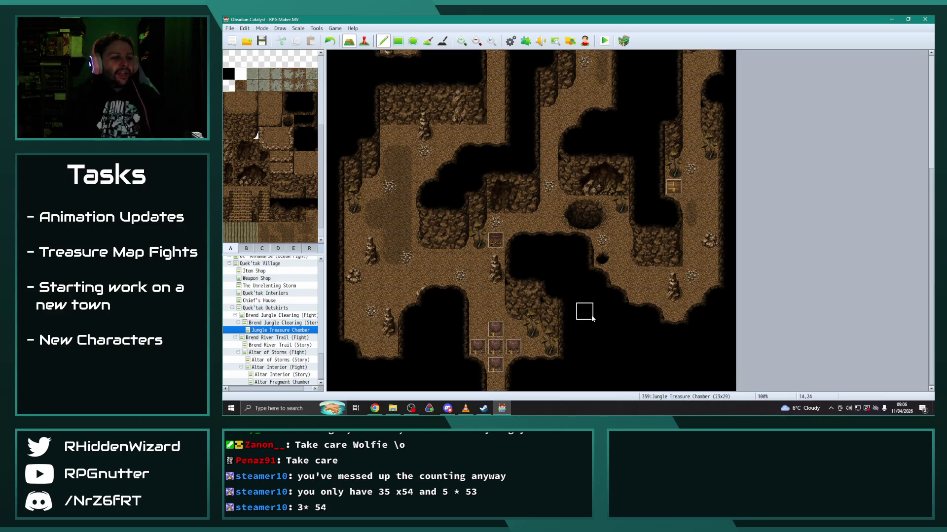
scroll(589, 315, up, 4)
scroll(584, 317, down, 3)
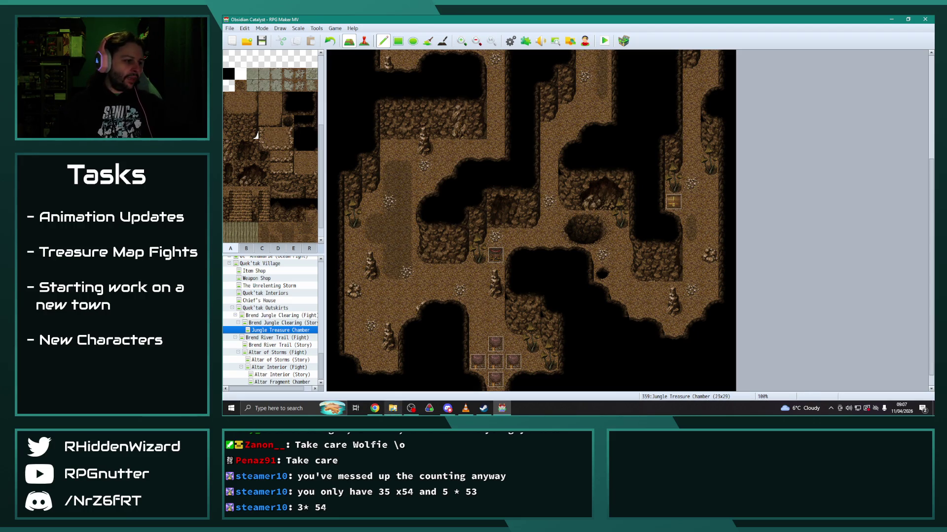
click(392, 408)
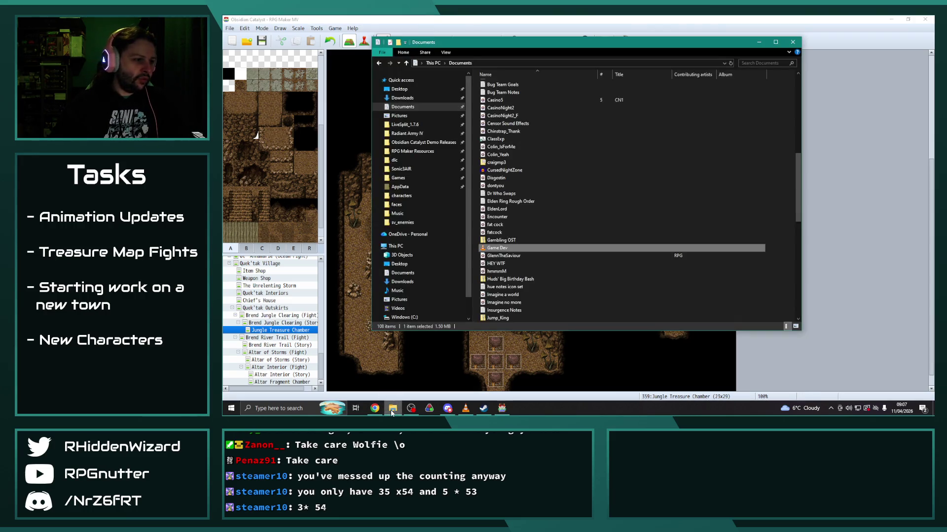
Navigate File Explorer to Radiant Army IV > img > characters.
click(792, 42)
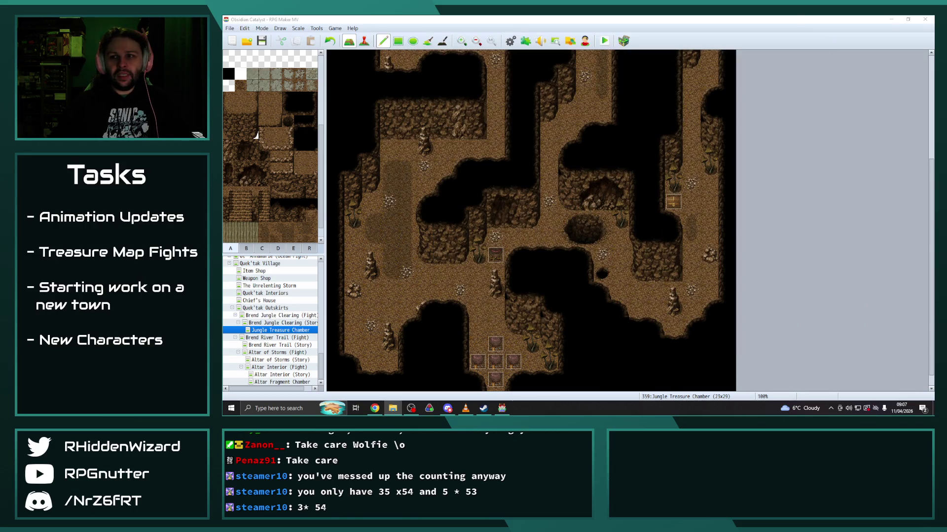
key(alt+Tab)
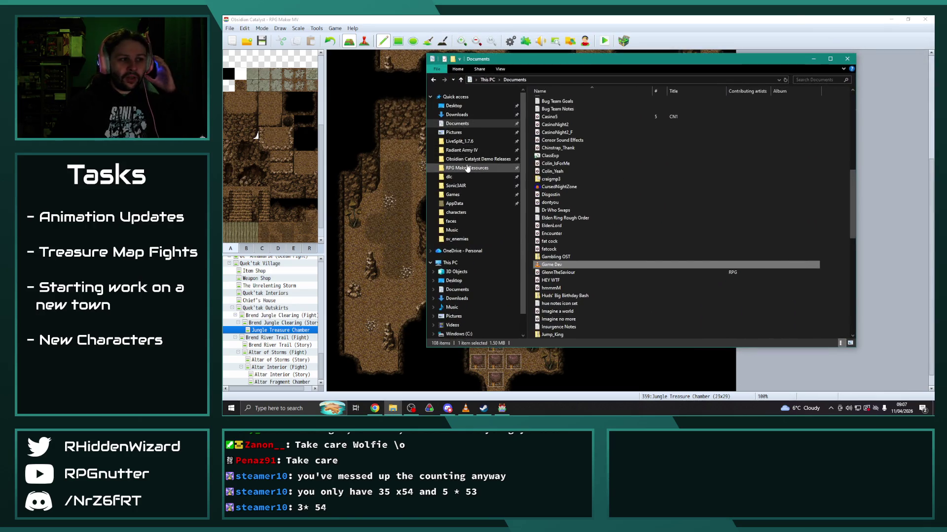
click(462, 150)
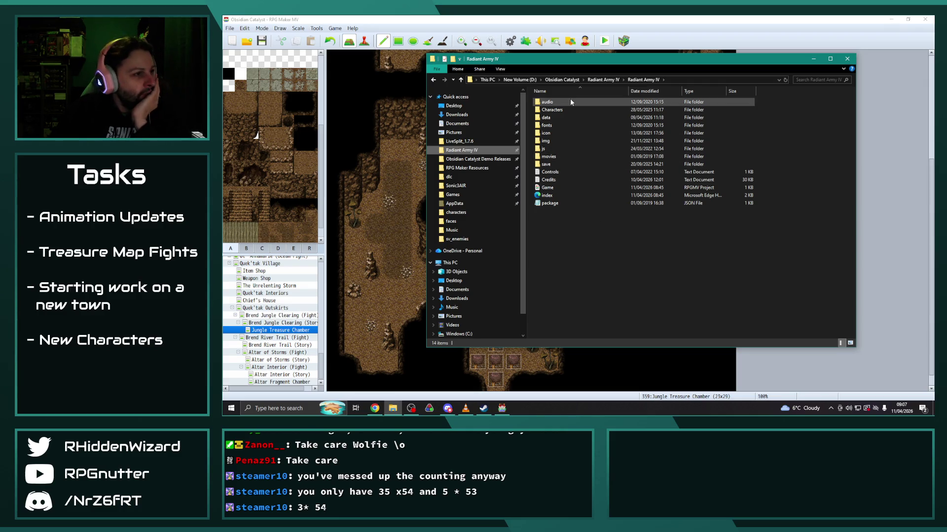
double_click(545, 141)
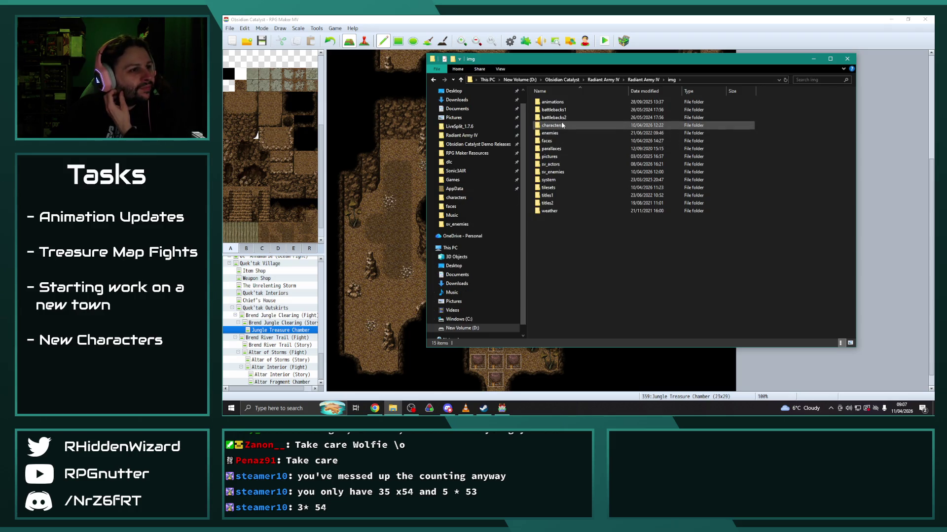
double_click(689, 123)
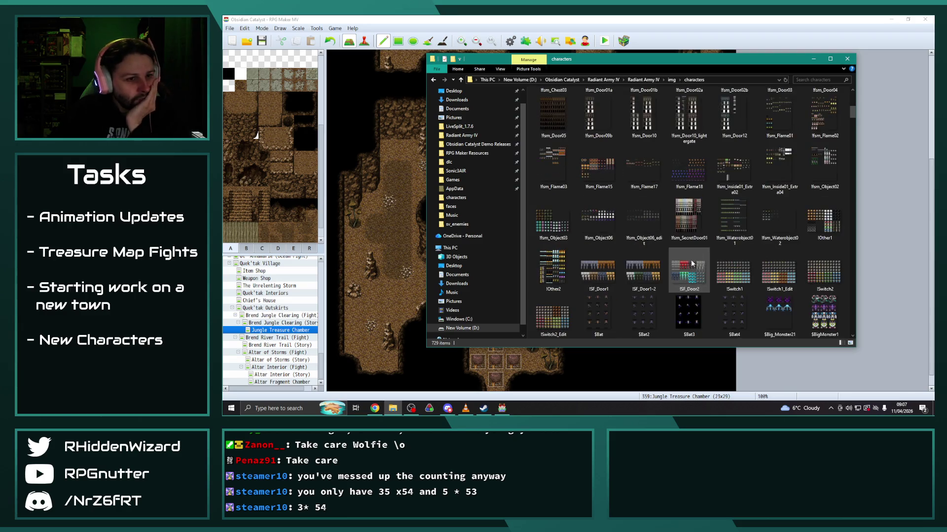
Preview the Elementals.png sprite sheet, then close it and the extra Explorer window.
scroll(640, 244, down, 5)
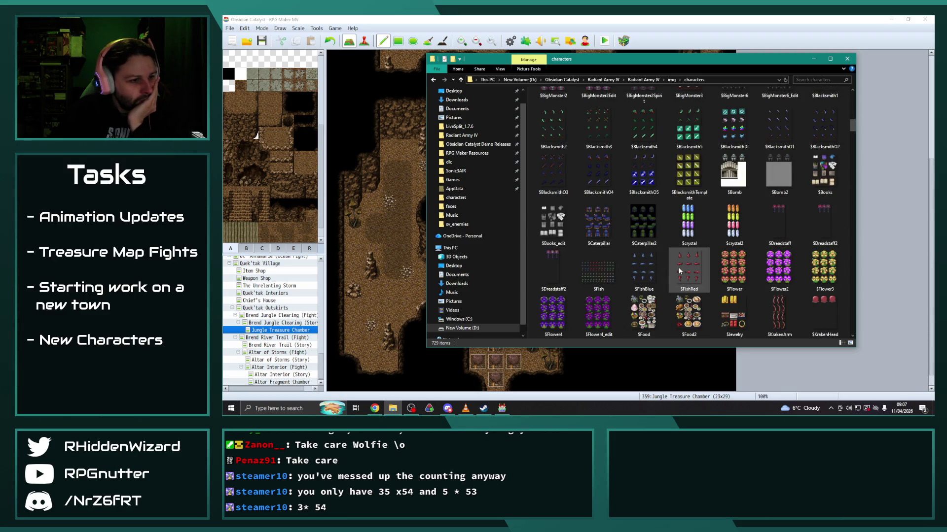
scroll(675, 268, down, 5)
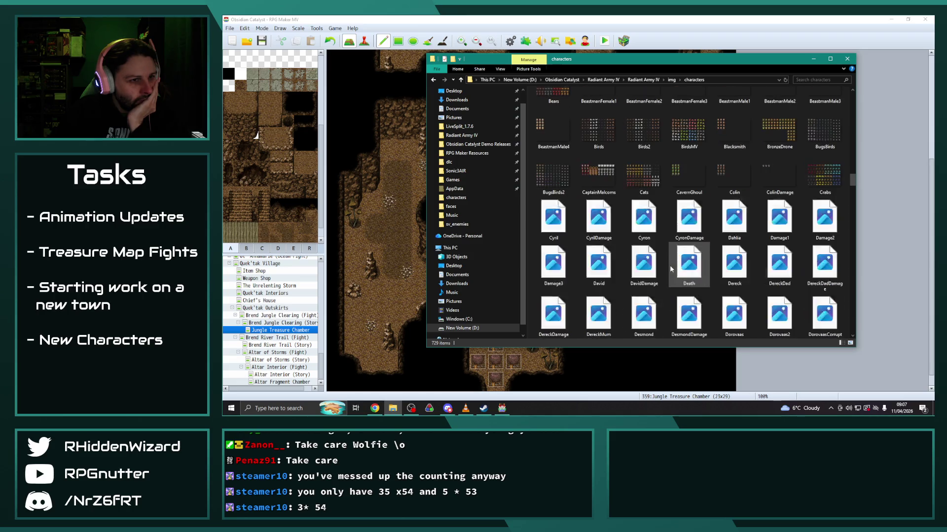
scroll(671, 269, down, 5)
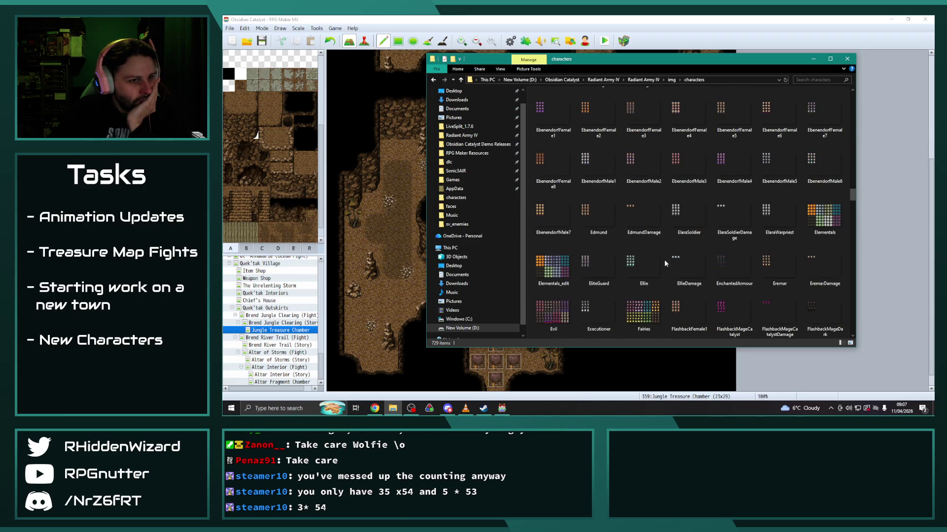
double_click(824, 213)
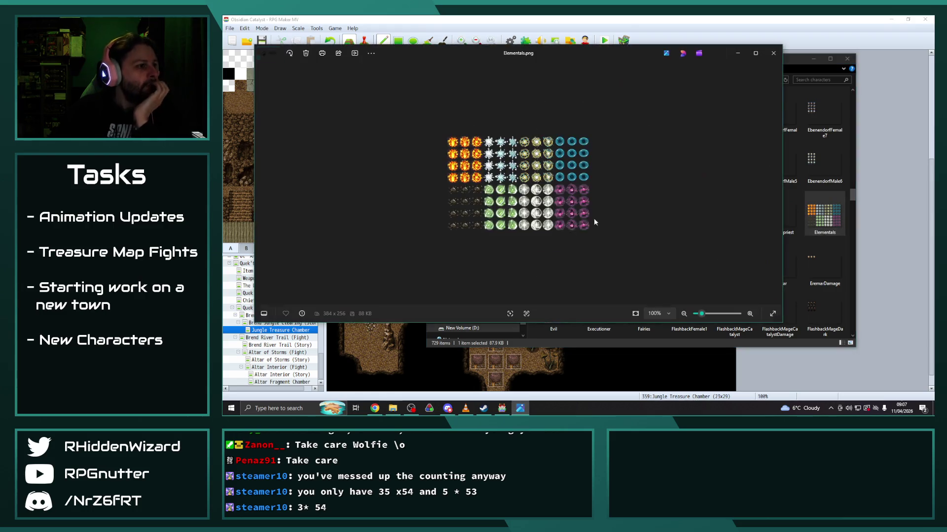
scroll(475, 215, up, 3)
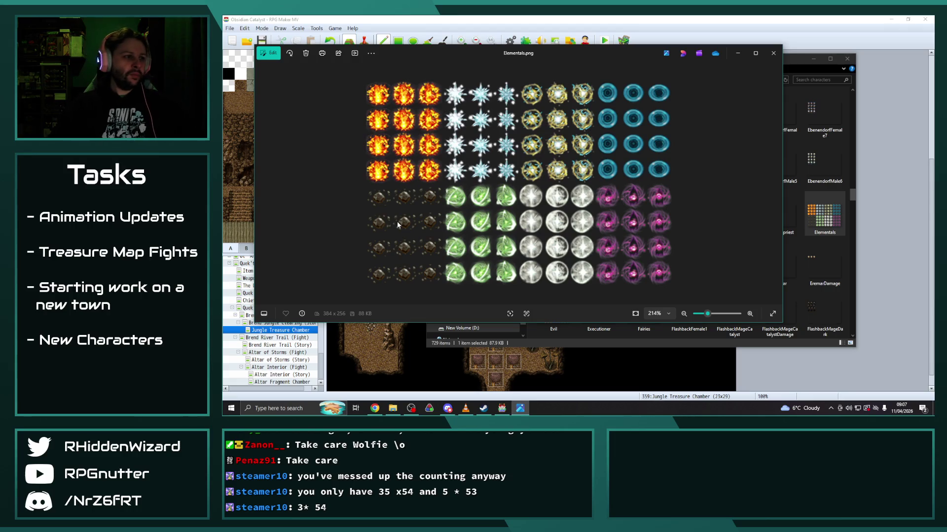
click(773, 53)
click(814, 58)
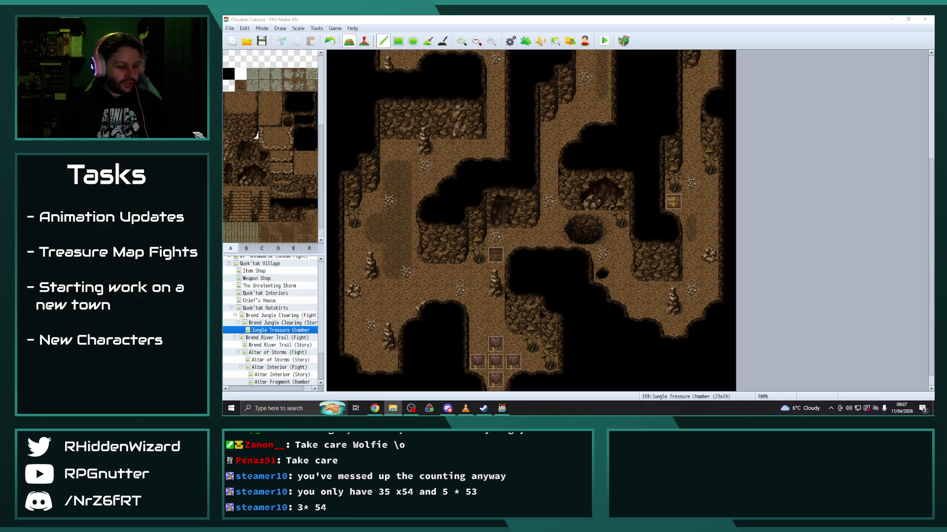
key(alt+Tab)
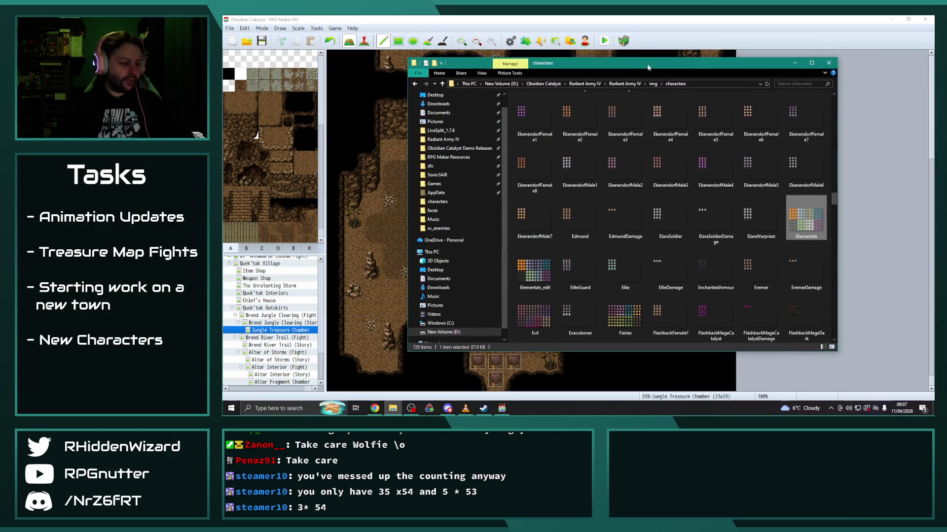
key(super+e)
key(alt+F4)
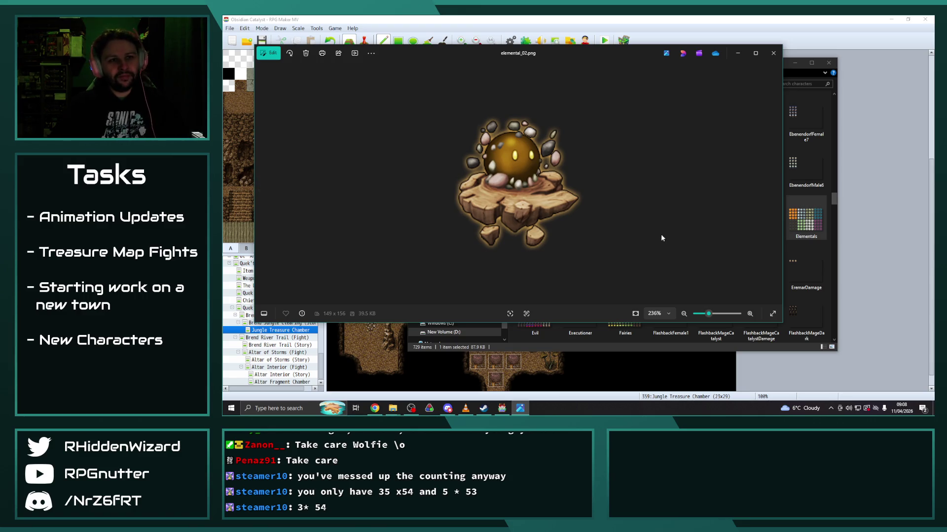
Close the elemental_02 preview and open the img\sv_enemies folder.
click(773, 53)
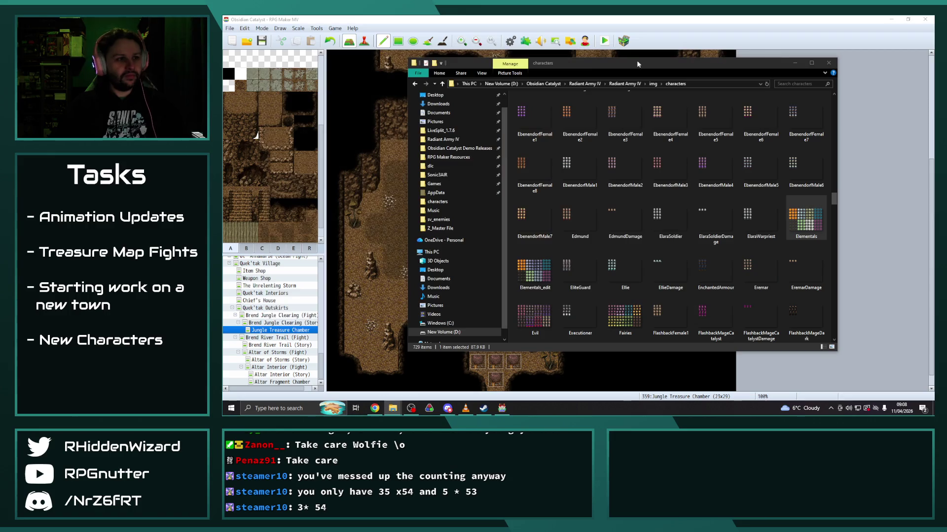
click(653, 83)
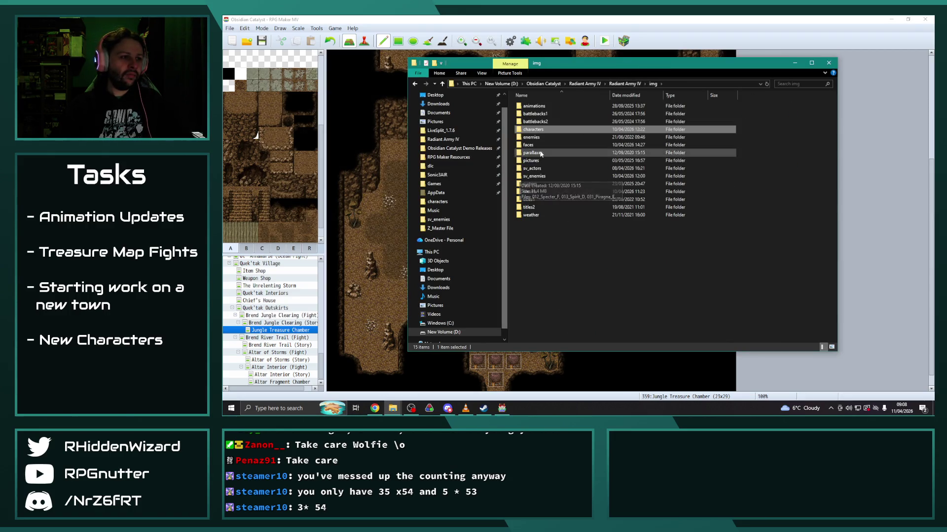
double_click(533, 176)
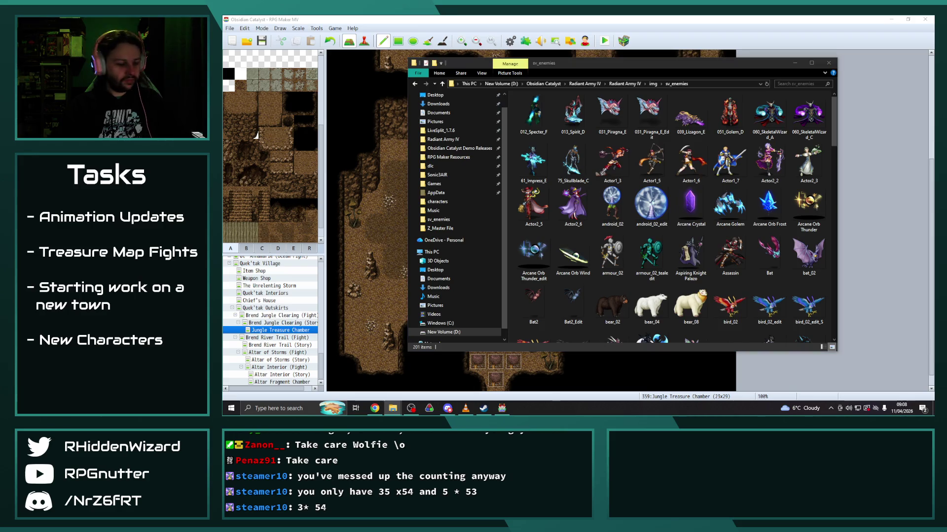
Find the Sentinel - Nature (Brown) battler in sv_enemies and open it with Paint.NET.
click(773, 249)
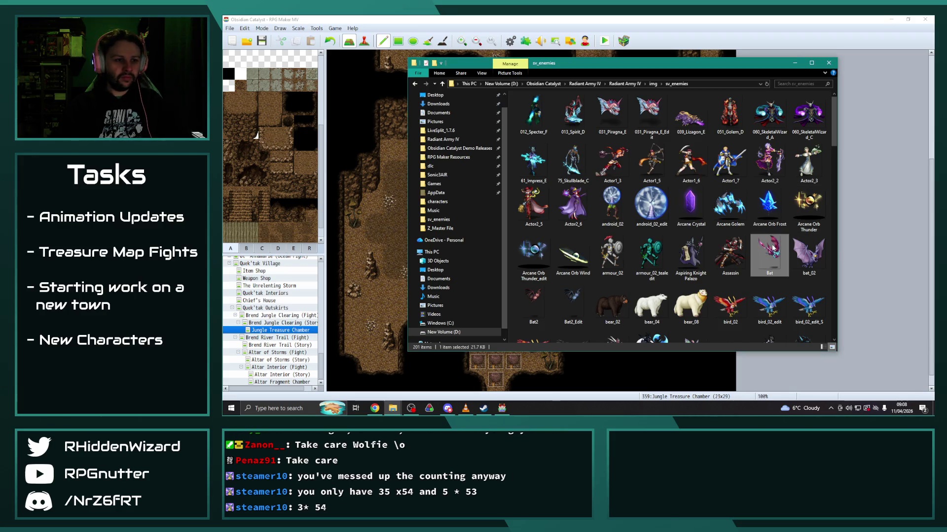
scroll(773, 249, down, 5)
click(773, 249)
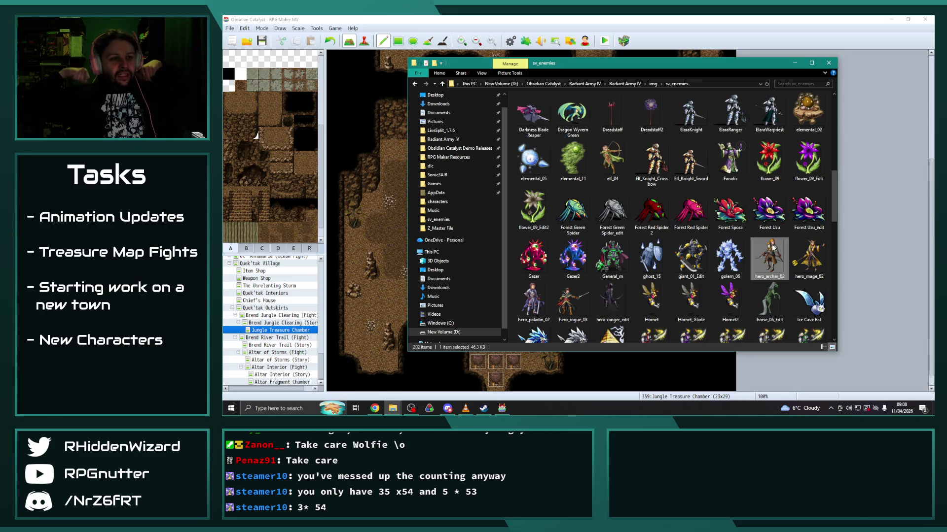
scroll(750, 228, down, 8)
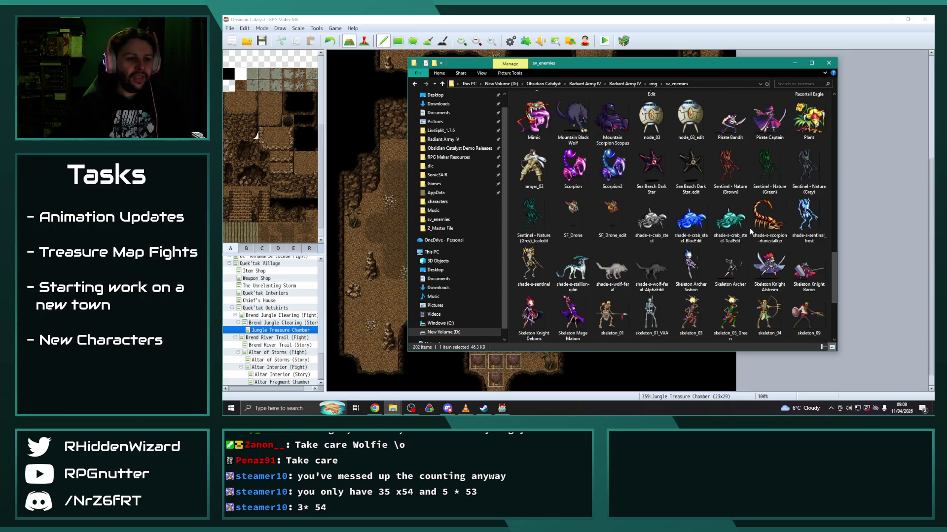
scroll(670, 255, up, 2)
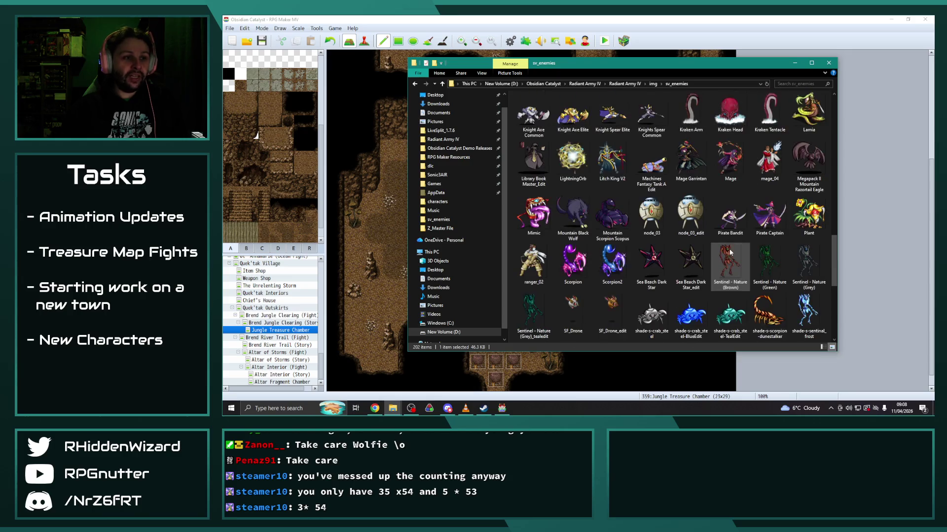
click(729, 266)
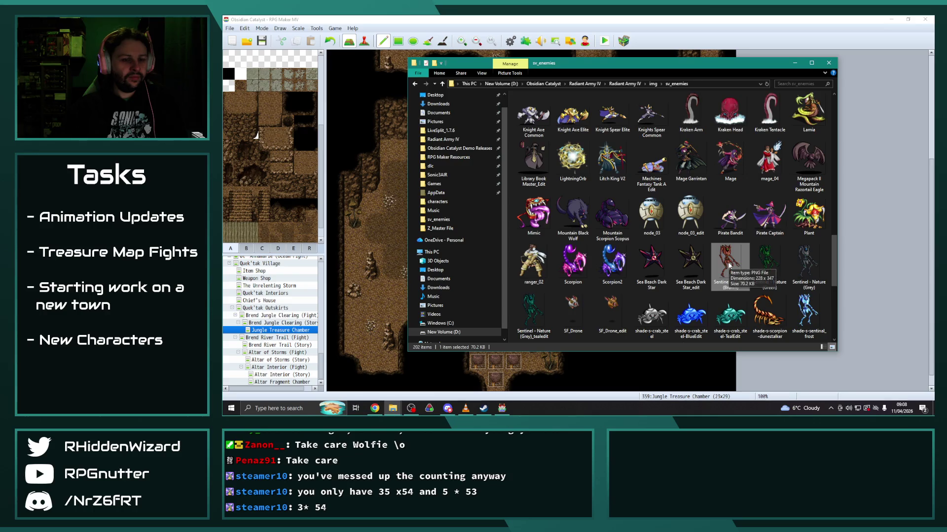
right_click(729, 268)
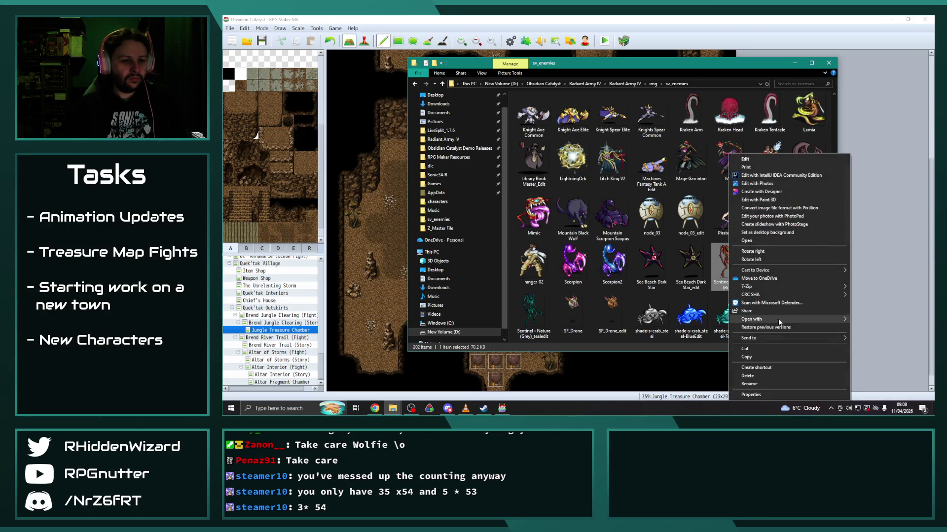
mouse_move(769, 319)
click(674, 364)
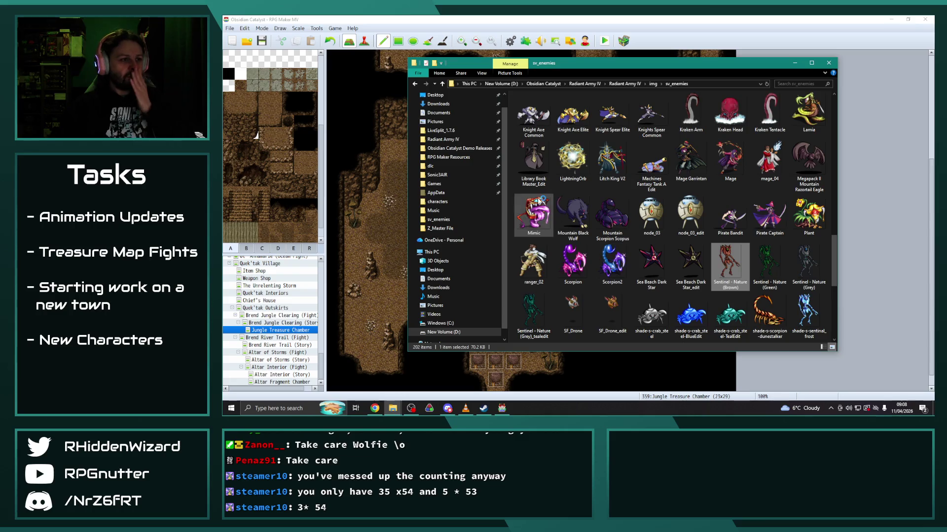
Select the entire Sentinel sprite and open the Hue / Saturation adjustment.
scroll(589, 224, up, 6)
scroll(589, 224, up, 3)
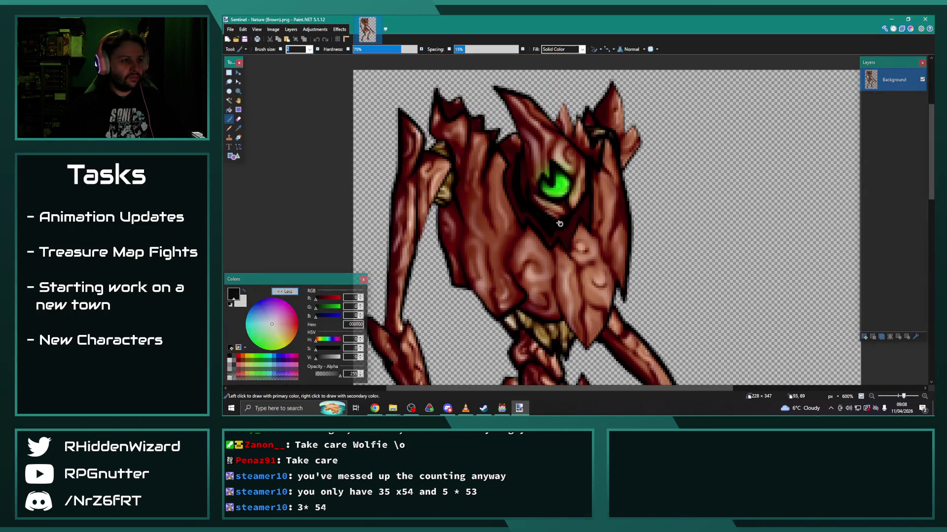
scroll(529, 213, up, 4)
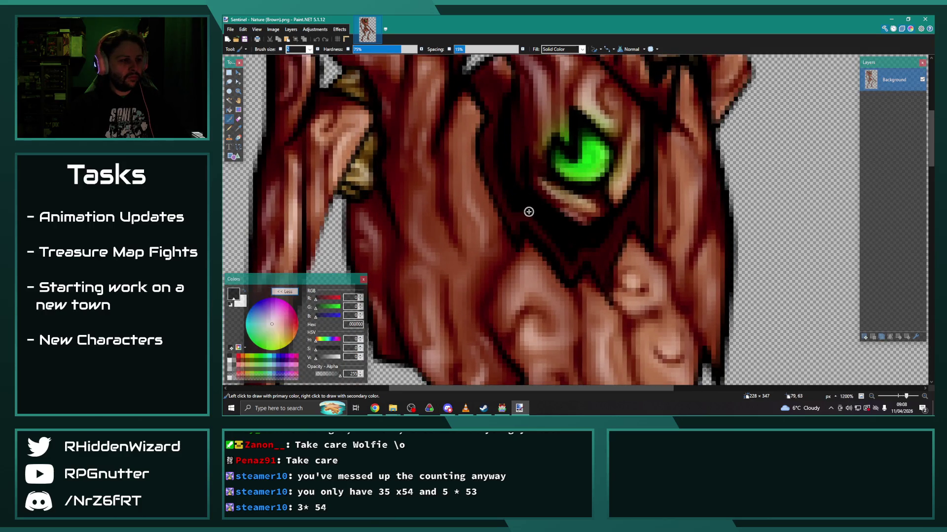
scroll(528, 212, down, 5)
scroll(590, 233, down, 1)
key(ctrl+a)
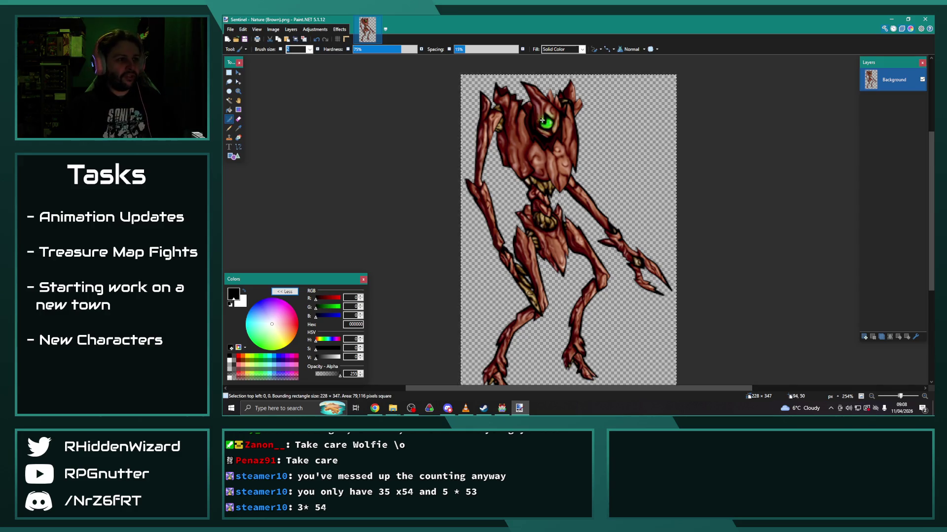
click(313, 30)
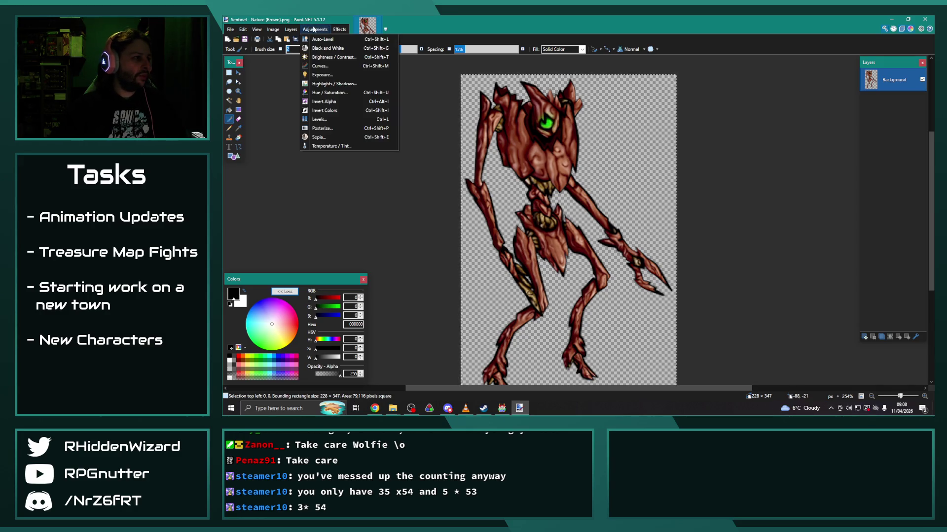
click(335, 92)
mouse_move(569, 168)
mouse_down()
mouse_move(605, 169)
mouse_move(754, 94)
mouse_move(734, 121)
mouse_up()
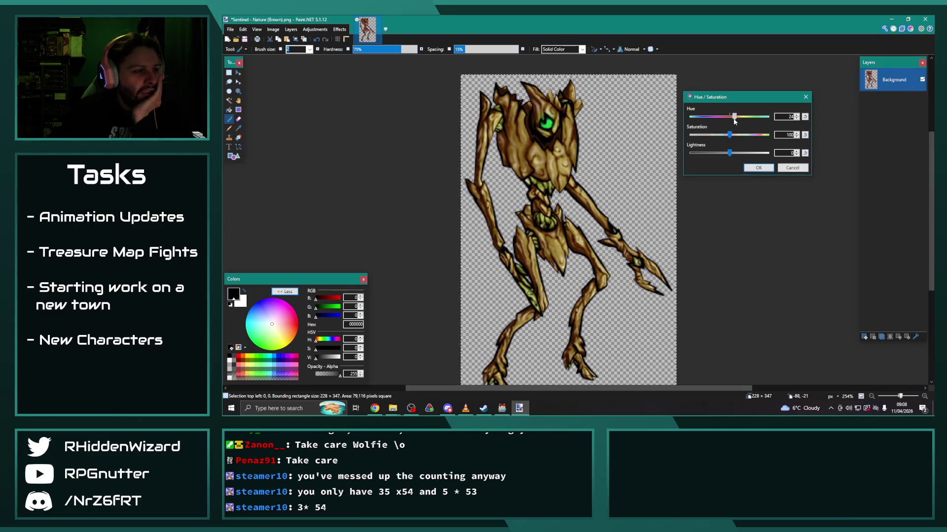
Raise, then lower Saturation until the sprite is a muted gold, and apply it.
drag(721, 136, 731, 154)
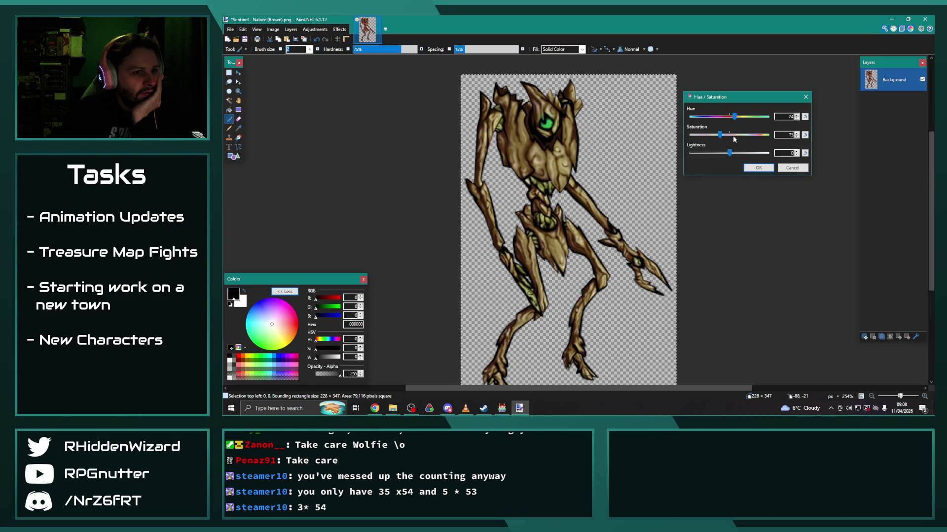
mouse_move(719, 135)
mouse_down()
mouse_move(756, 139)
mouse_move(744, 136)
mouse_move(746, 118)
mouse_move(723, 120)
mouse_move(771, 124)
mouse_move(737, 127)
mouse_up()
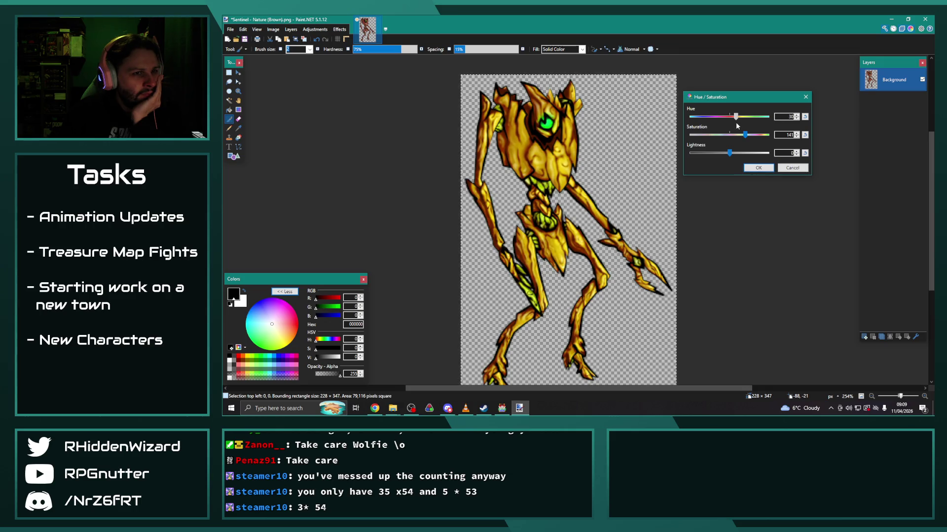
drag(745, 135, 728, 136)
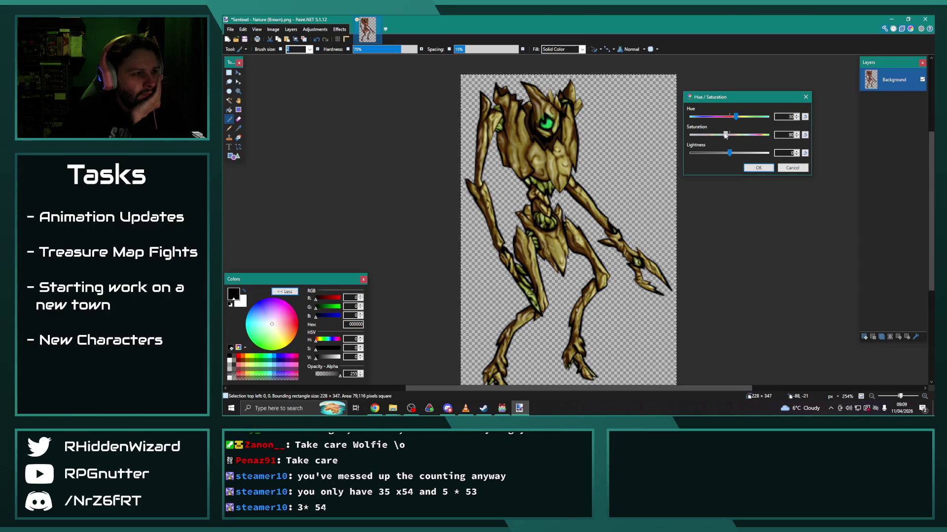
click(758, 168)
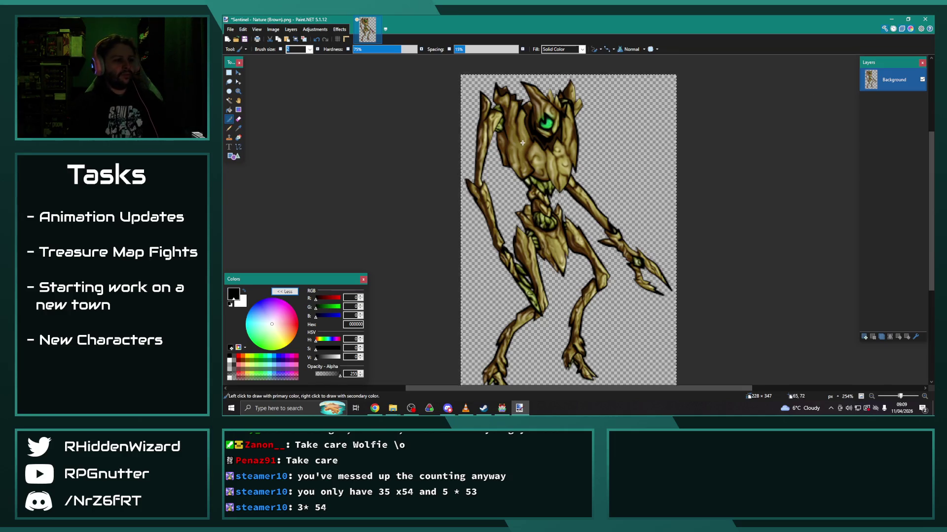
Cover the green eye pixels with three added Rectangle Select areas.
scroll(551, 129, up, 10)
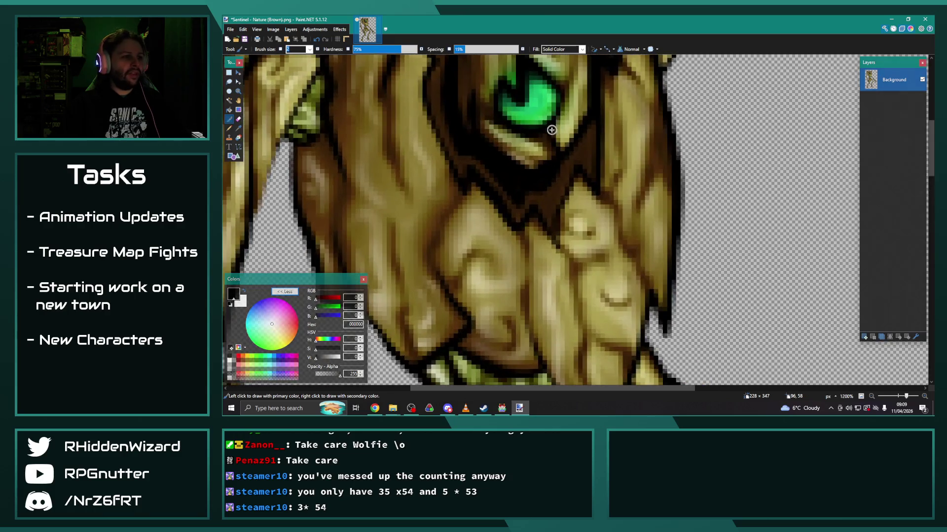
scroll(460, 197, down, 3)
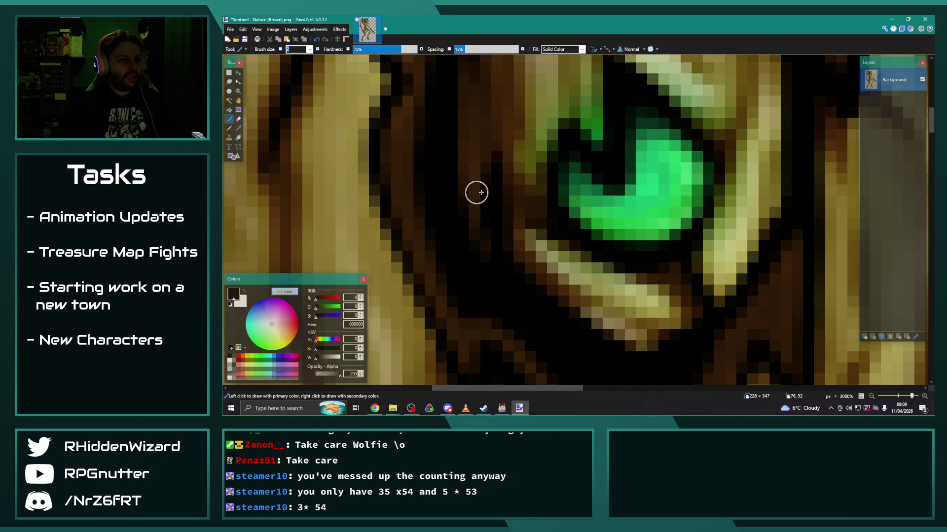
click(228, 73)
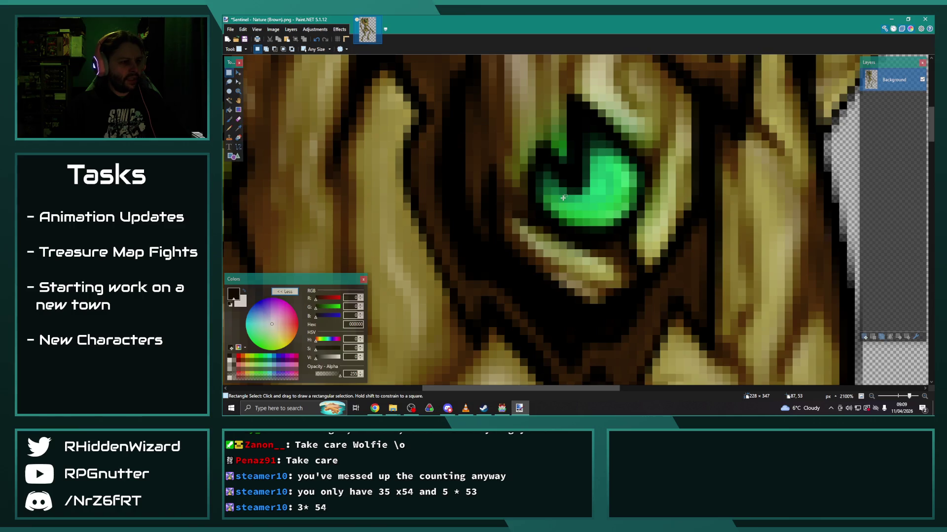
drag(536, 172, 556, 203)
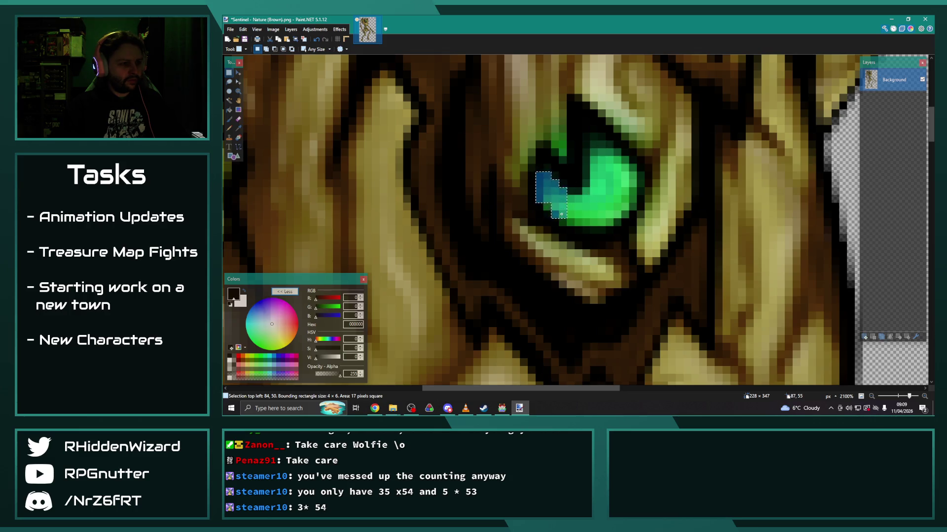
drag(586, 207, 613, 223)
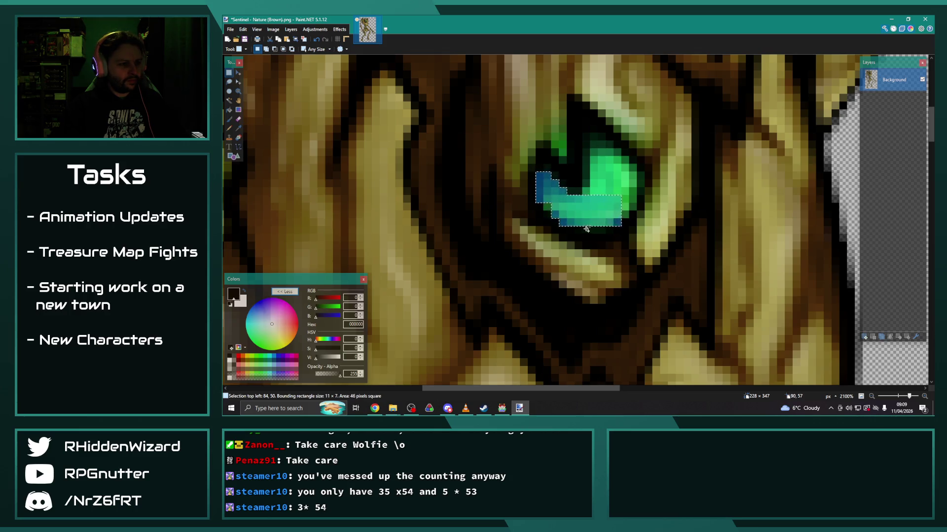
mouse_move(586, 138)
mouse_down()
mouse_move(612, 187)
mouse_move(602, 192)
mouse_up()
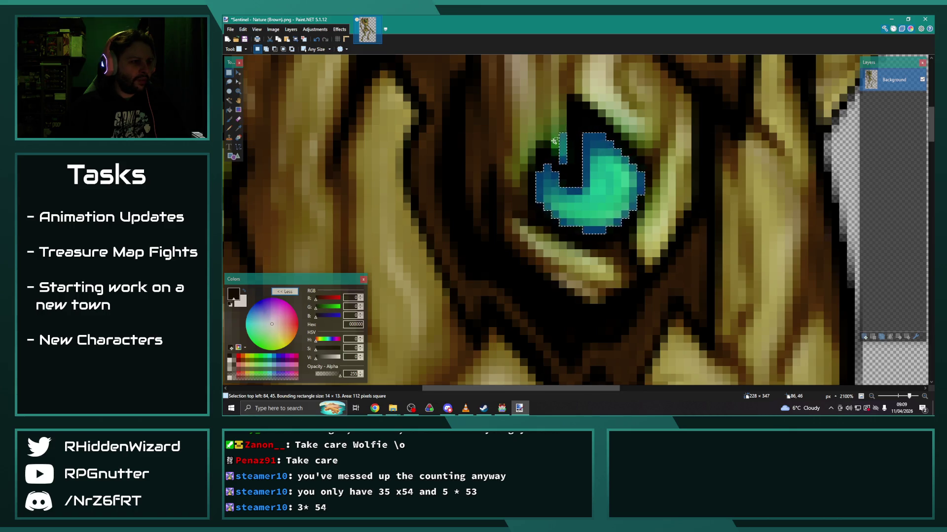
scroll(610, 144, down, 6)
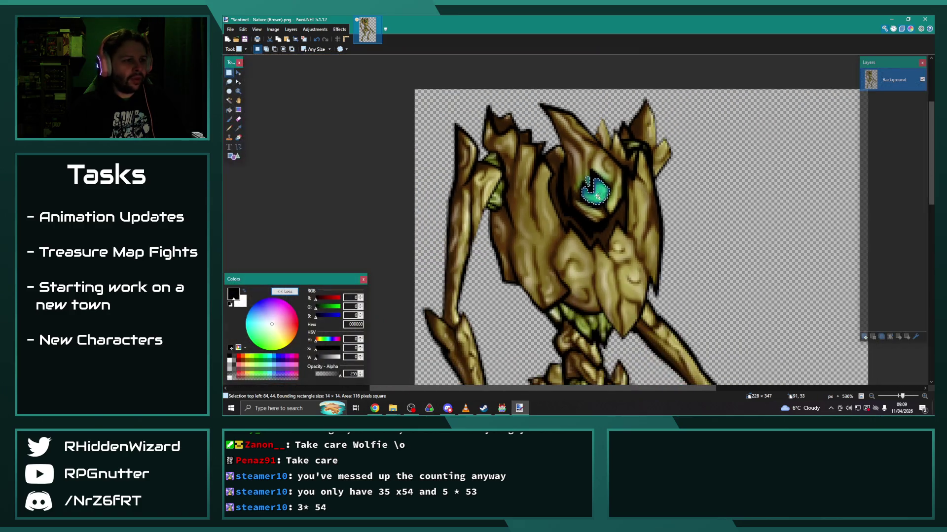
scroll(597, 197, up, 5)
Shift the selected eye's hue from green to teal, apply it, and deselect.
click(315, 29)
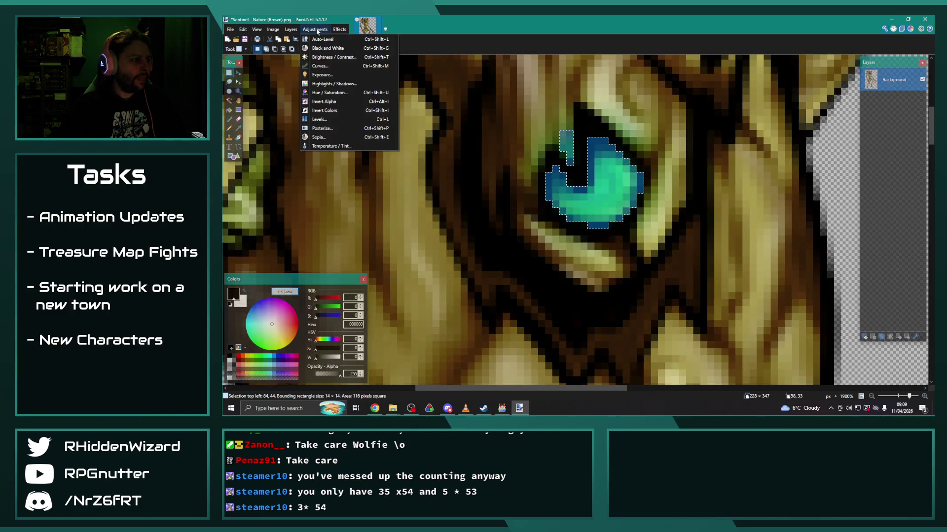
click(330, 92)
mouse_move(589, 170)
mouse_down()
mouse_move(736, 112)
mouse_move(737, 103)
mouse_up()
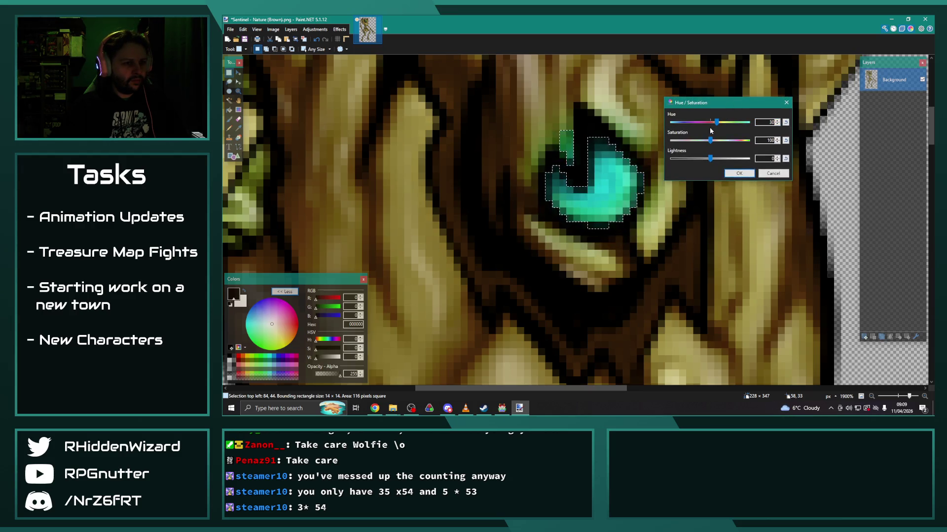
mouse_move(717, 122)
mouse_down()
mouse_move(670, 123)
mouse_move(717, 122)
mouse_up()
click(745, 171)
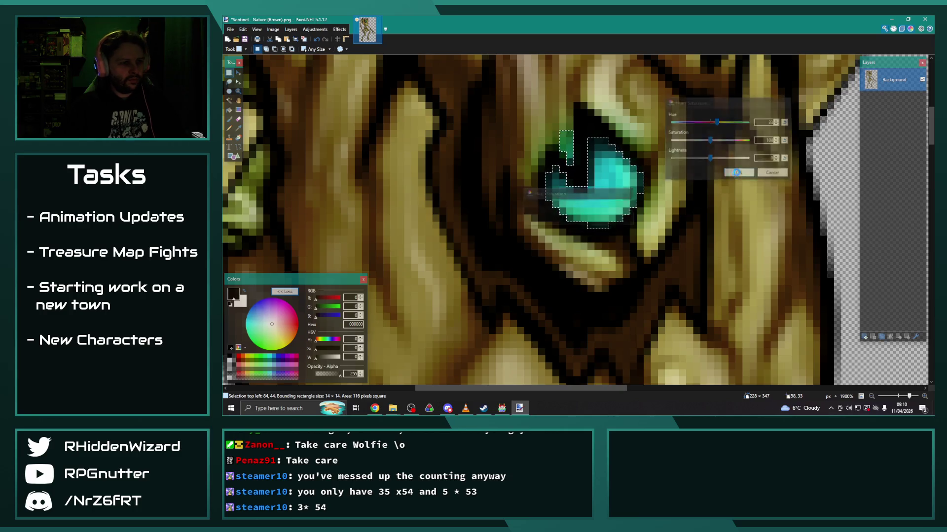
key(ctrl+d)
Zoom out to the full sprite and choose File > Save As.
scroll(684, 207, down, 3)
scroll(684, 208, down, 6)
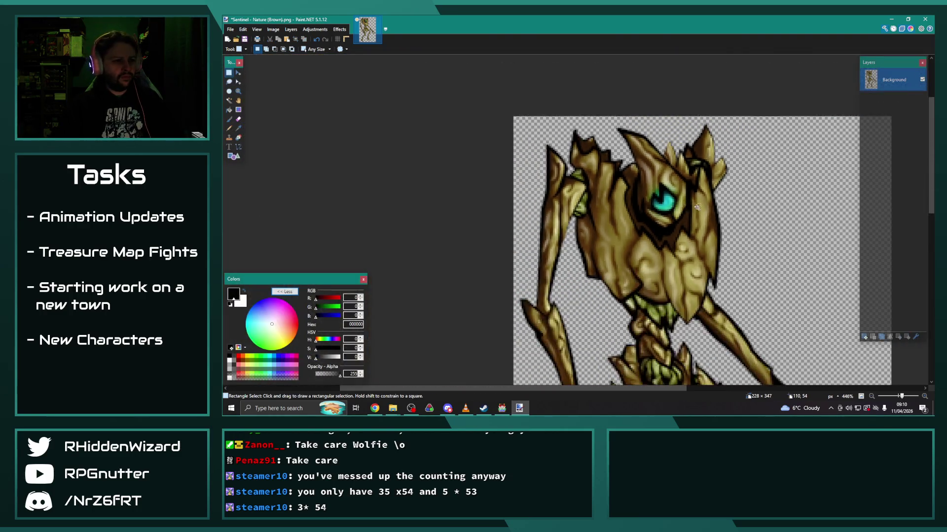
scroll(717, 214, down, 1)
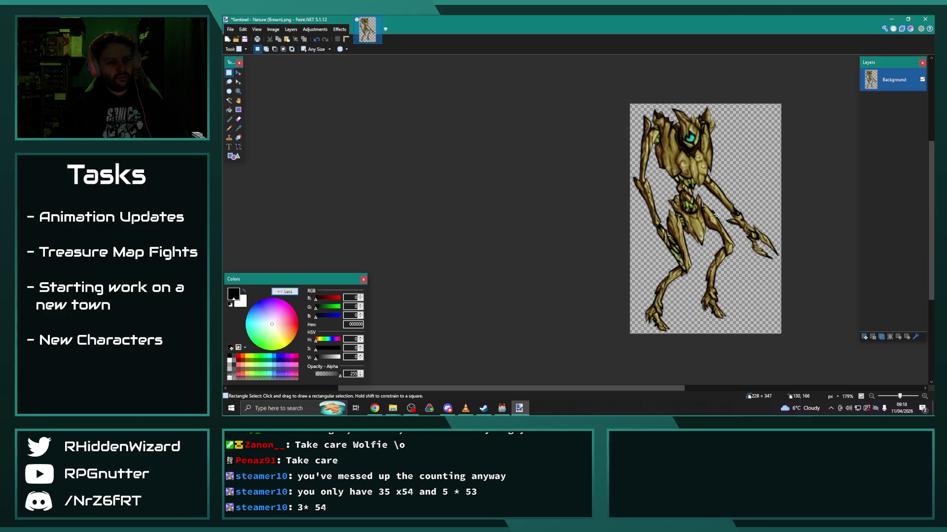
click(230, 29)
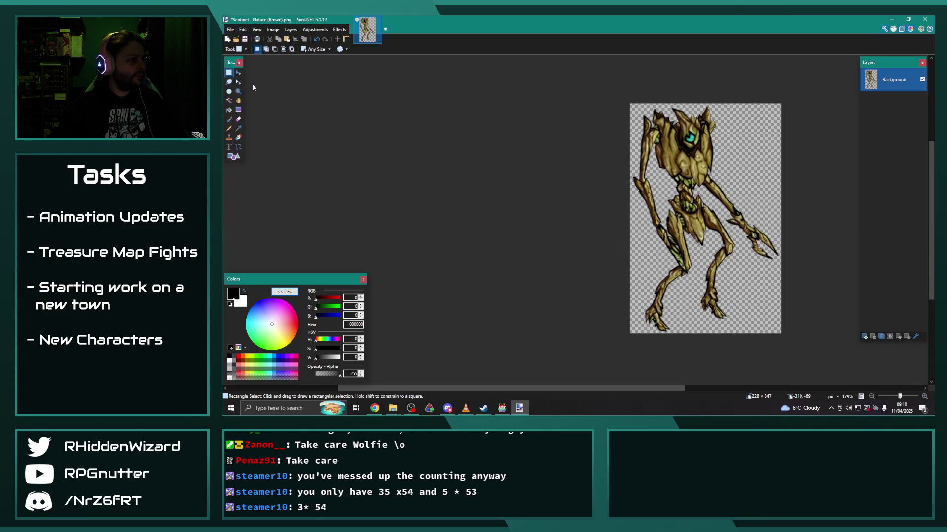
click(252, 84)
Save the sprite as Sentinel - Nature (Brown)_edit.png, accepting the PNG settings.
key(End)
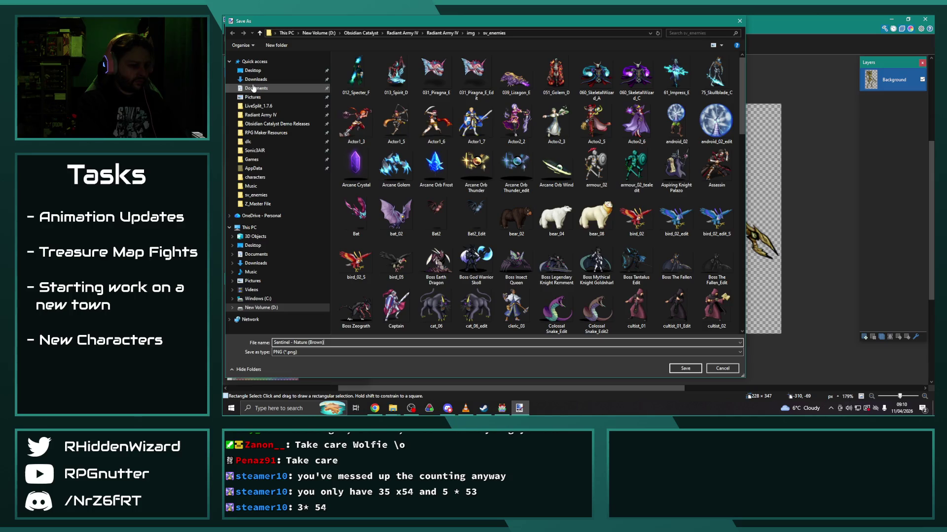
key(Return)
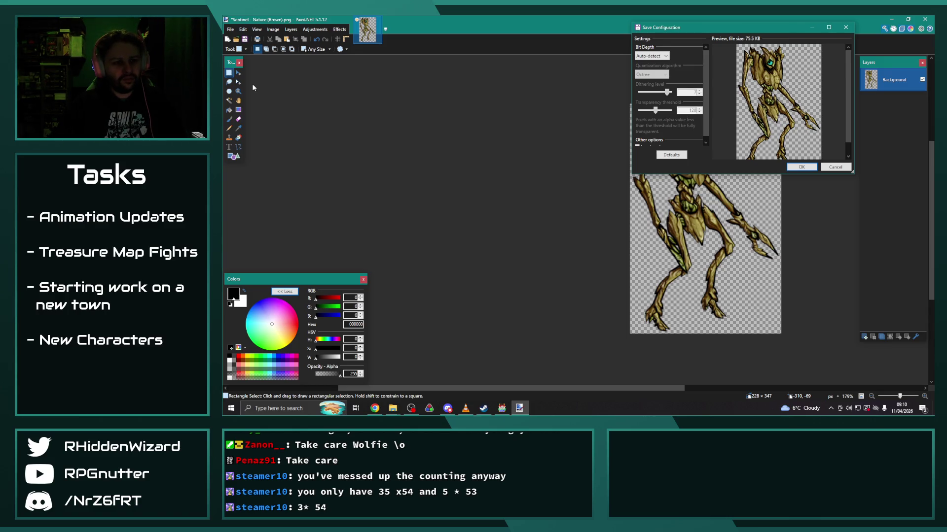
click(801, 167)
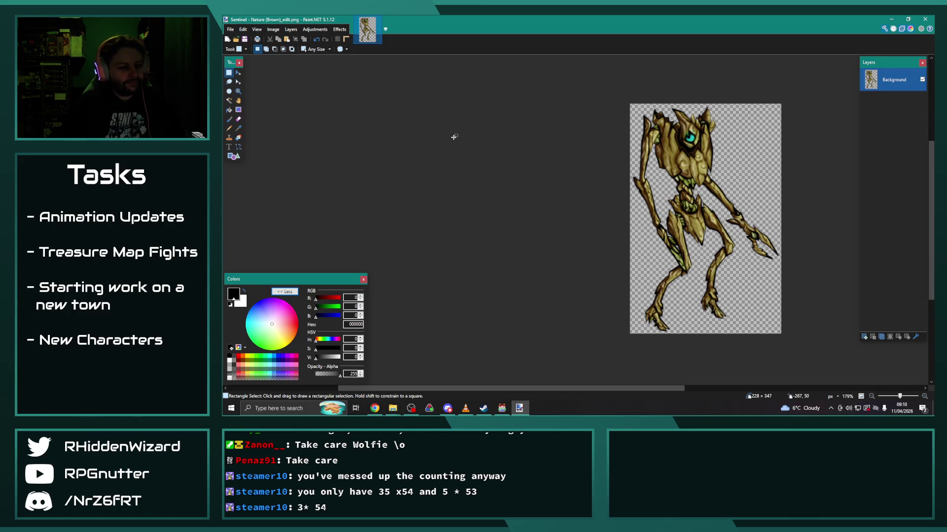
Switch back to File Explorer and open the characters folder.
click(392, 408)
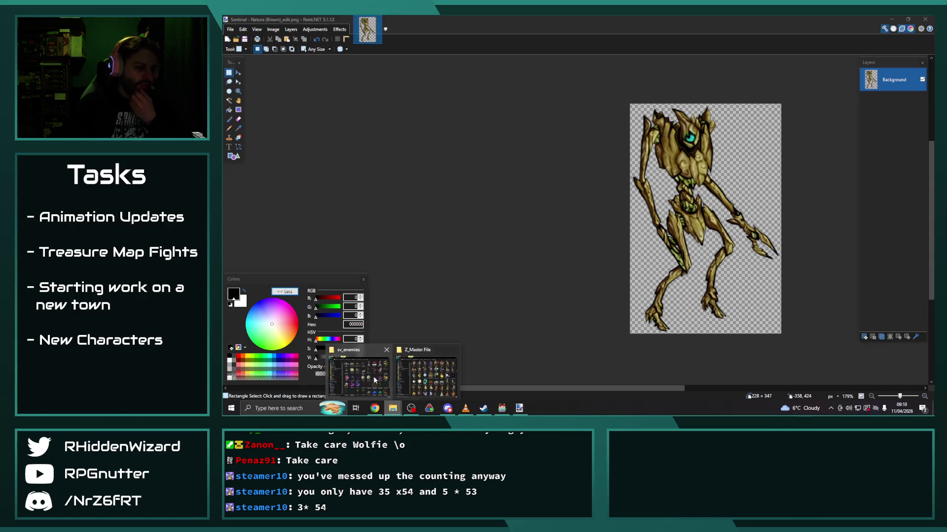
click(433, 383)
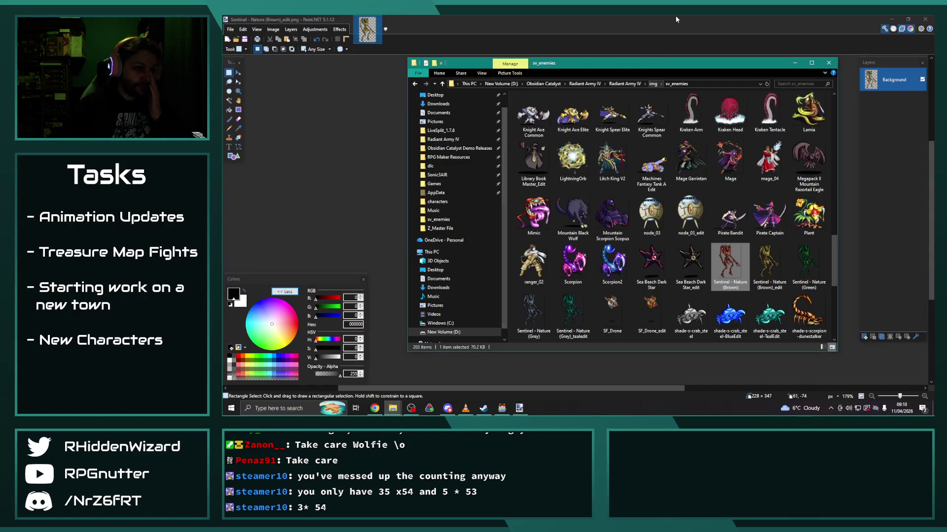
click(652, 85)
double_click(558, 129)
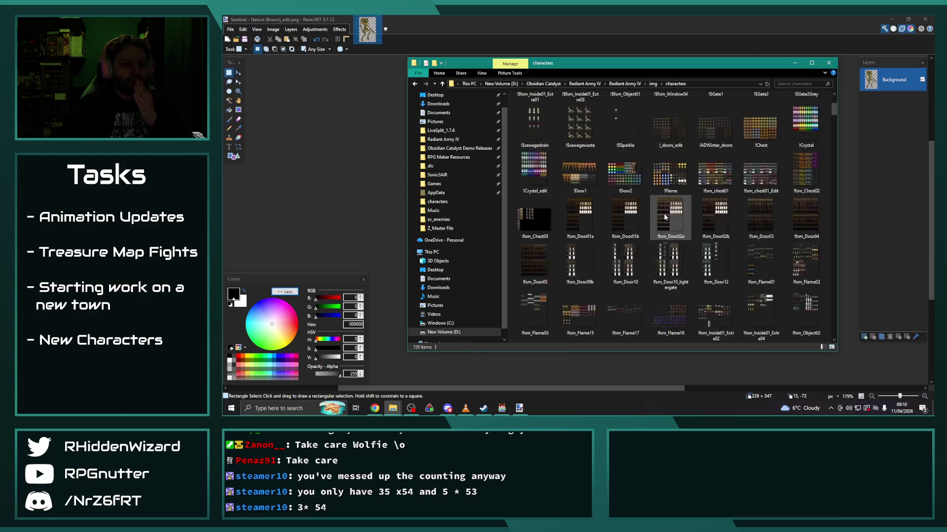
Preview Golems2.png, then preview and close Golems2_edit.png from the characters folder.
scroll(655, 202, down, 20)
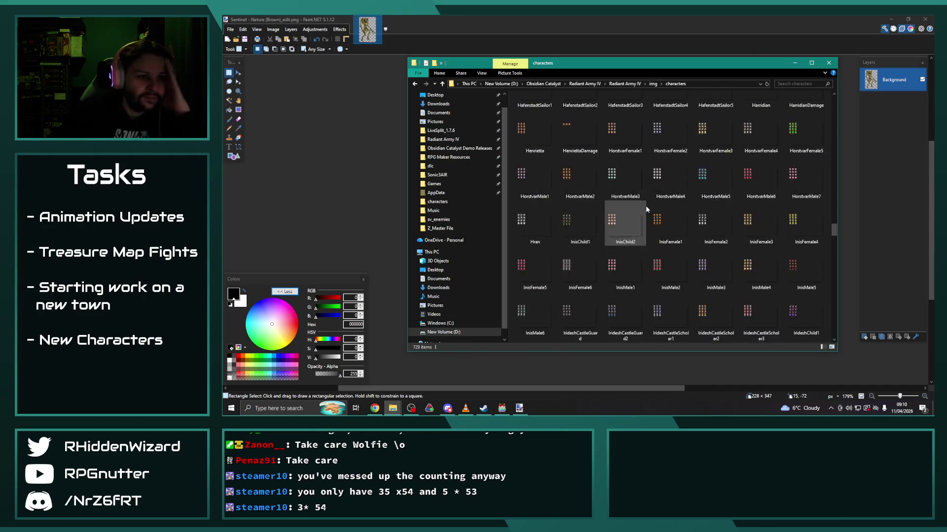
scroll(641, 212, down, 10)
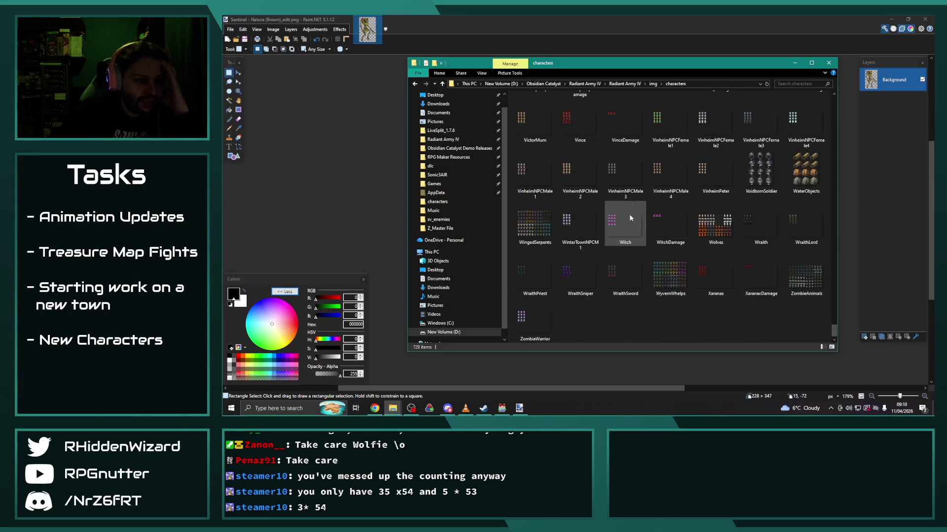
scroll(679, 224, up, 5)
scroll(678, 223, up, 15)
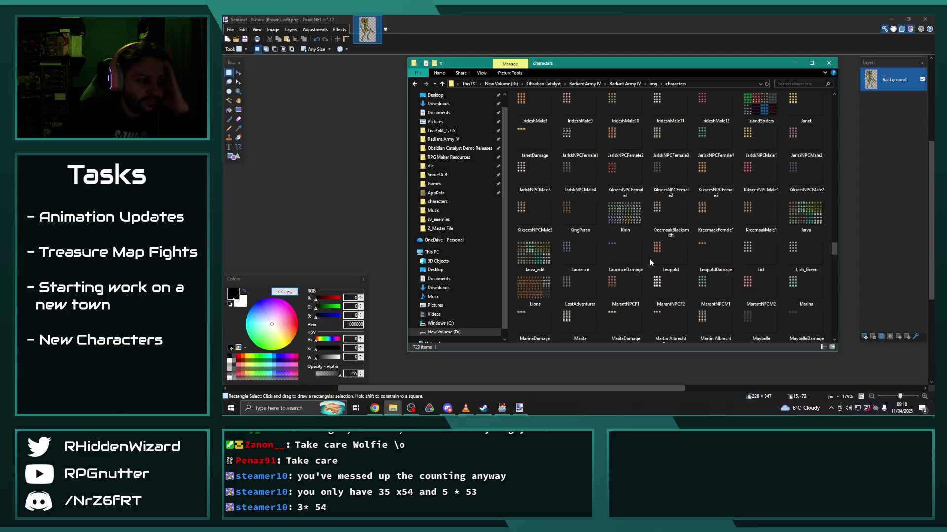
scroll(646, 254, up, 8)
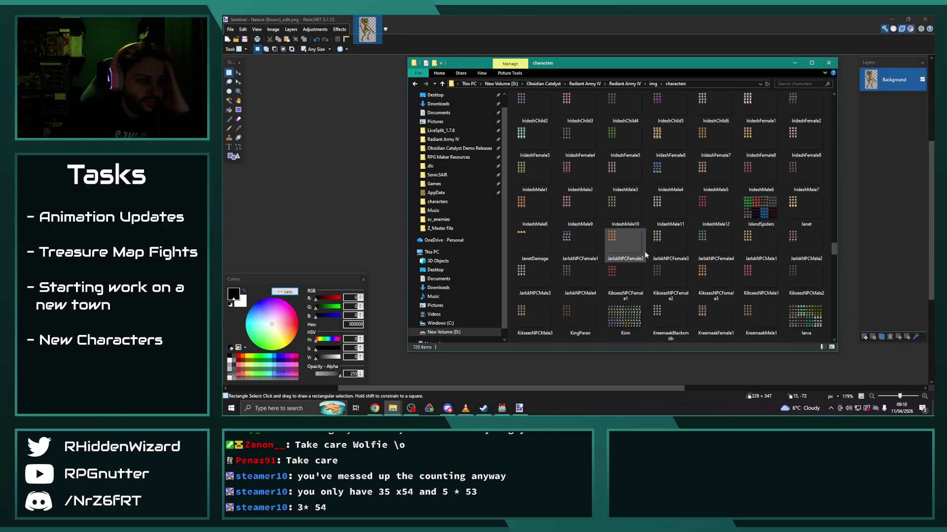
scroll(646, 253, up, 3)
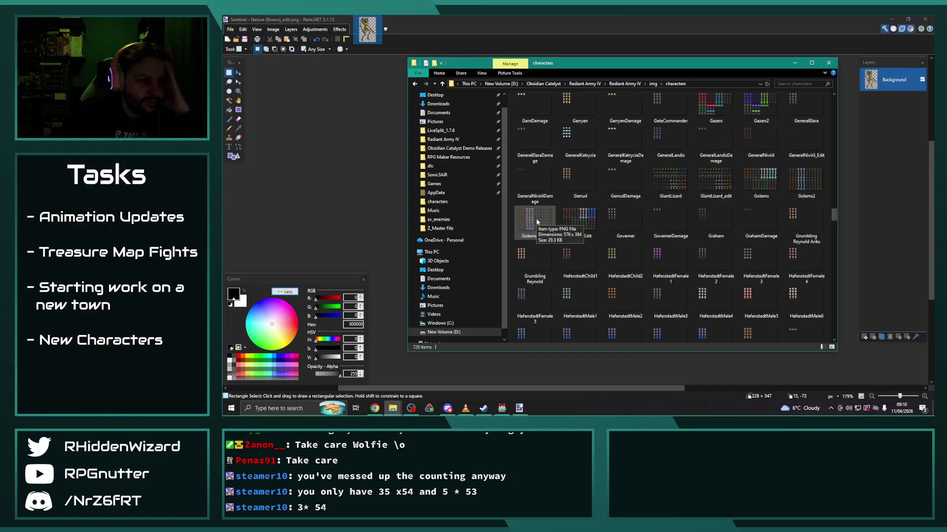
double_click(803, 182)
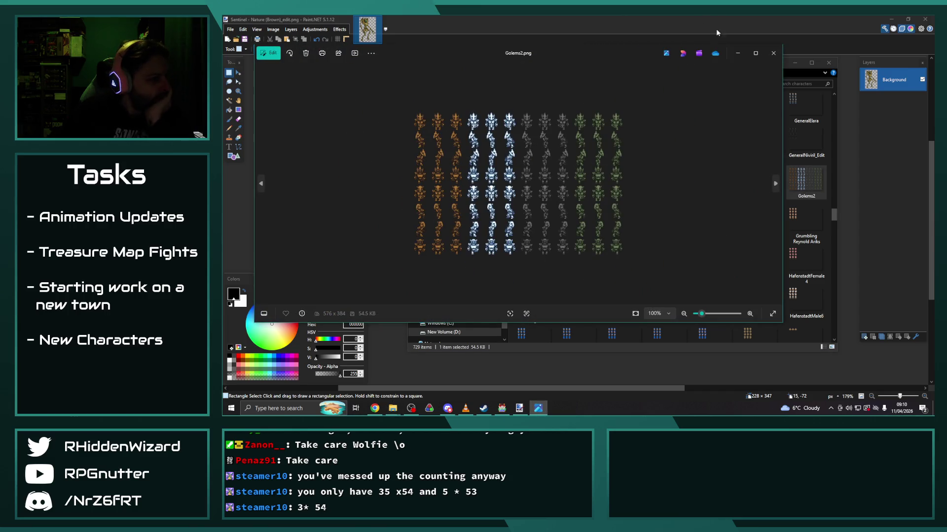
click(773, 53)
double_click(534, 222)
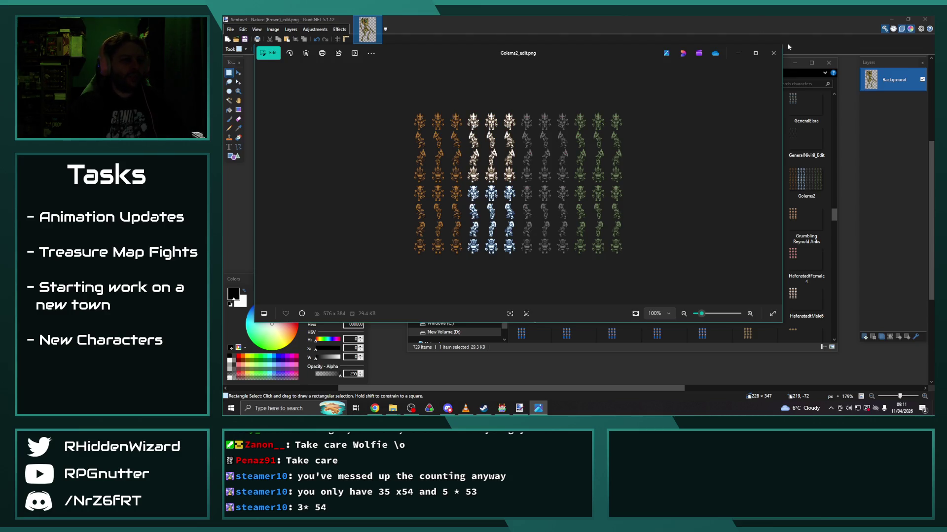
key(Escape)
Open Golems2_edit.png in Paint.NET.
right_click(533, 228)
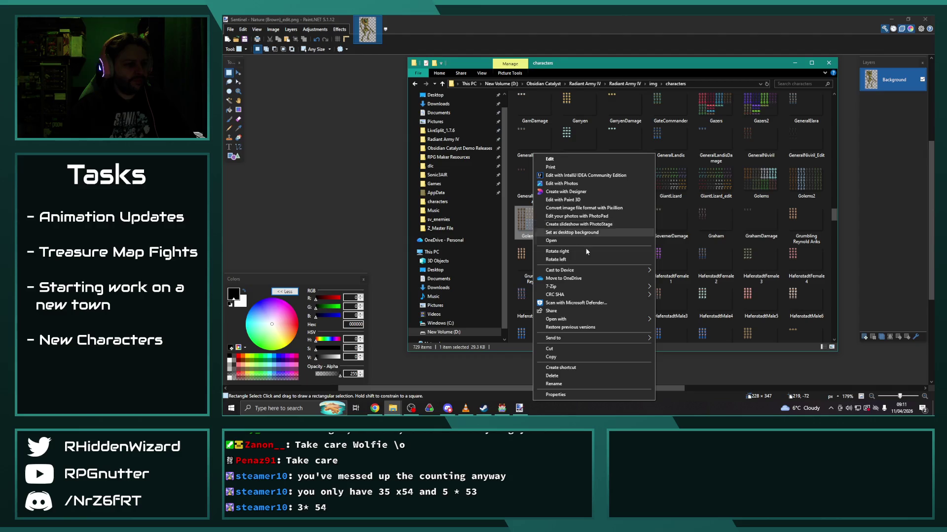
mouse_move(636, 319)
click(684, 361)
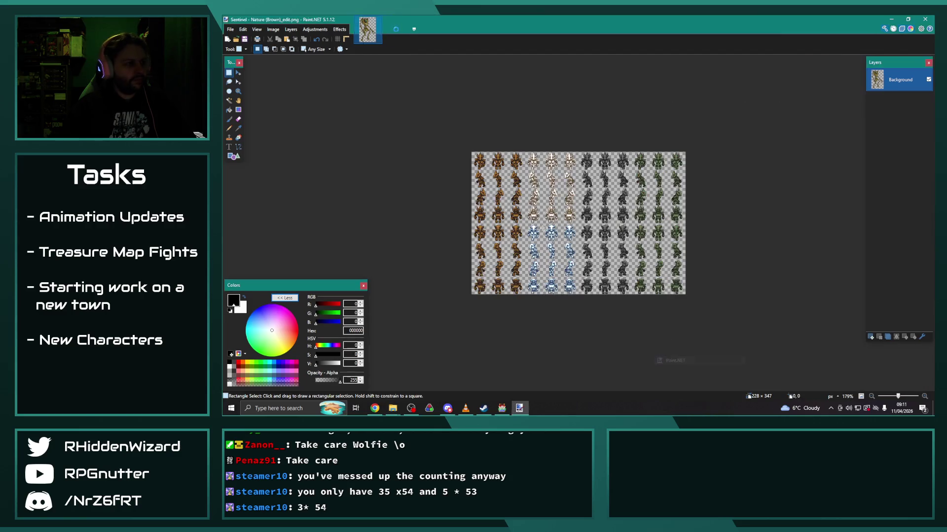
scroll(469, 205, up, 4)
scroll(470, 204, up, 1)
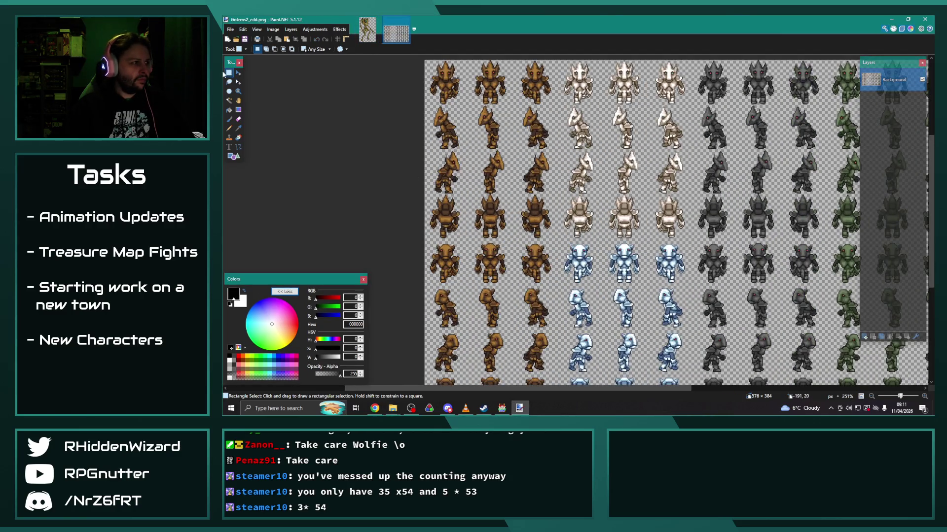
Select a fixed-size 144×192 block of golem sprites at the sheet's top-left.
drag(424, 61, 486, 149)
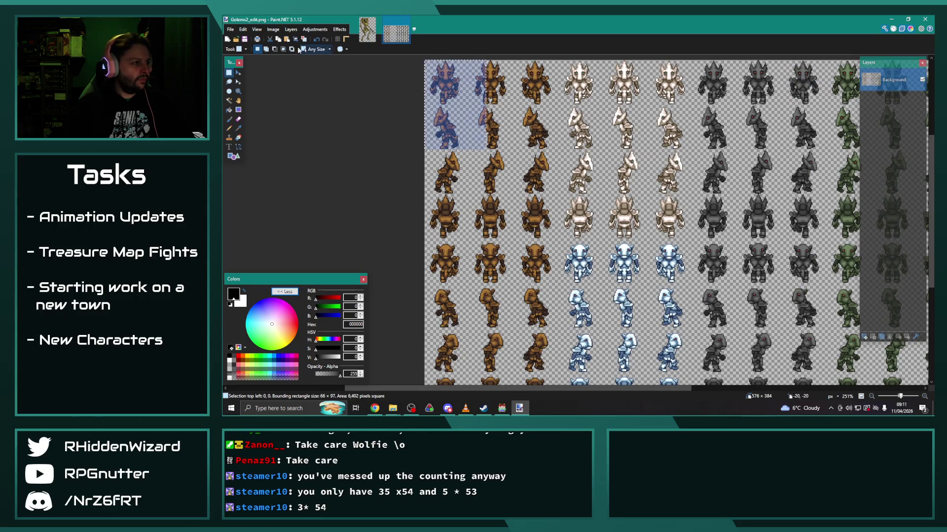
click(315, 49)
click(323, 78)
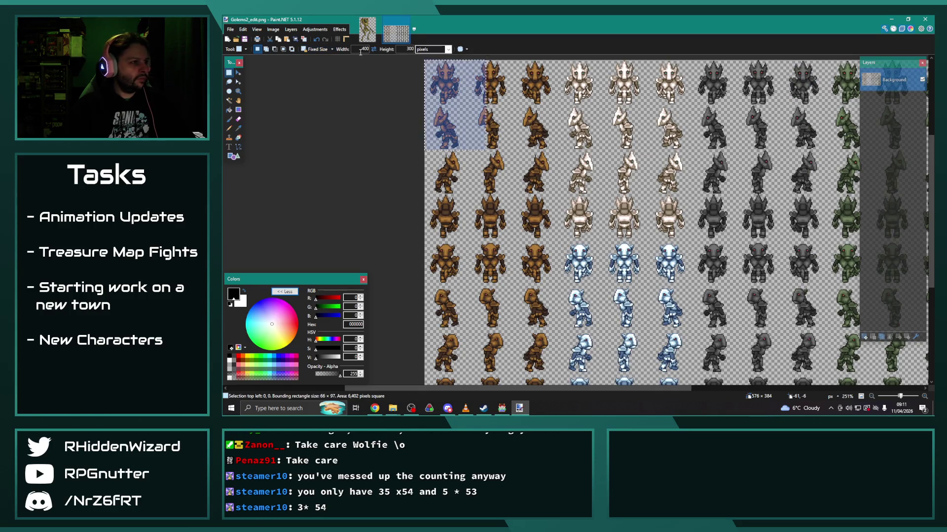
text(144)
double_click(412, 49)
key(BackSpace)
text(192)
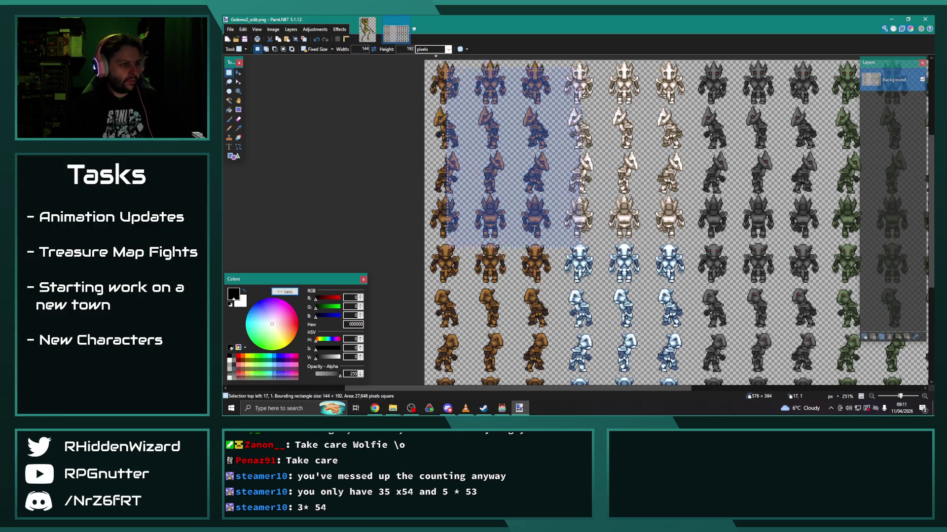
scroll(337, 126, up, 1)
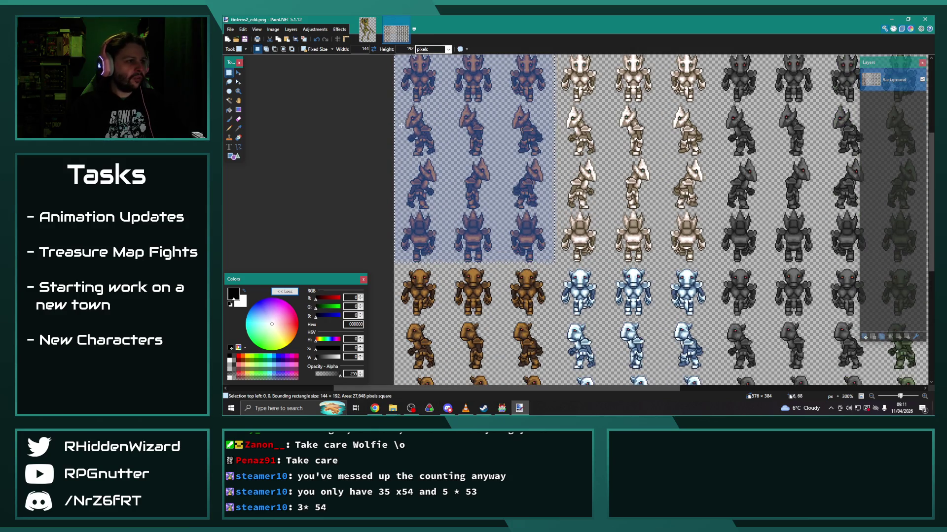
click(315, 29)
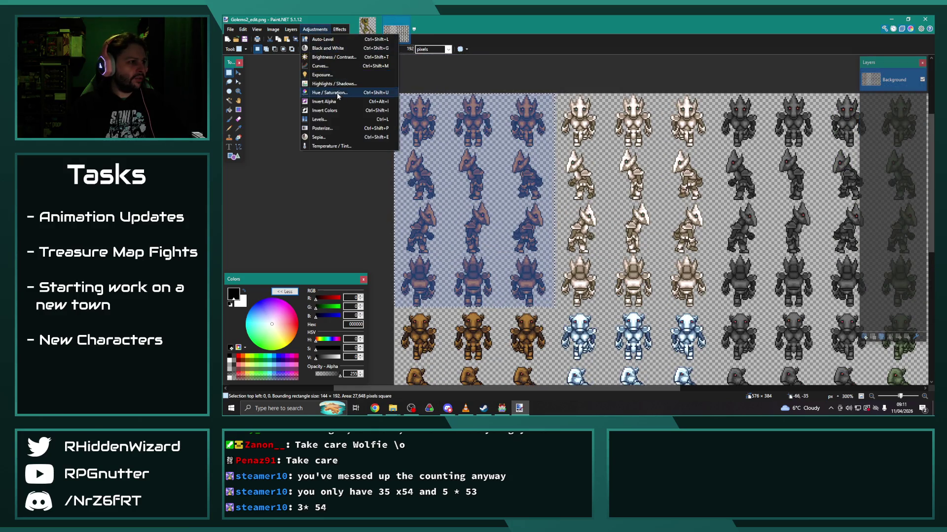
Shift Hue/Saturation to turn the selected top-left golems gold, then deselect.
click(320, 92)
mouse_move(567, 170)
mouse_down()
mouse_move(650, 123)
mouse_move(639, 161)
mouse_up()
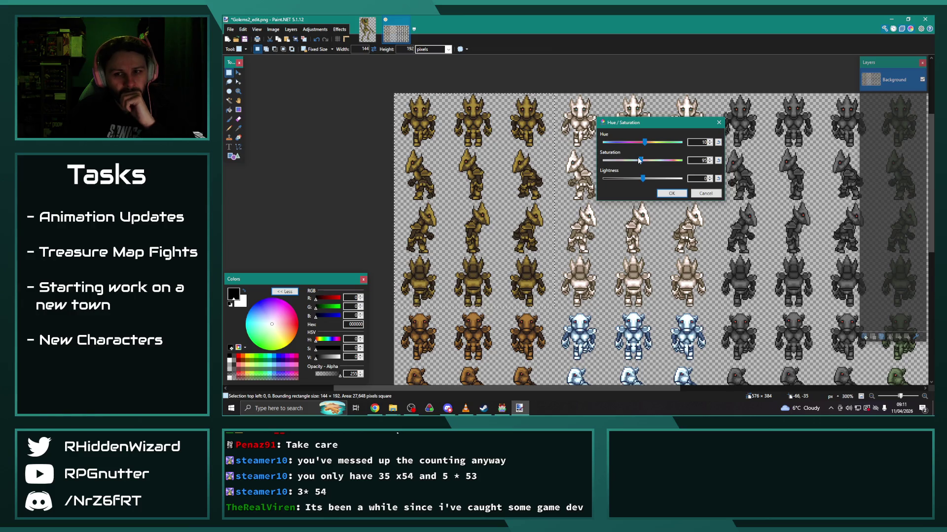
click(671, 193)
key(ctrl+d)
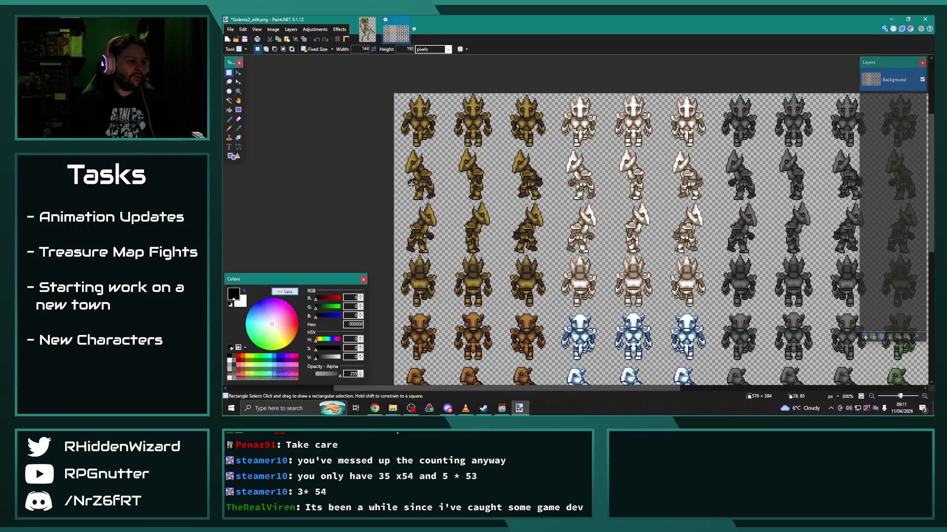
Set the drawing colour to bright blue 00B6FF and switch to the pencil.
scroll(389, 150, up, 5)
scroll(411, 148, up, 4)
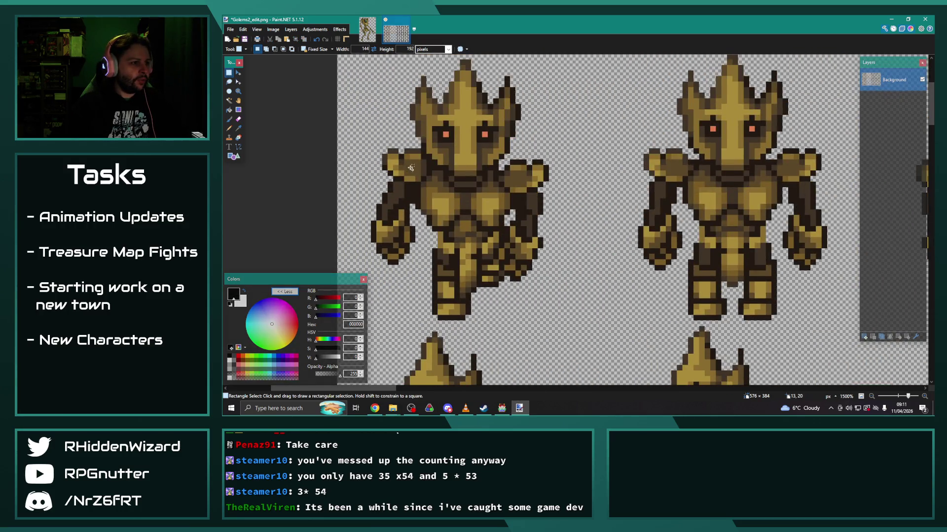
ctrl+scroll(397, 160, up, 1)
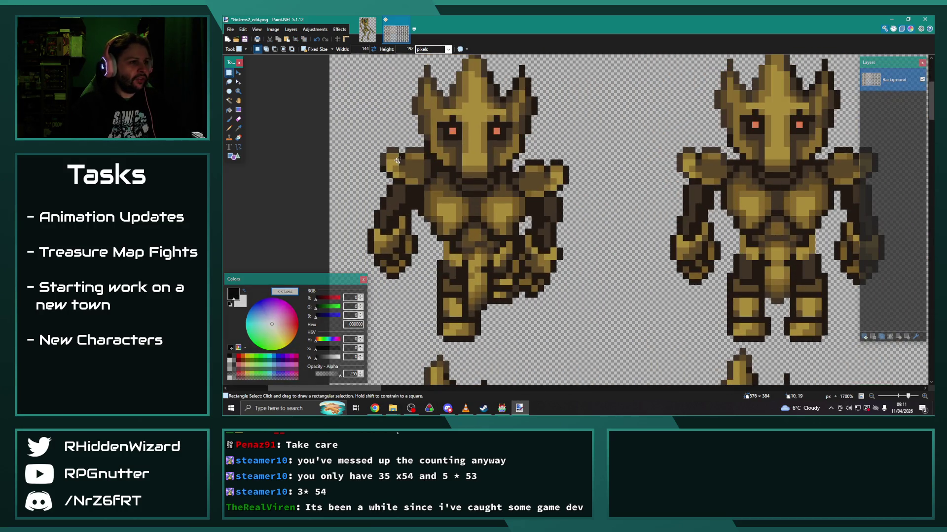
click(255, 310)
drag(255, 310, 247, 319)
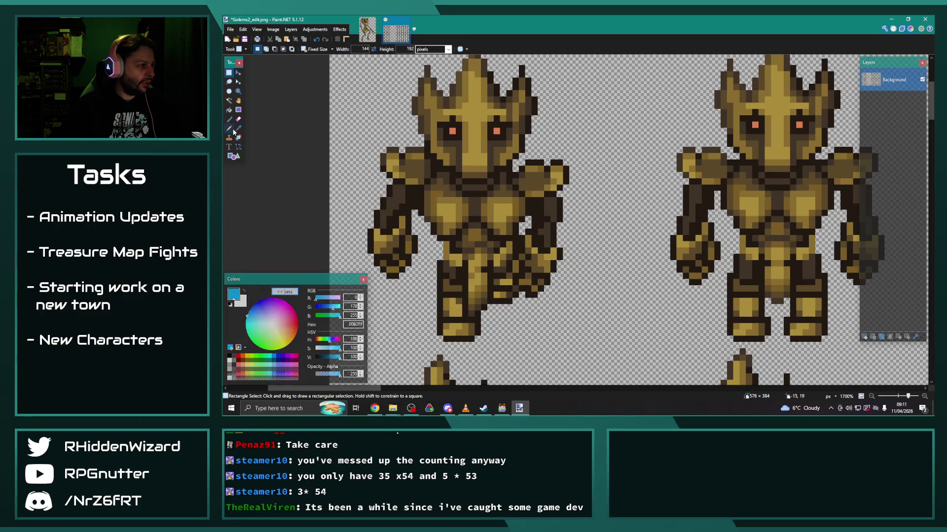
key(p)
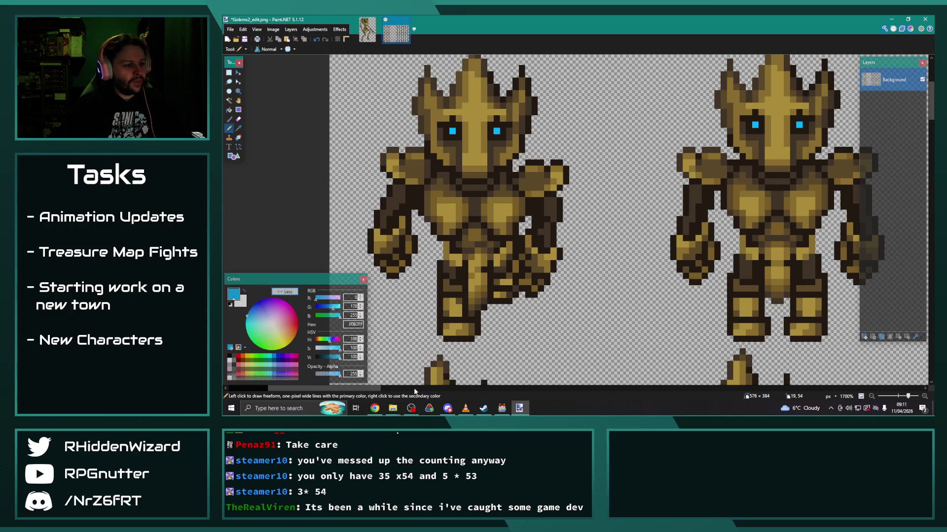
Draw four horizontal blue pencil lines on the golem sprite sheet.
drag(344, 389, 443, 389)
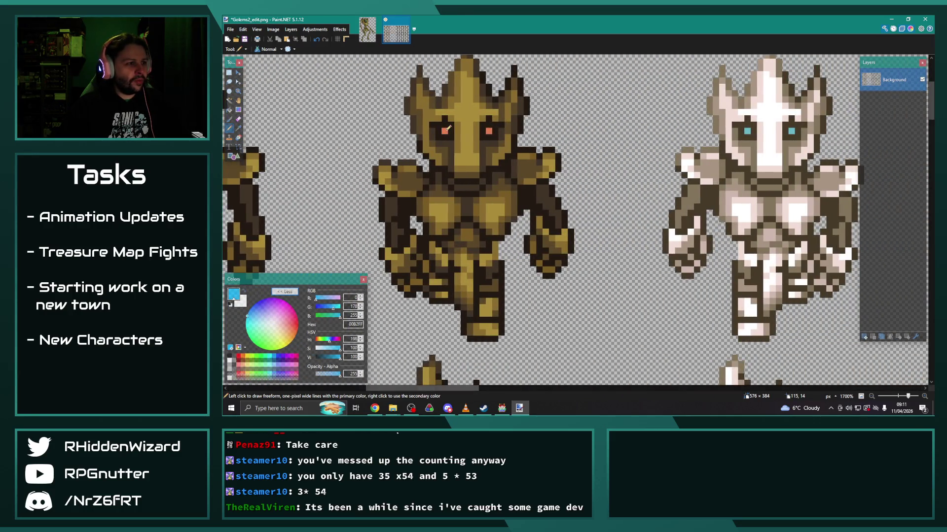
scroll(436, 229, down, 5)
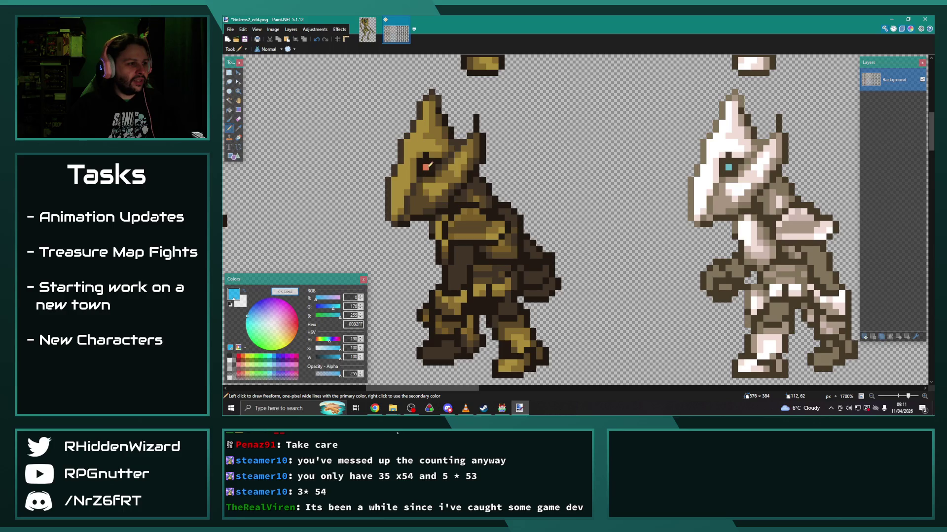
scroll(429, 165, up, 5)
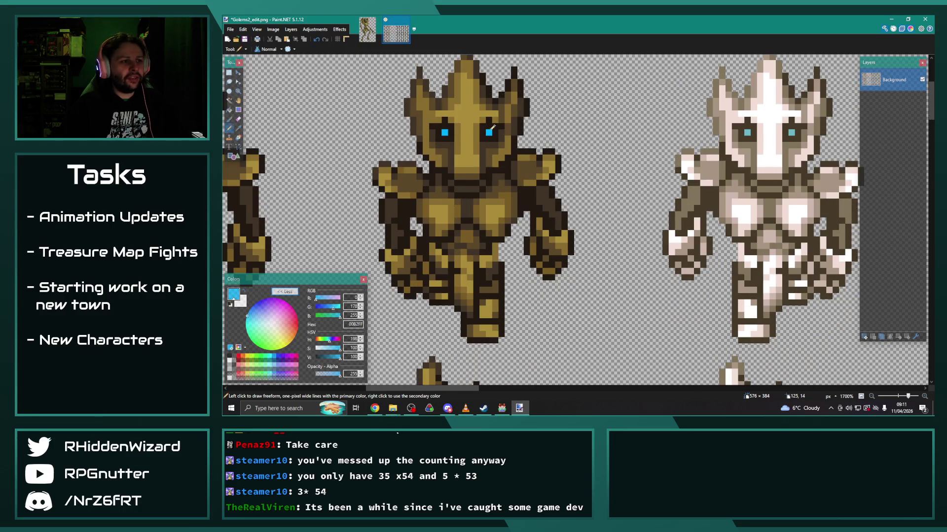
drag(444, 388, 313, 388)
scroll(635, 314, down, 3)
drag(325, 390, 426, 389)
scroll(502, 252, down, 1)
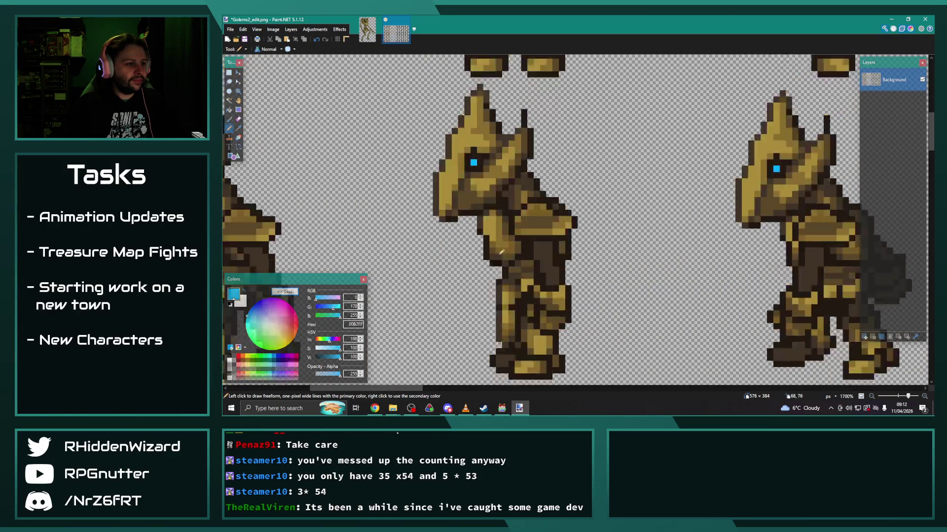
scroll(501, 252, down, 3)
scroll(345, 154, up, 1)
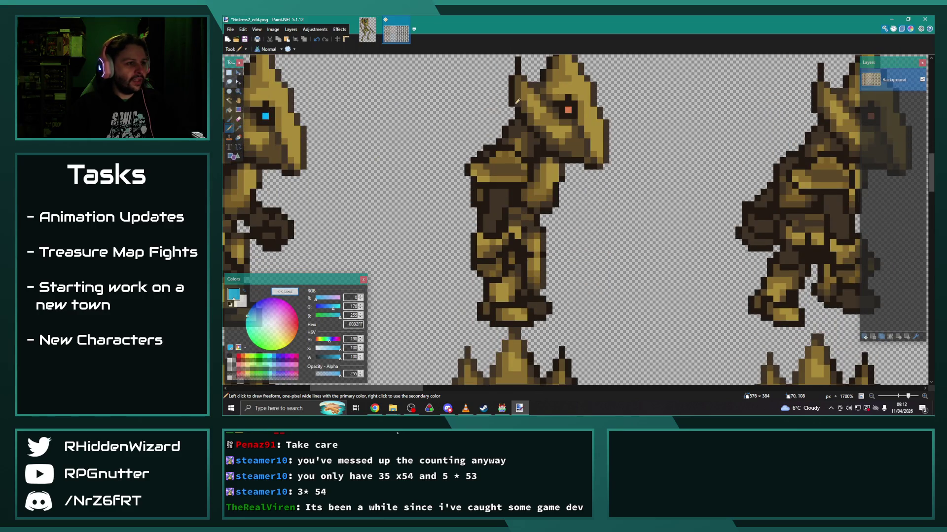
drag(360, 389, 422, 389)
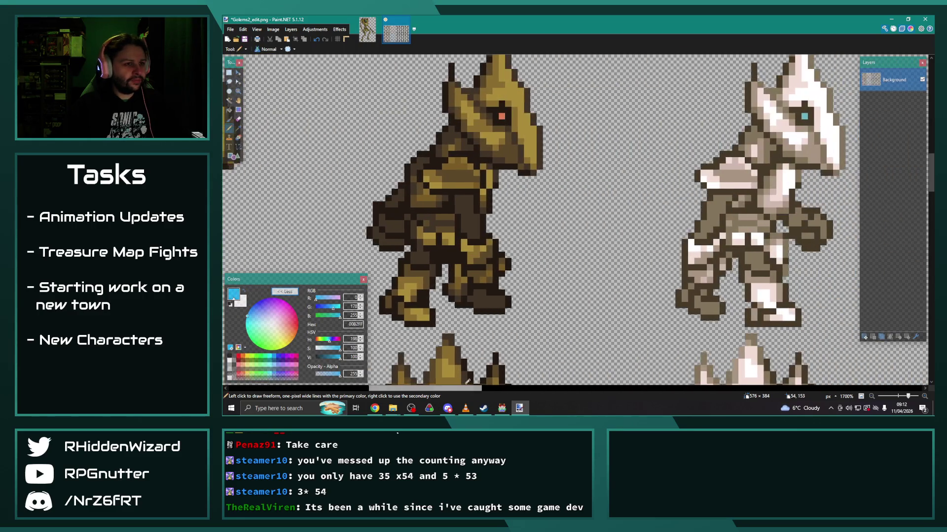
scroll(510, 143, down, 6)
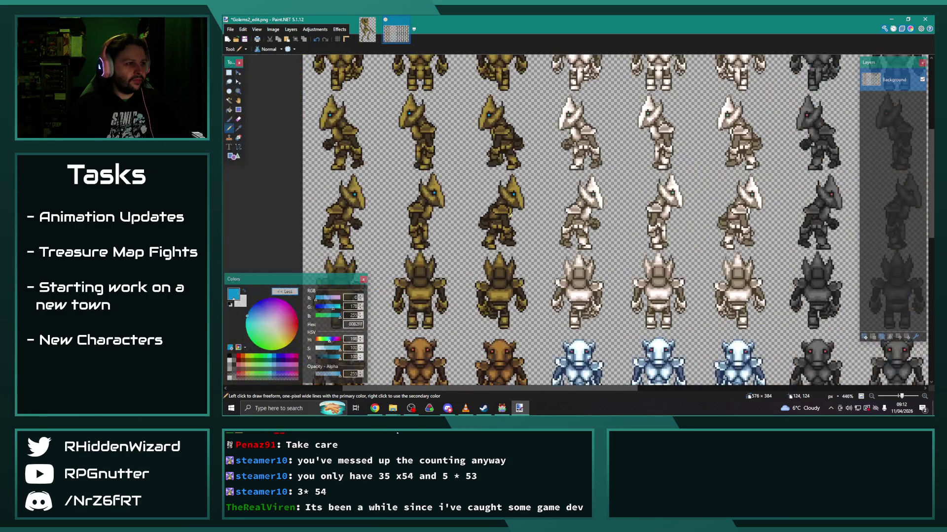
Save Golems2_edit.png and bring up the Sentinel - Nature (Brown) image.
key(ctrl+s)
click(805, 168)
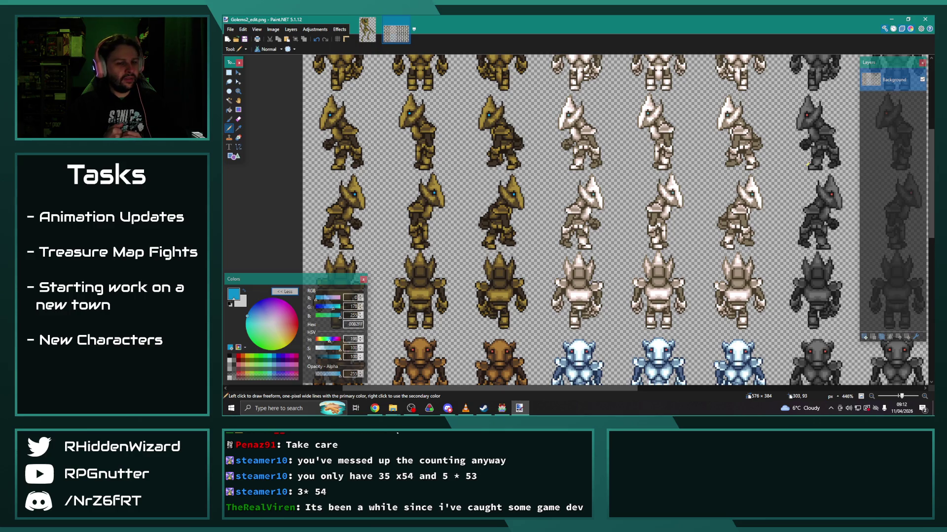
scroll(361, 127, up, 2)
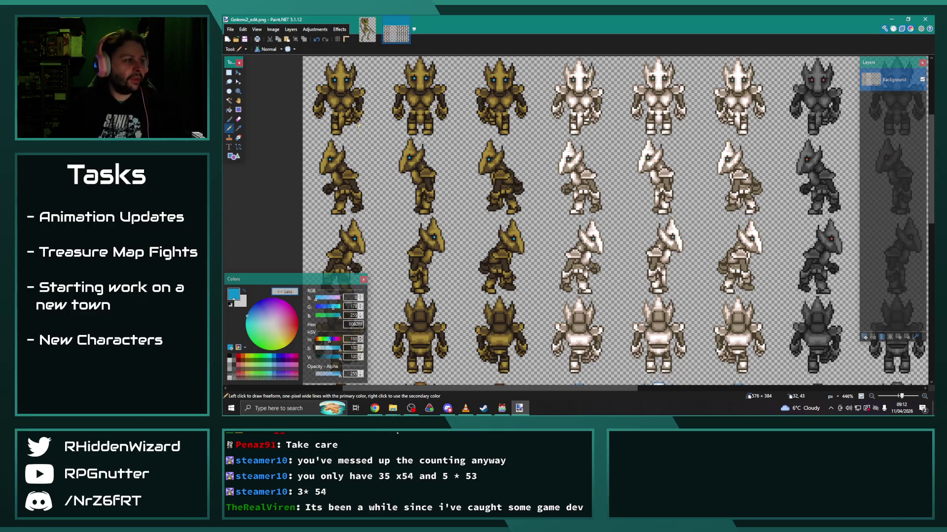
click(368, 30)
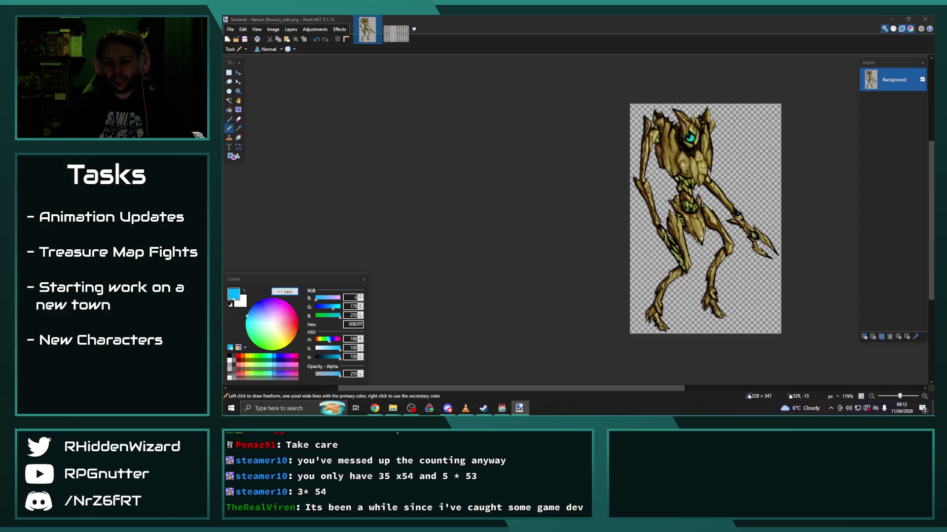
Open Credits from Radiant Army IV in Notepad and add a line after Elemental_05.
click(652, 84)
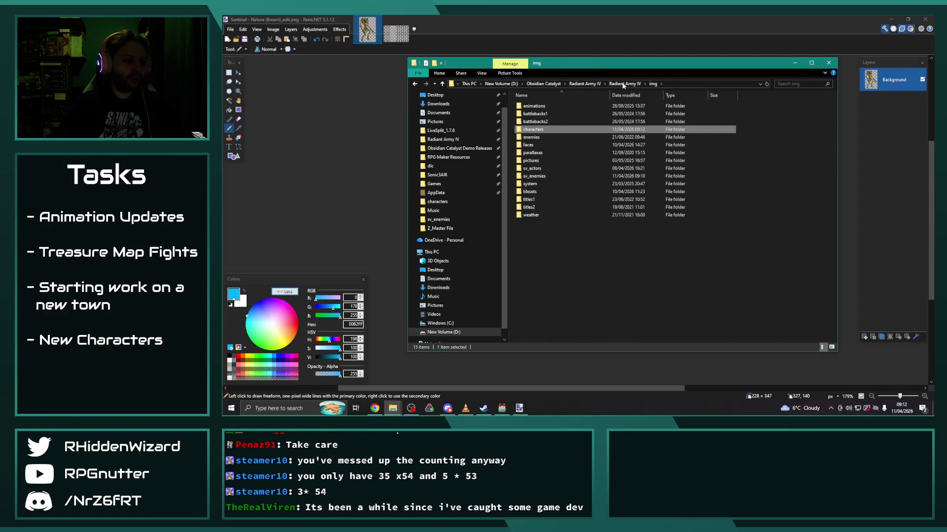
key(alt+Up)
double_click(636, 184)
scroll(597, 197, down, 10)
scroll(597, 198, down, 15)
scroll(597, 199, down, 8)
key(Return)
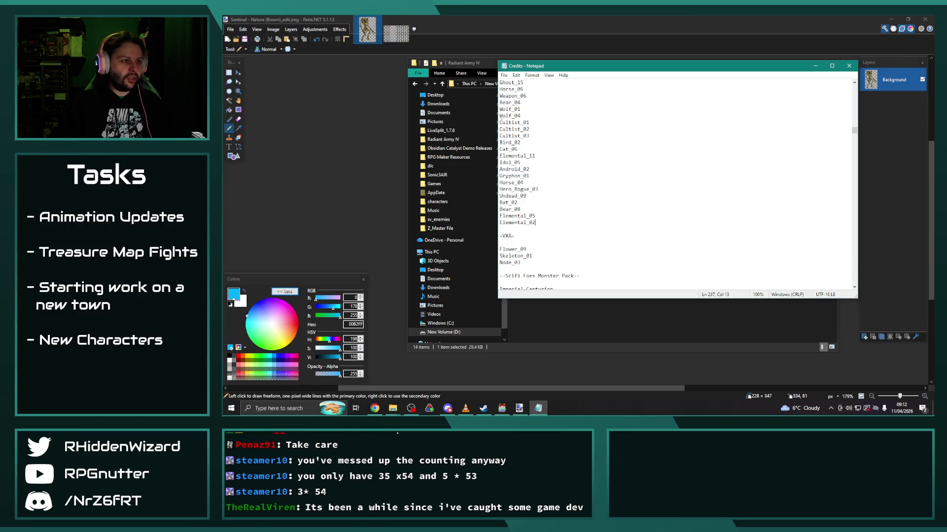
Return to Paint.NET and bring up the open File Explorer windows.
click(349, 140)
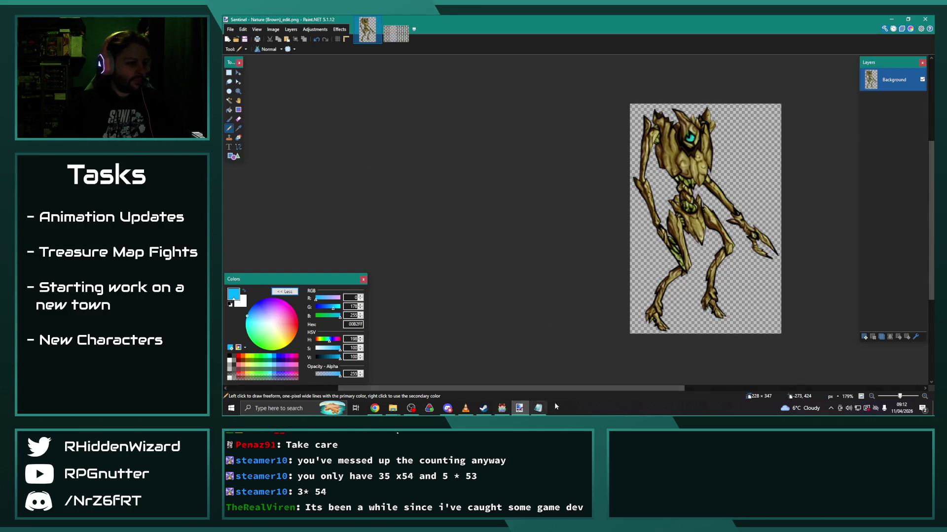
mouse_move(519, 408)
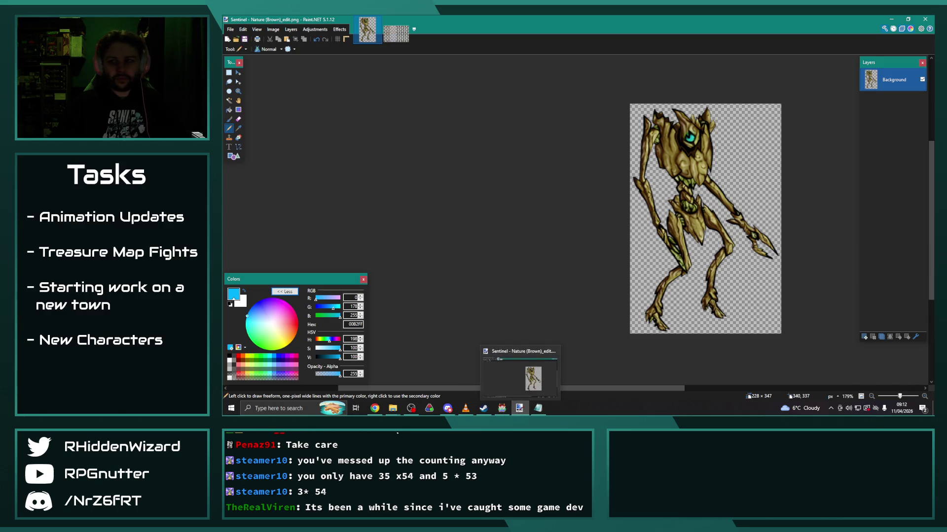
click(393, 408)
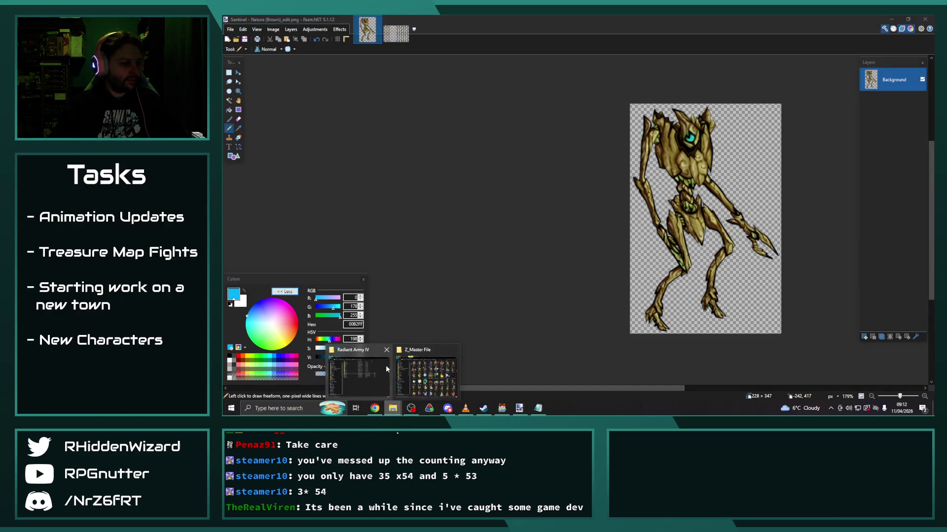
Open Chapter6.png from the img\faces folder in Paint.NET.
click(388, 367)
double_click(551, 145)
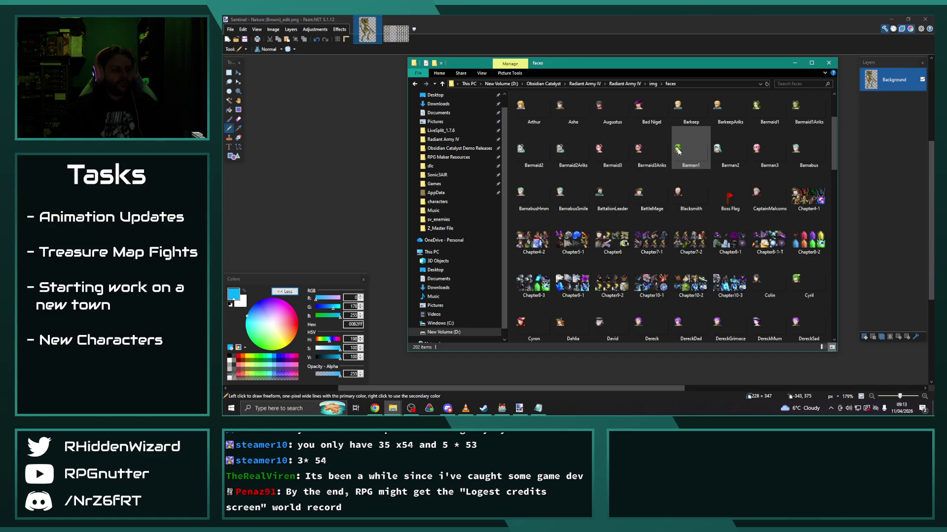
click(614, 241)
right_click(616, 241)
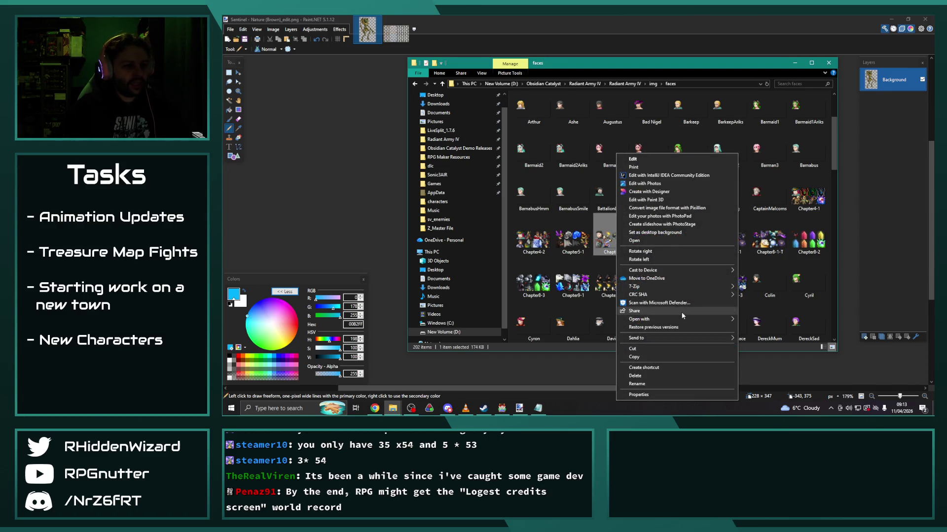
mouse_move(670, 318)
click(771, 361)
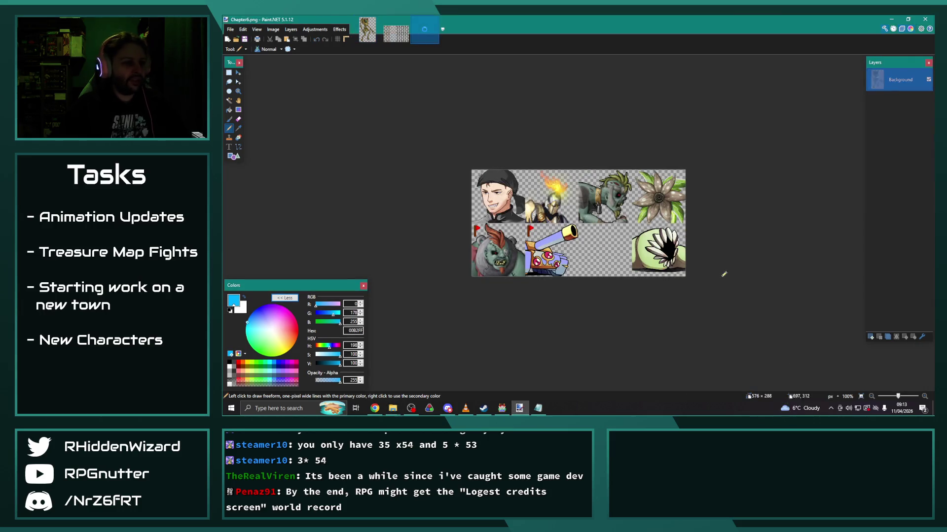
On the Sentinel image, place a fixed 72×72 selection over the Sentinel's head.
scroll(568, 267, up, 2)
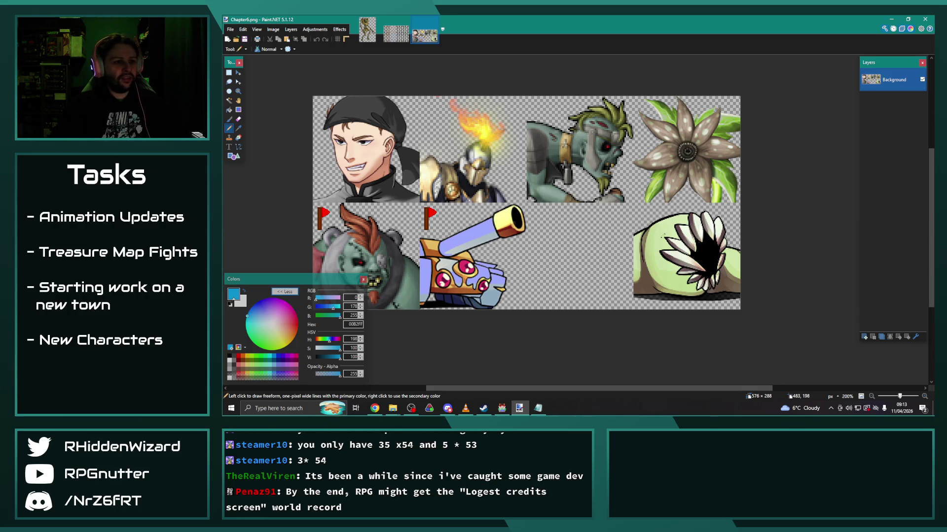
click(368, 31)
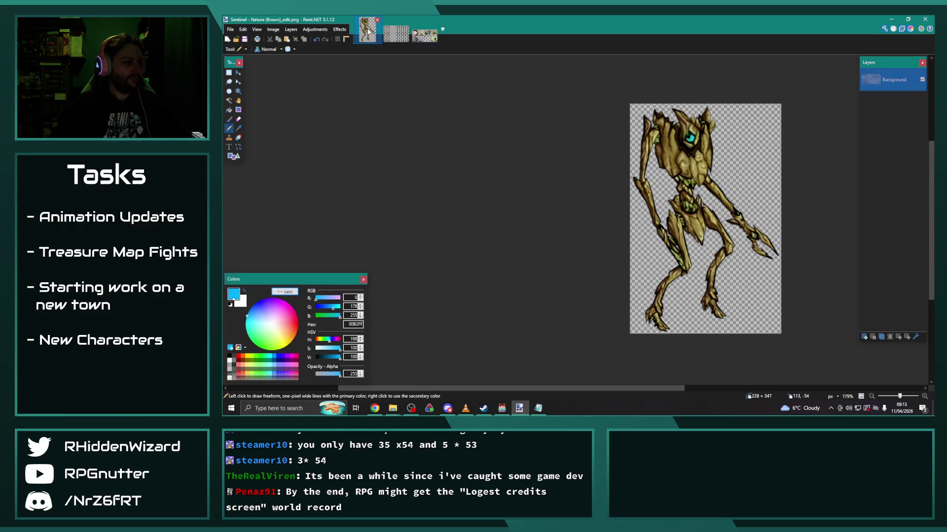
scroll(535, 175, up, 3)
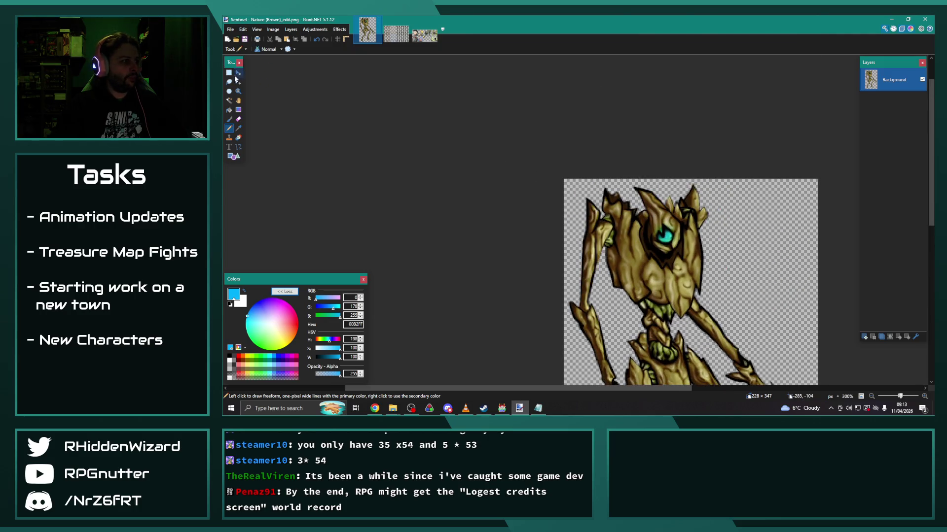
click(229, 73)
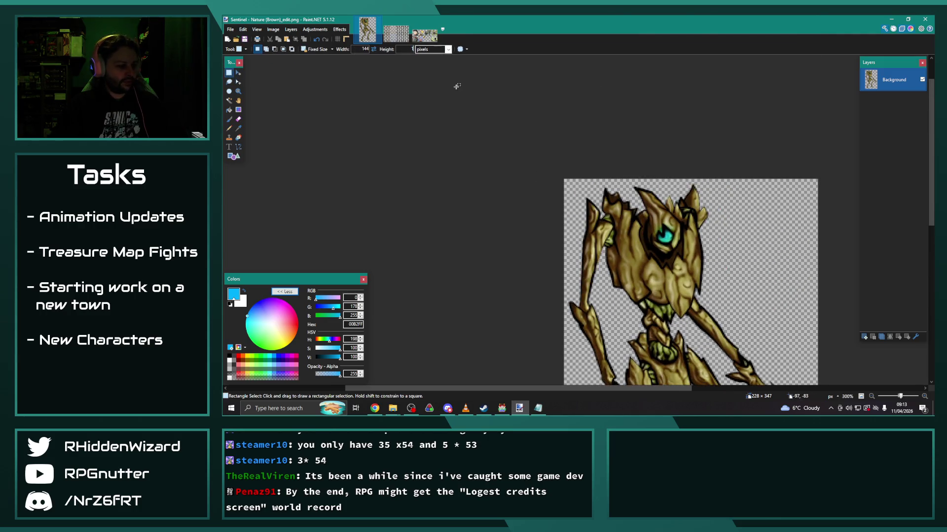
drag(661, 285, 708, 227)
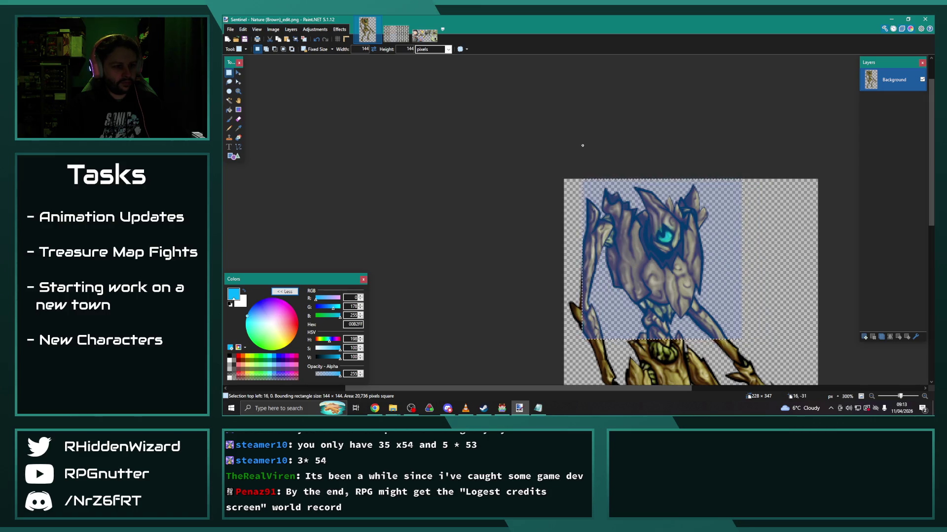
scroll(708, 227, down, 1)
click(365, 49)
click(407, 49)
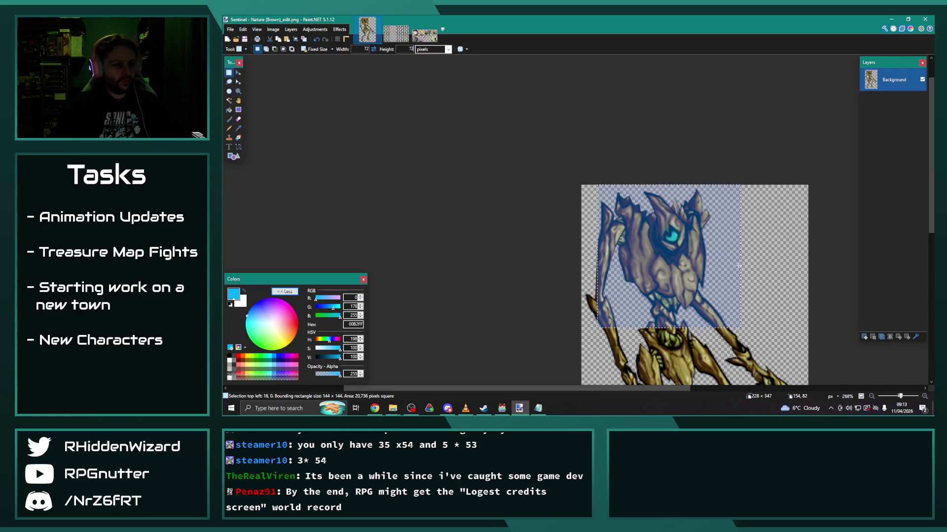
text(72)
click(632, 192)
drag(696, 191, 698, 187)
Paste the copied head into a new 72×72 image.
key(ctrl+n)
key(Return)
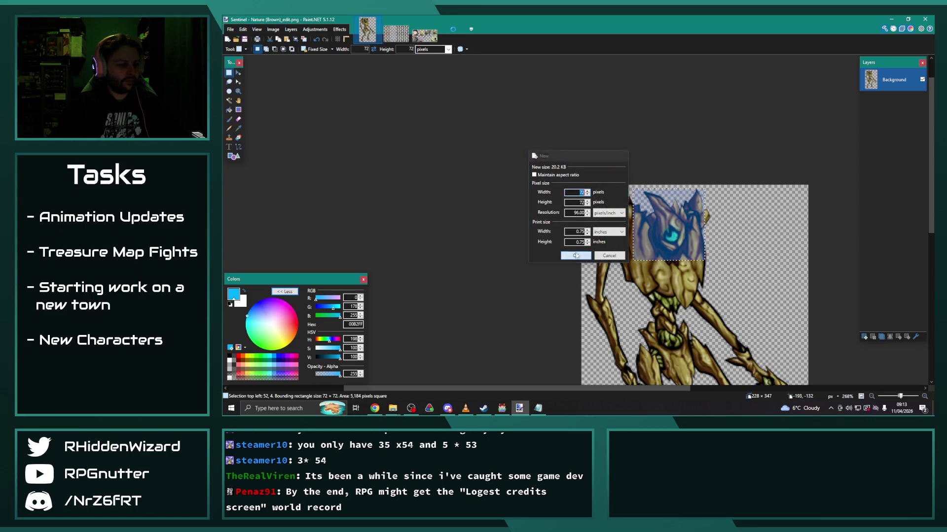
key(ctrl+v)
click(314, 29)
Resize the Sentinel head image to 144×144.
click(279, 30)
click(284, 48)
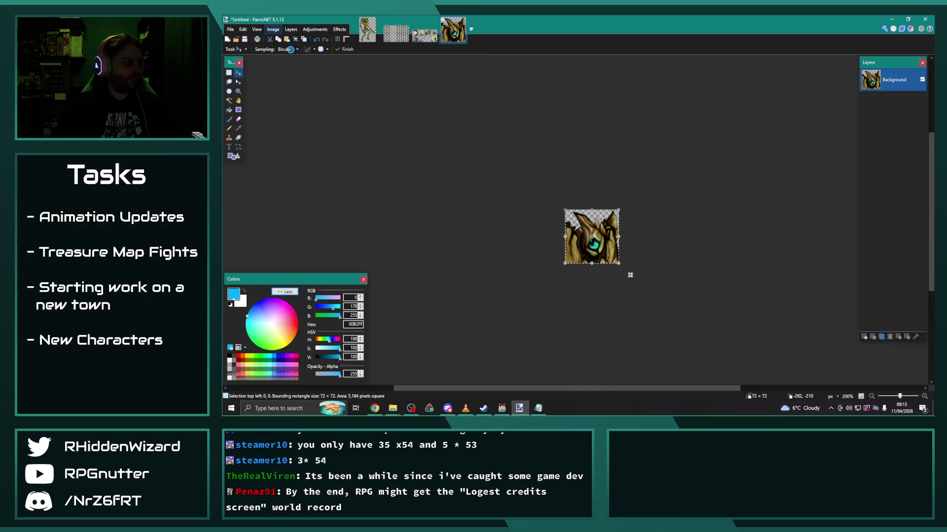
text(44)
key(Tab)
text(144)
key(Return)
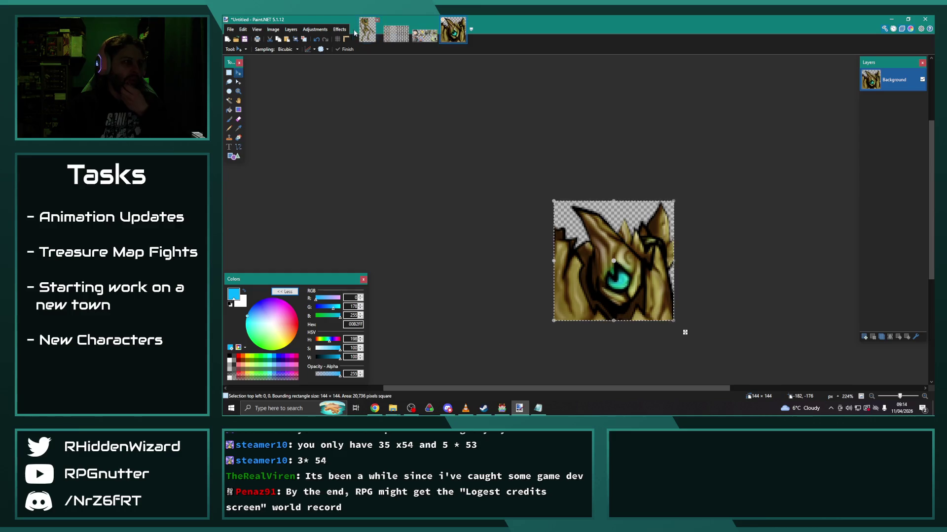
Paste the enlarged head into Chapter6.png's empty bottom-row slot.
click(425, 33)
mouse_move(601, 207)
mouse_down()
mouse_move(597, 114)
mouse_move(606, 212)
mouse_up()
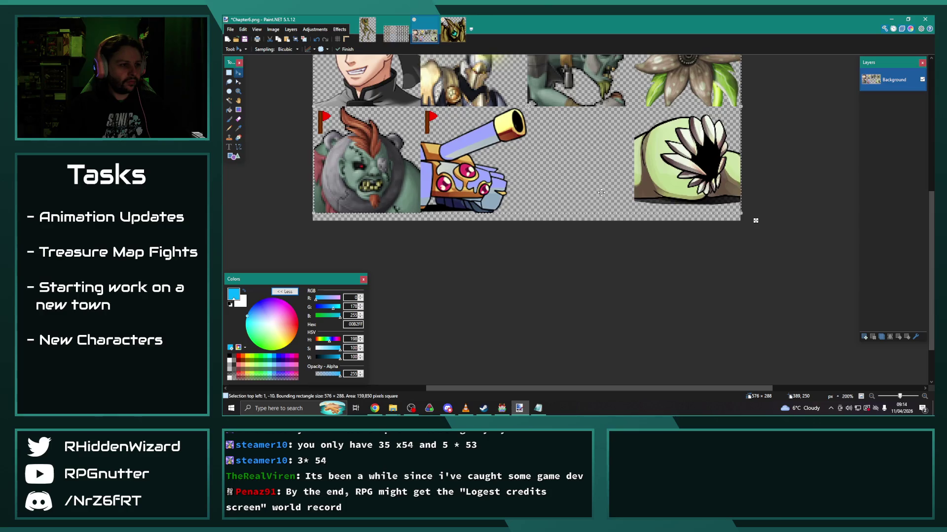
key(s)
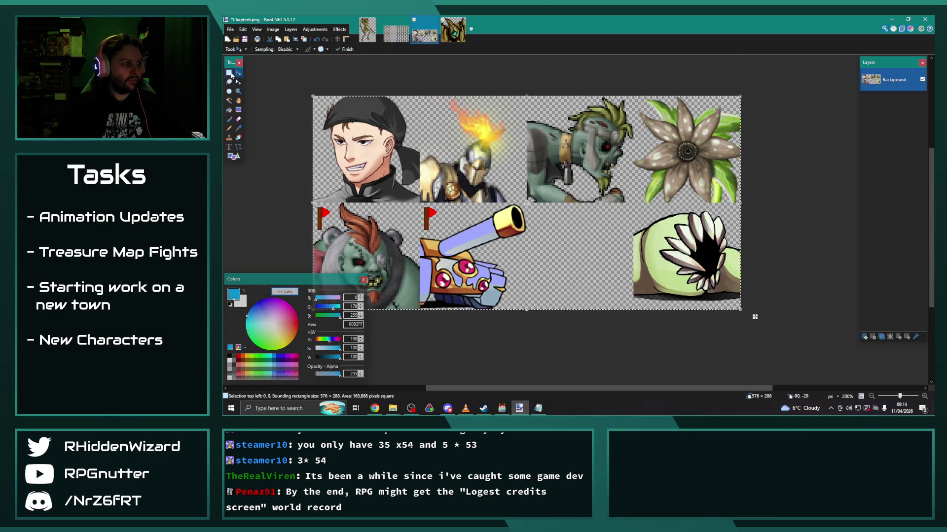
click(542, 166)
key(ctrl+v)
drag(371, 114, 582, 175)
Nudge the pasted head with arrow keys until it sits squarely in the slot.
scroll(683, 205, up, 2)
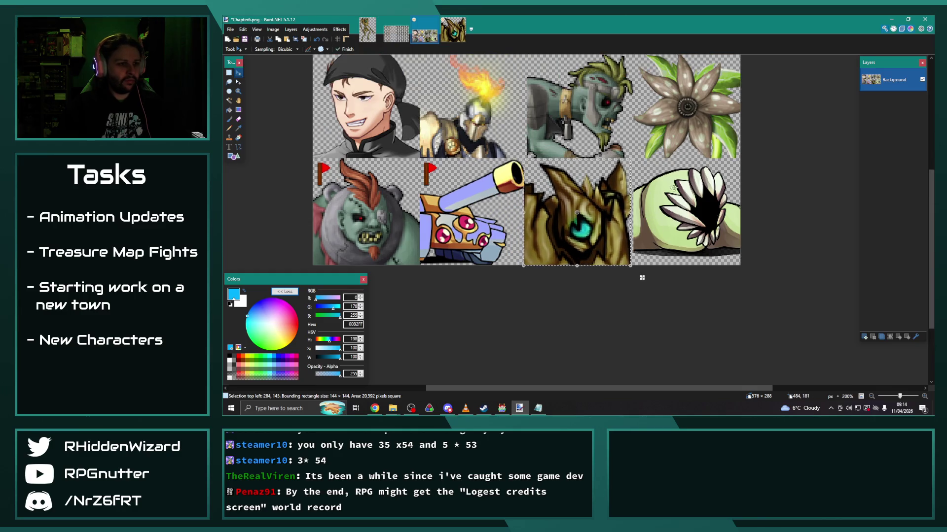
key(Down)
key(Down)
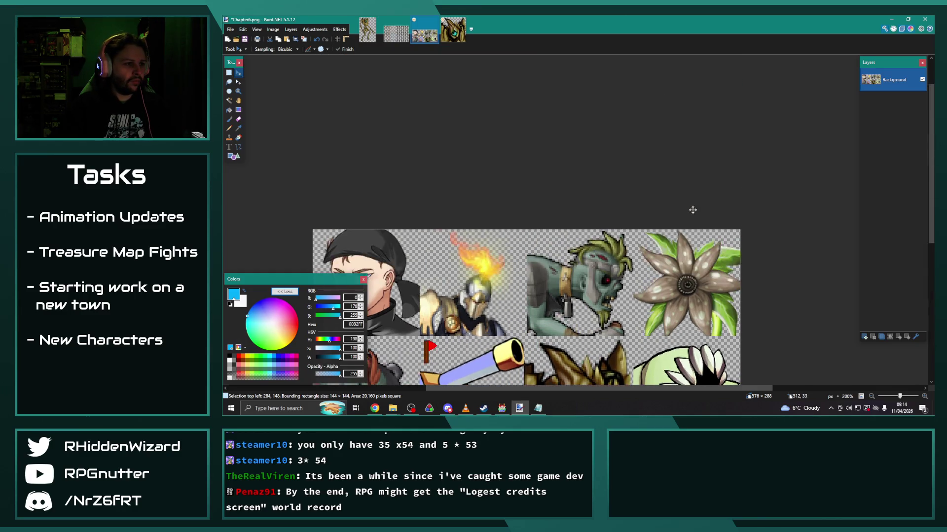
scroll(642, 195, up, 3)
key(Right)
key(Right)
key(Right)
key(Right)
key(Left)
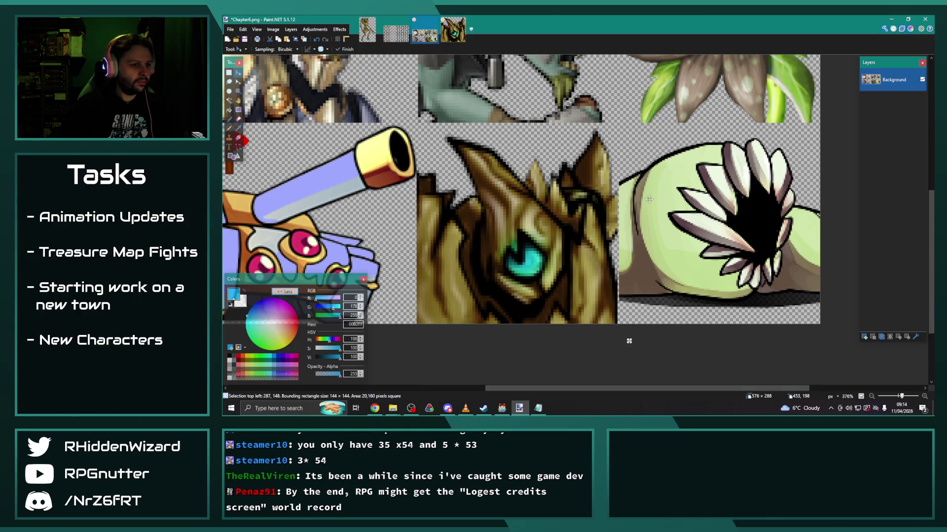
key(Right)
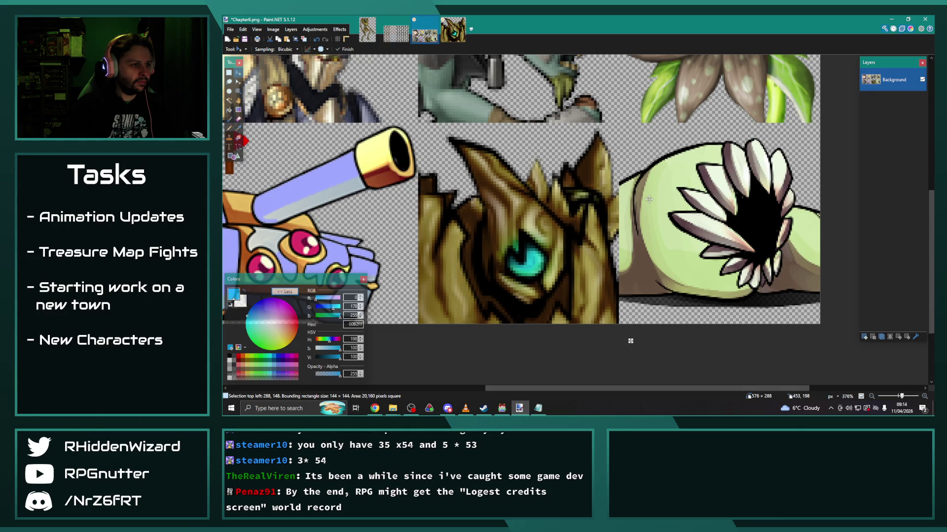
key(Up)
key(Up)
key(Up)
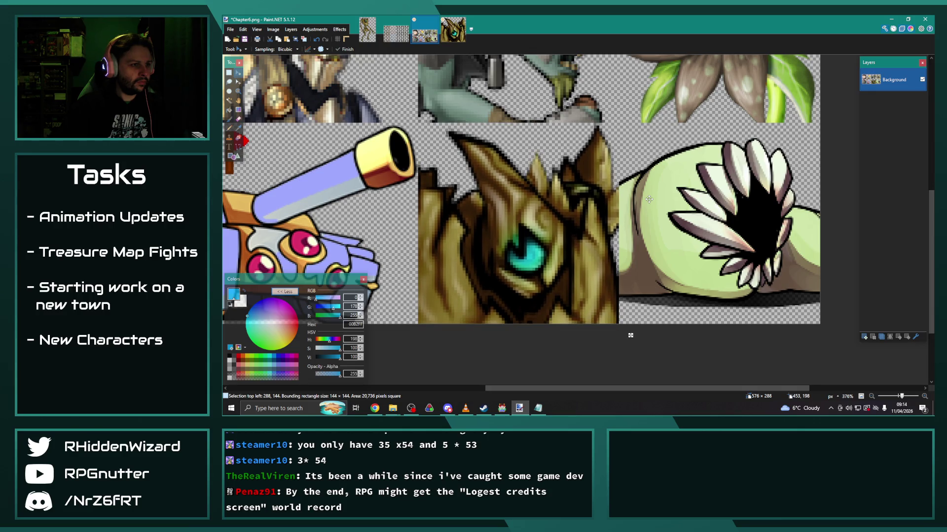
scroll(649, 199, down, 2)
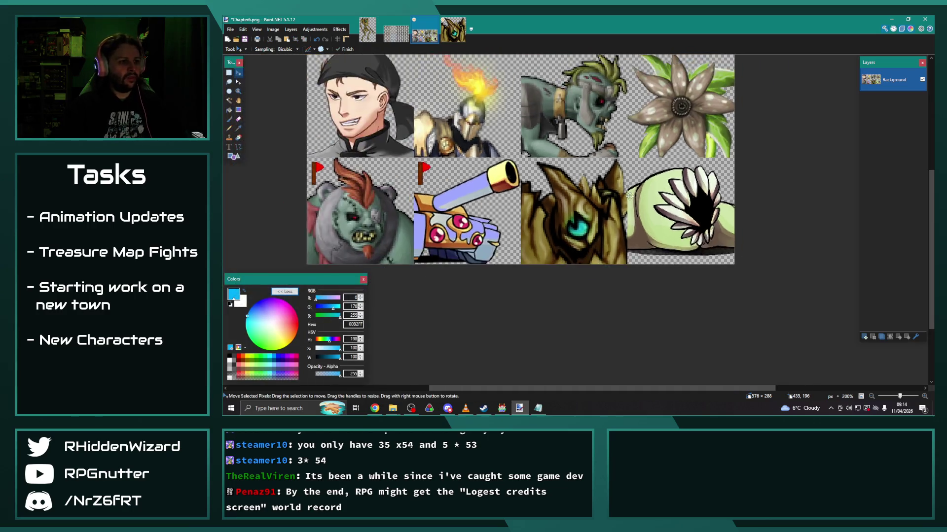
scroll(630, 196, down, 2)
click(230, 30)
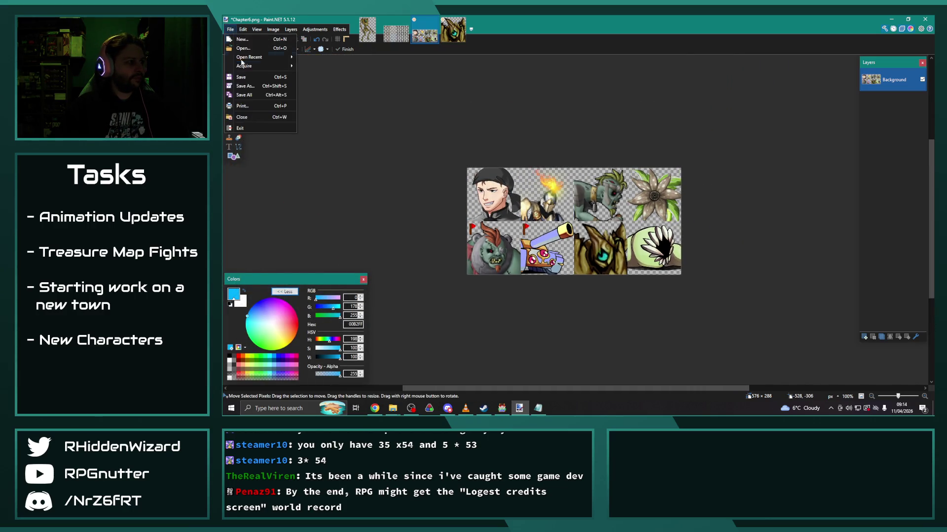
Save the Chapter6 faceset and open elemental_02.png in Paint.NET.
click(244, 77)
click(802, 167)
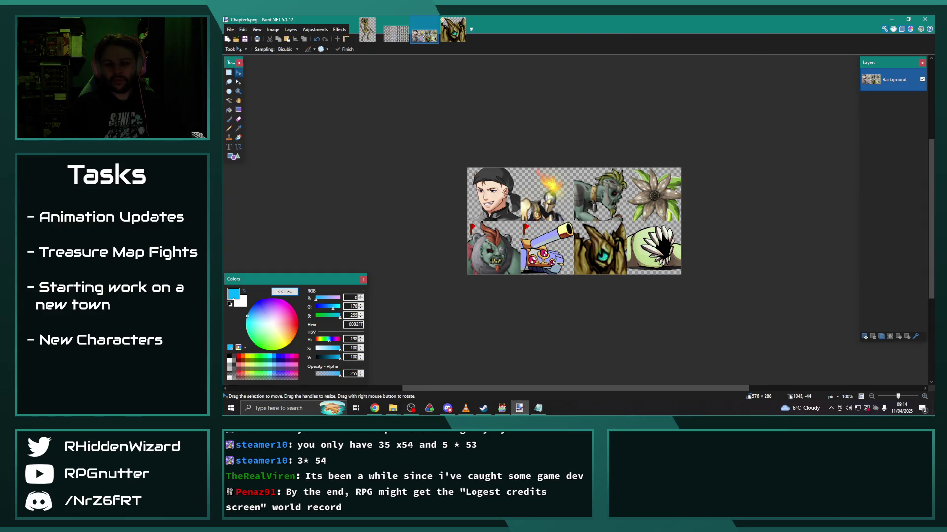
drag(571, 129, 571, 129)
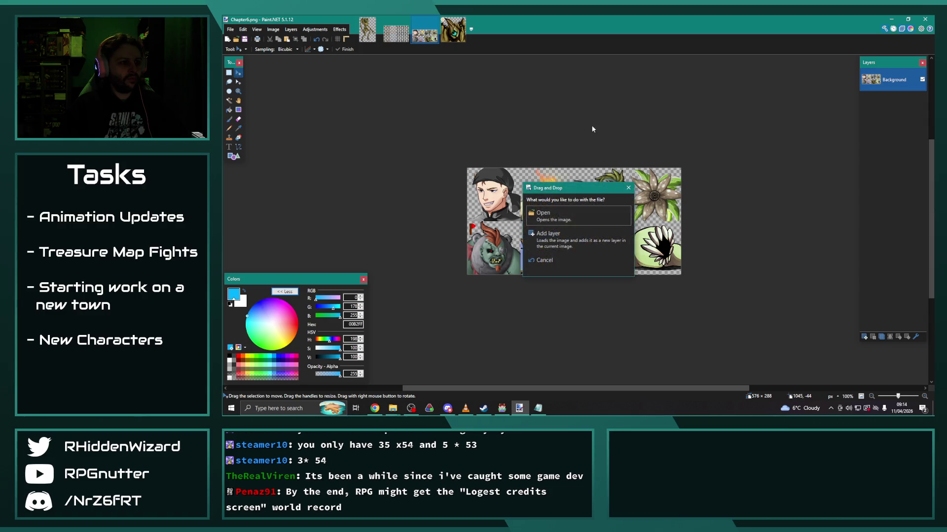
click(556, 221)
scroll(586, 227, up, 2)
Select a 144×144 square at the elemental's top-left, then bring up the faces folder.
key(s)
drag(586, 226, 534, 166)
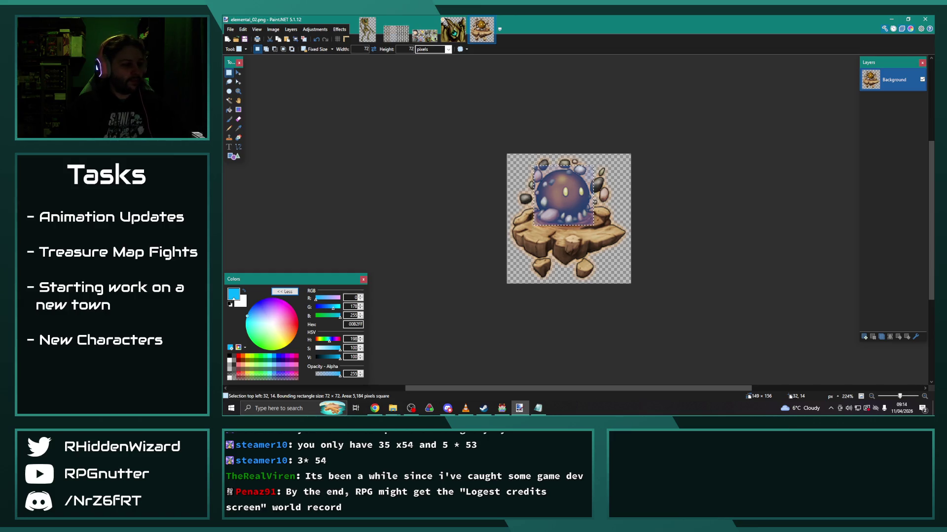
drag(543, 186, 474, 119)
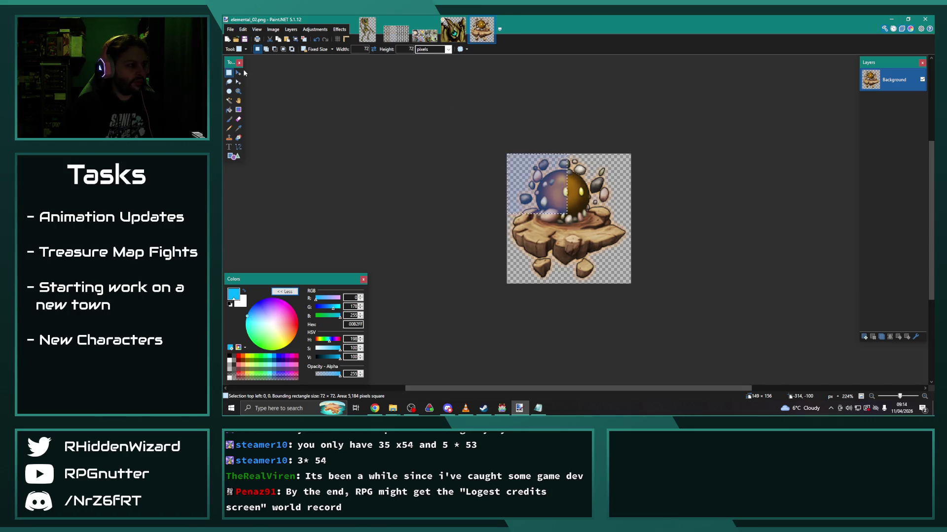
key(ctrl+a)
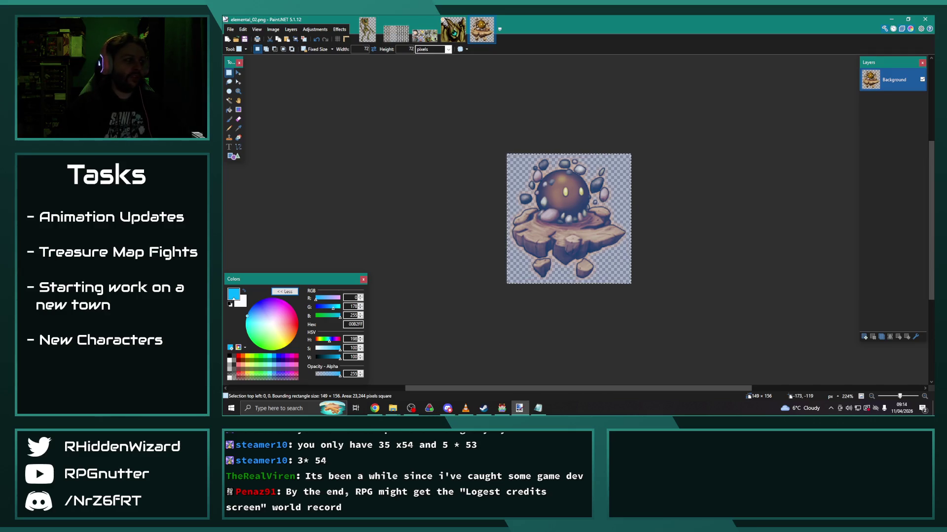
double_click(355, 50)
text(144)
click(514, 151)
drag(514, 152, 504, 151)
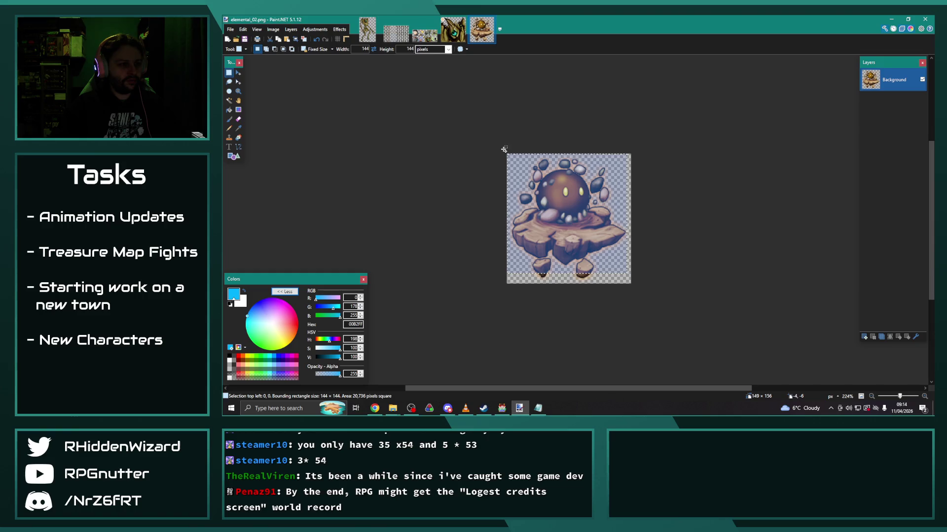
click(392, 408)
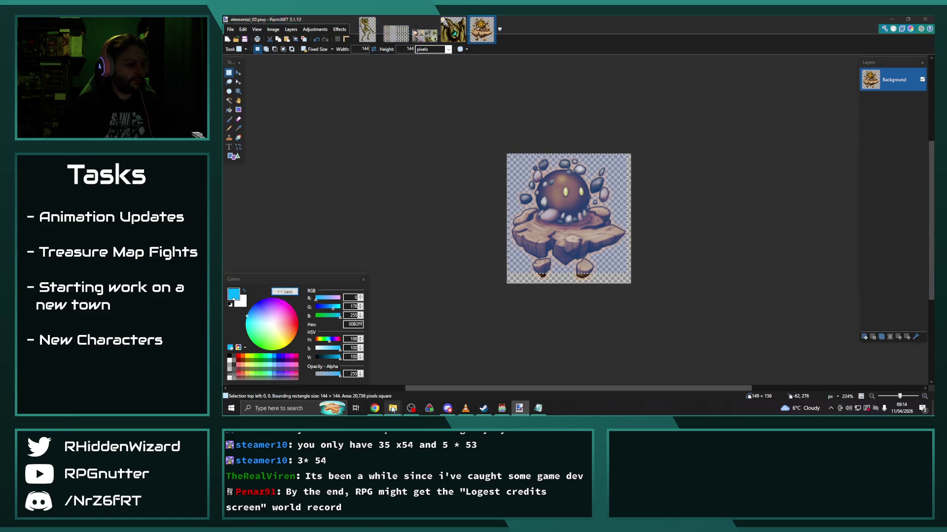
click(358, 372)
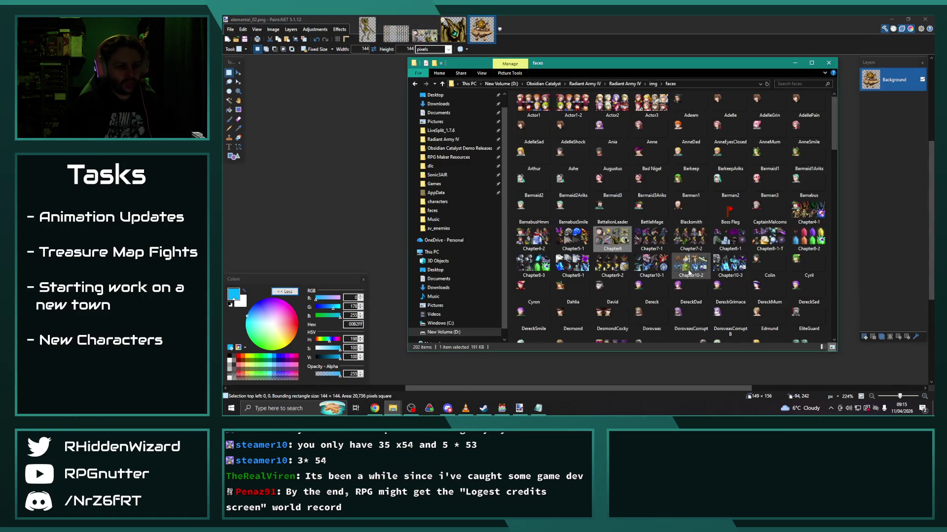
Open the Chapter8-1-T faceset in Paint.NET.
right_click(765, 241)
mouse_move(789, 319)
click(703, 360)
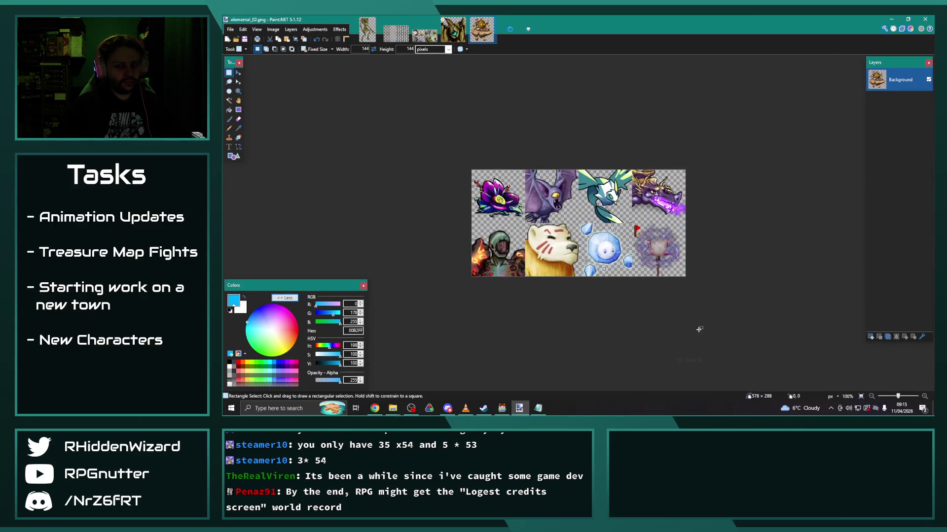
scroll(697, 267, up, 5)
Paste the gold elemental and nudge it into the bottom-right portrait slot.
key(ctrl+v)
mouse_move(328, 116)
mouse_down()
mouse_move(532, 188)
mouse_move(591, 225)
mouse_up()
key(Up)
key(Right)
key(Right)
key(Right)
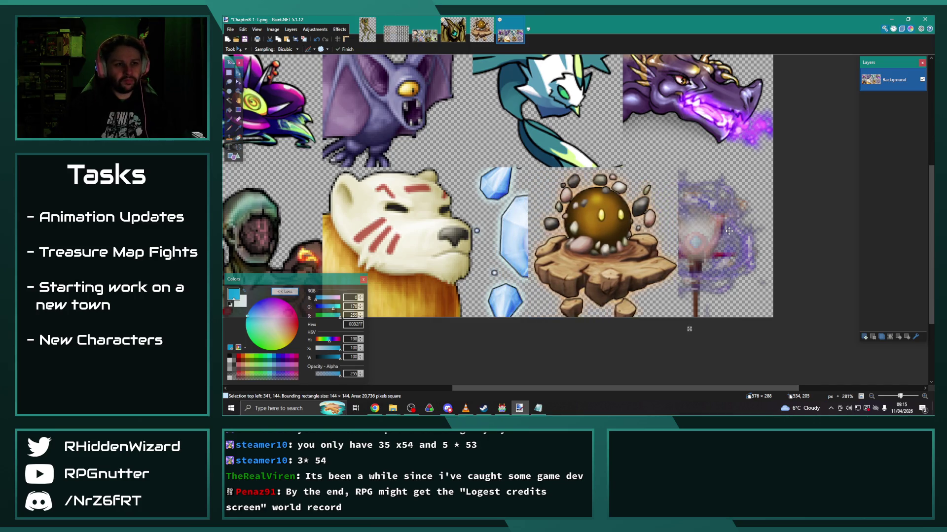
key(Right)
key(Right)
key(Right)
key(Right)
key(Right)
key(Right)
key(Right)
key(Right)
key(Right)
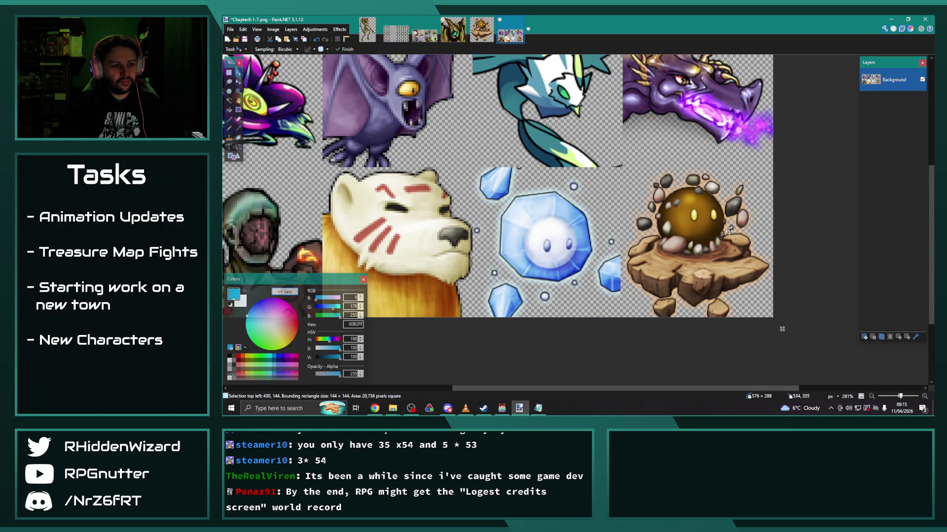
key(Left)
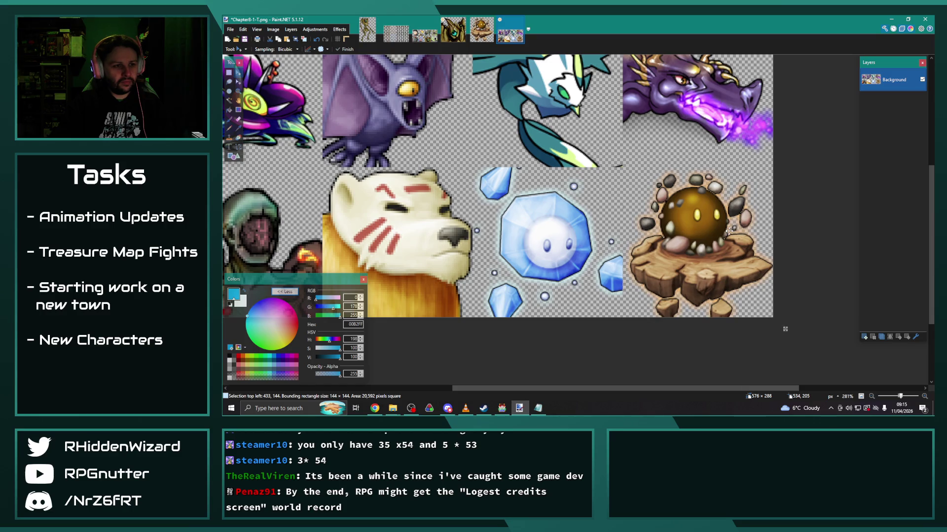
key(Left)
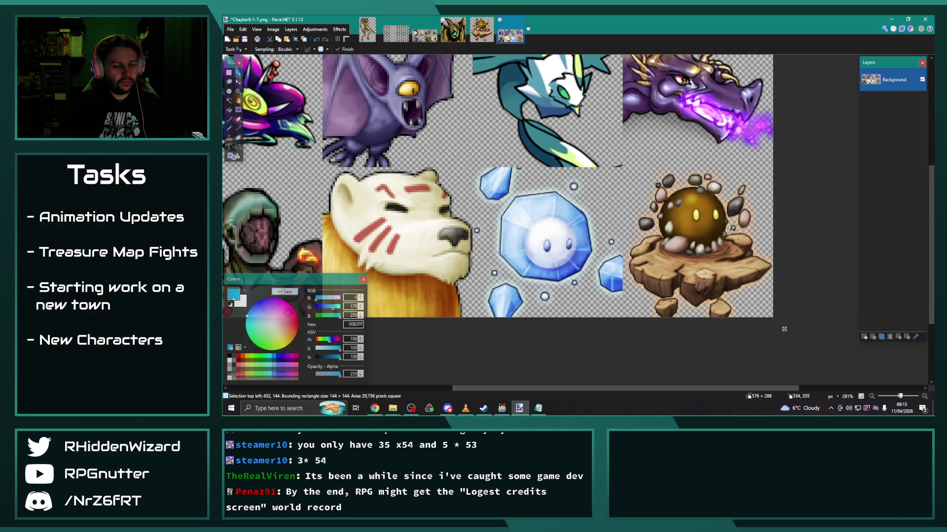
key(Left)
key(Left)
key(Left)
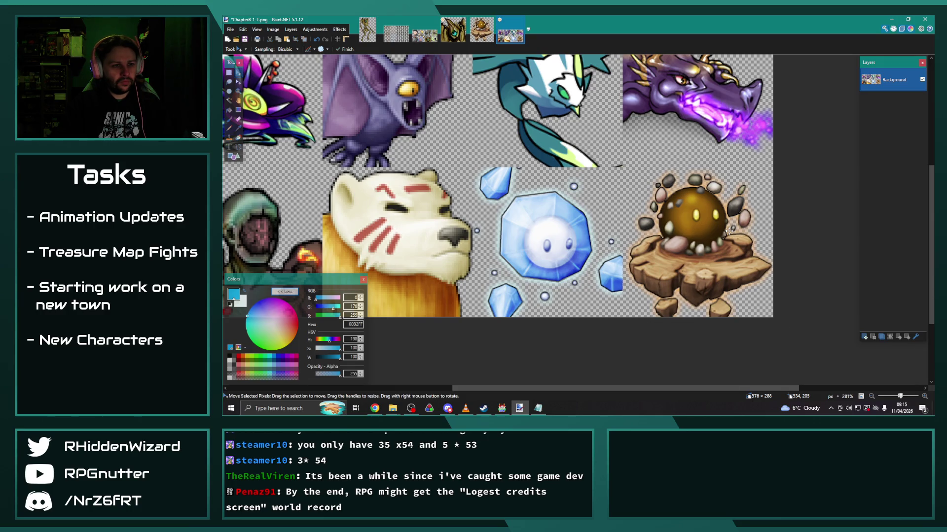
Save the faceset and return to RPG Maker MV.
scroll(655, 192, down, 5)
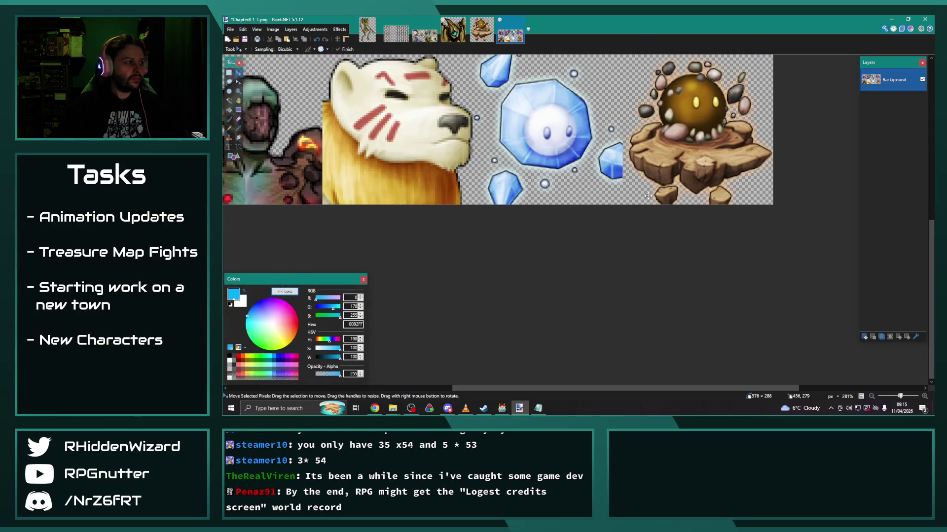
key(ctrl+s)
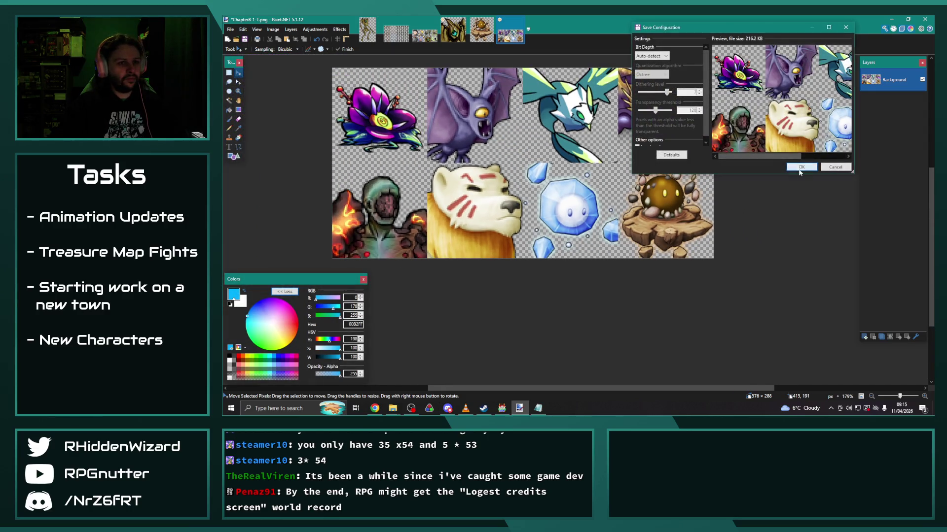
click(801, 166)
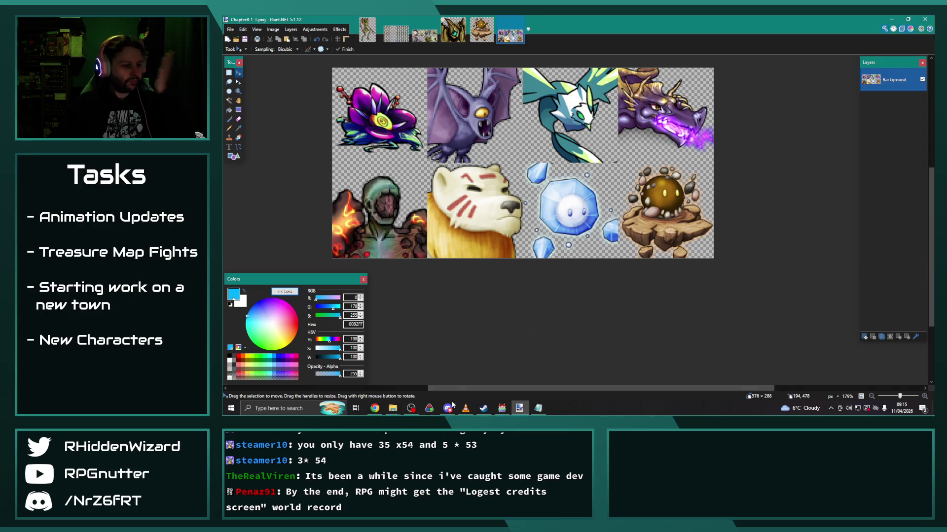
click(501, 408)
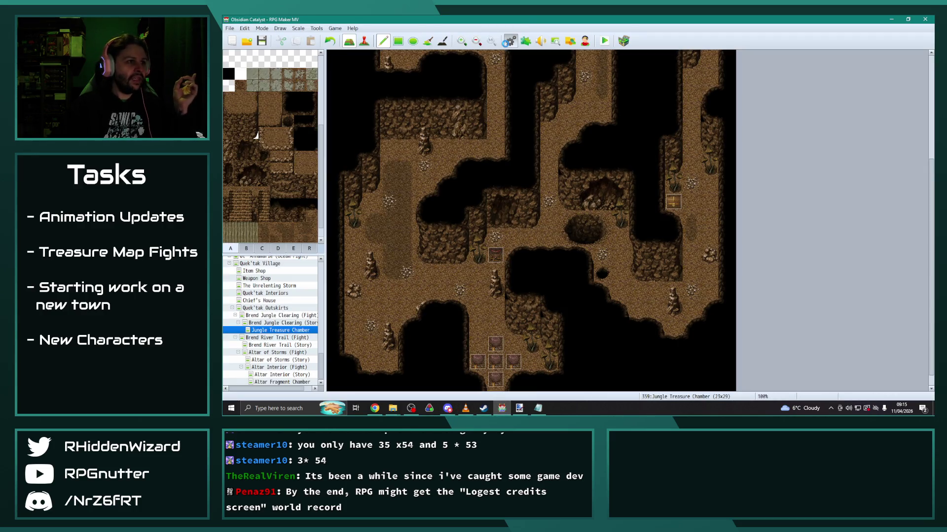
Open the game's Database at the Enemies section.
click(508, 42)
scroll(502, 171, down, 4)
drag(491, 170, 496, 304)
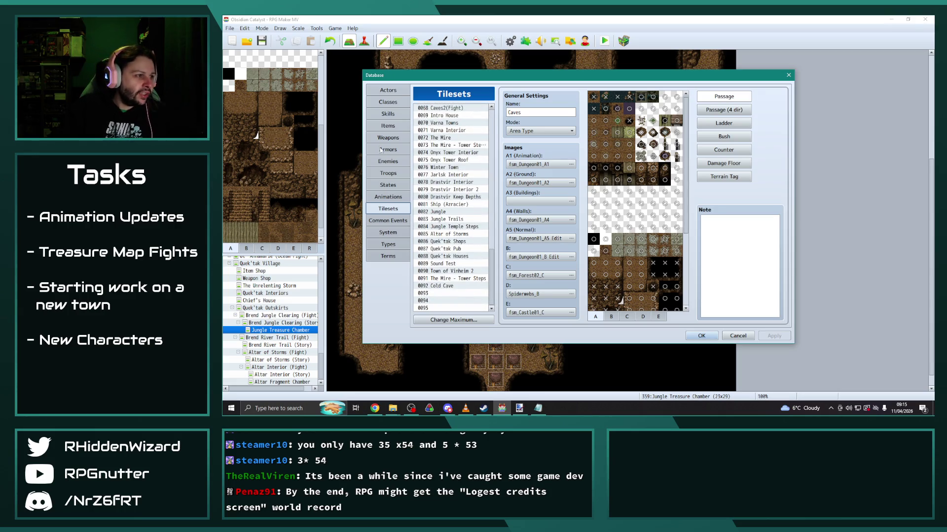
click(388, 162)
scroll(459, 207, up, 10)
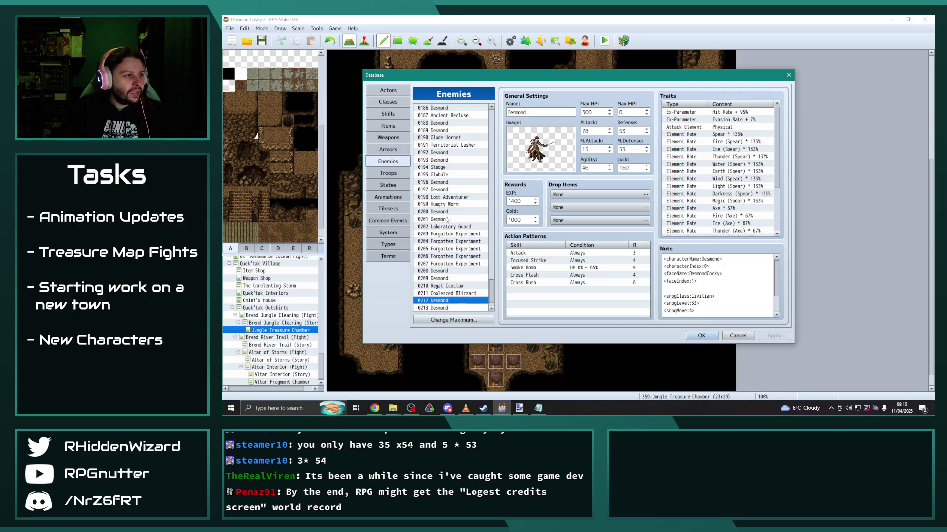
scroll(464, 229, up, 2)
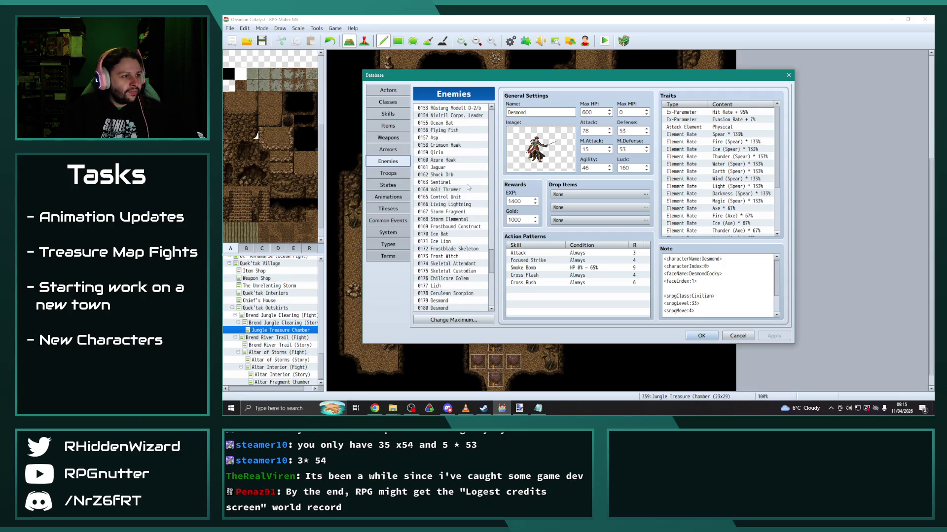
Review the Qirin, Azure Hawk, Jaguar, Shock Orb and Crimson Hawk enemy entries.
click(441, 153)
click(440, 160)
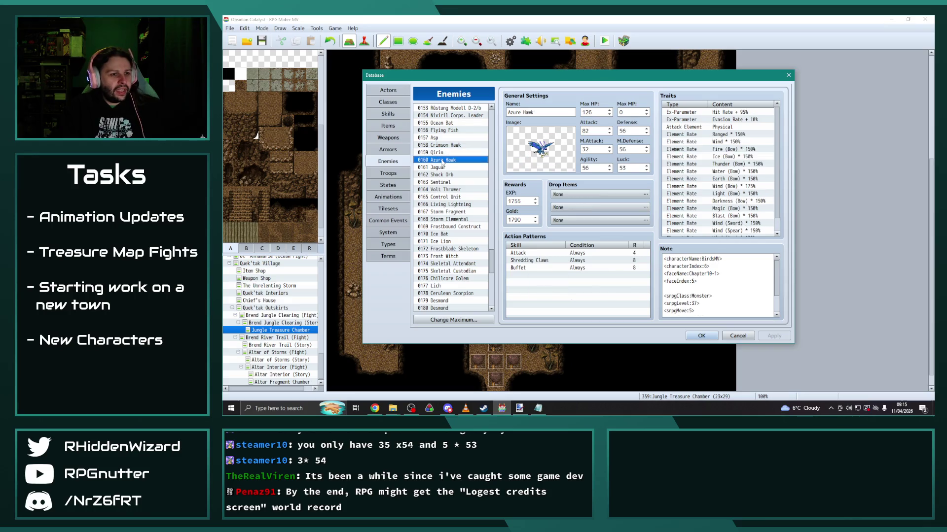
click(440, 168)
click(441, 175)
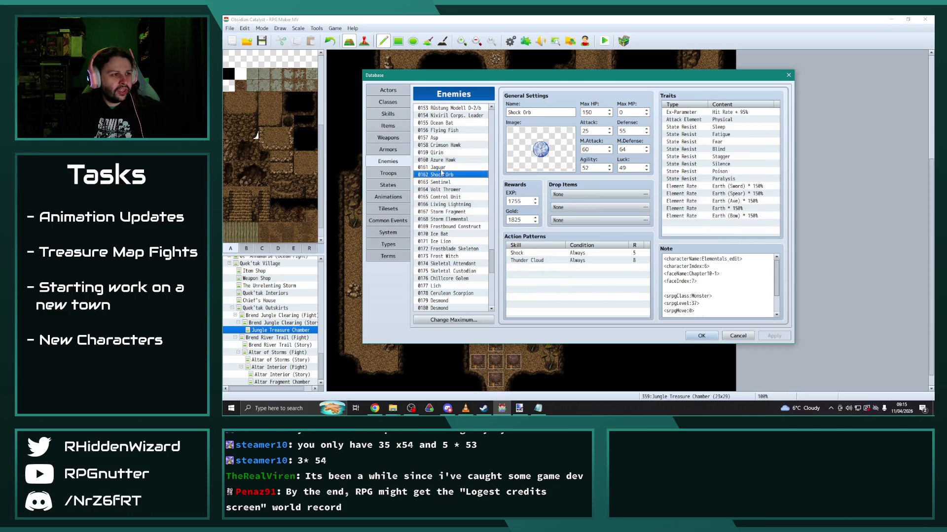
click(440, 168)
click(440, 161)
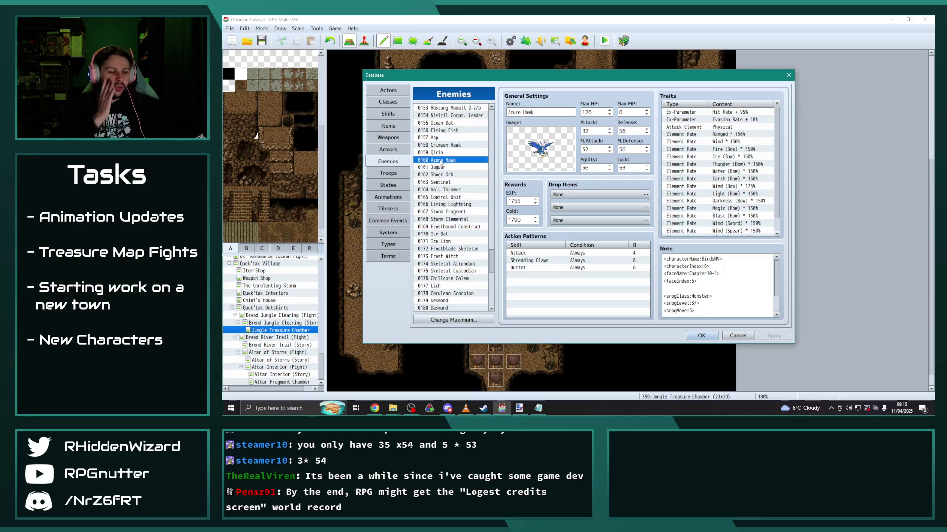
click(446, 146)
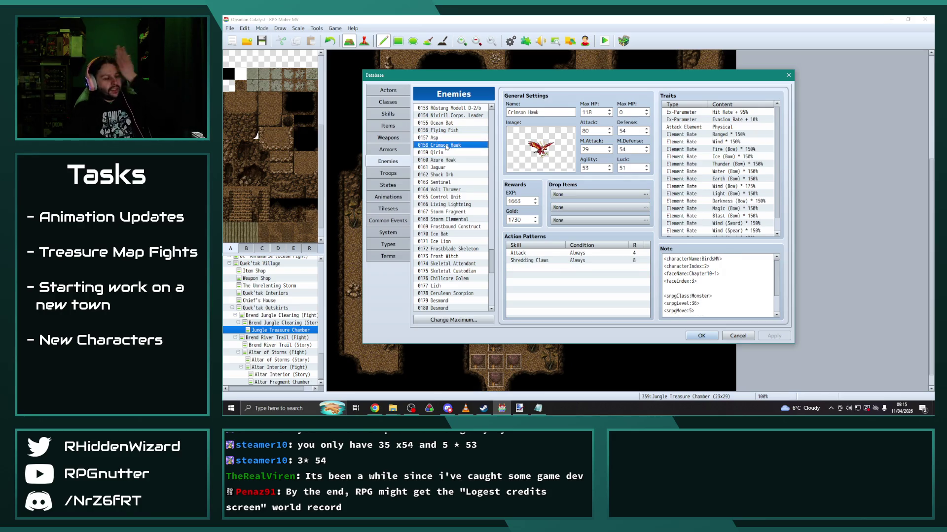
Review Volt Thrower, Sentinel, Control Unit and Storm Fragment, ending on Living Lightning.
click(452, 189)
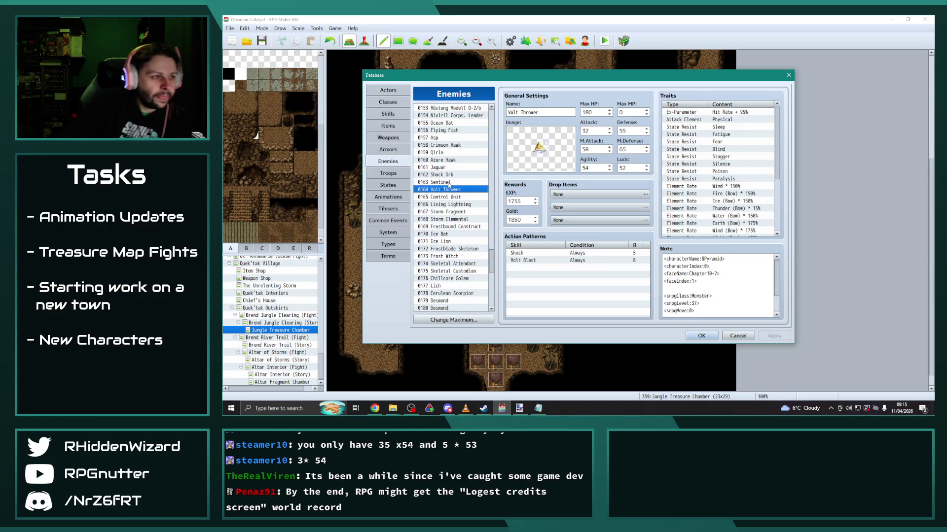
click(448, 183)
click(453, 197)
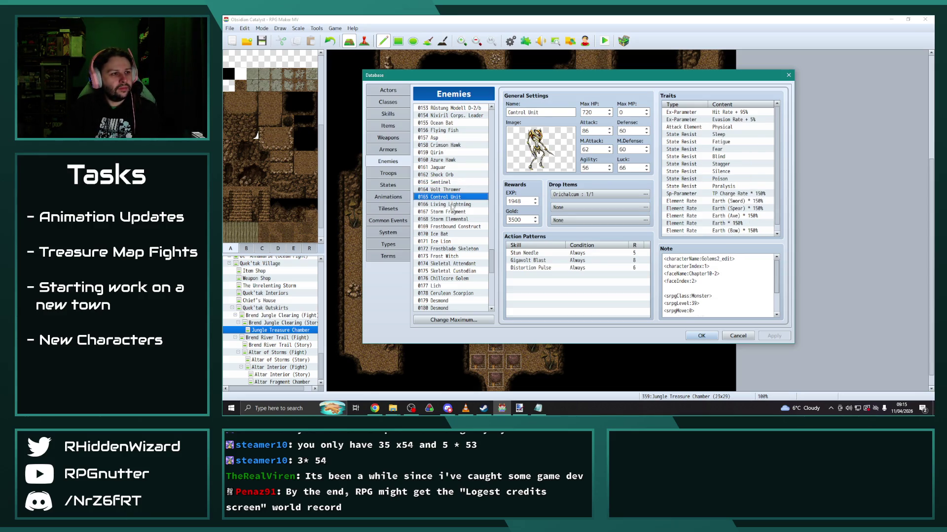
click(452, 204)
click(452, 211)
click(452, 206)
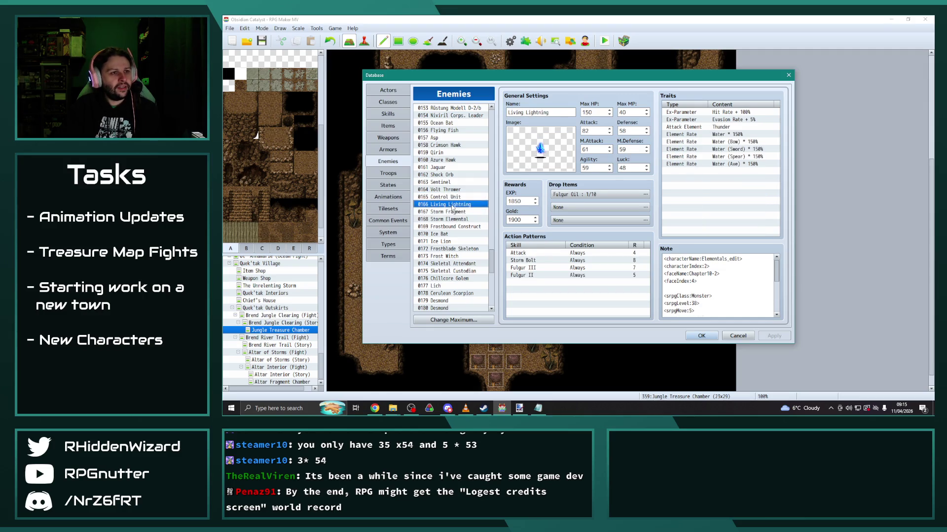
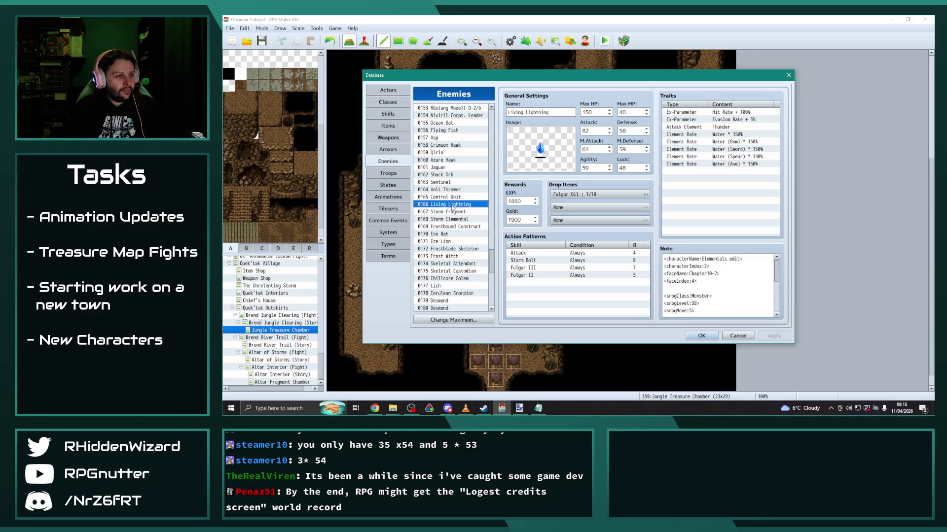
Raise the maximum number of enemies to 220.
scroll(489, 261, down, 12)
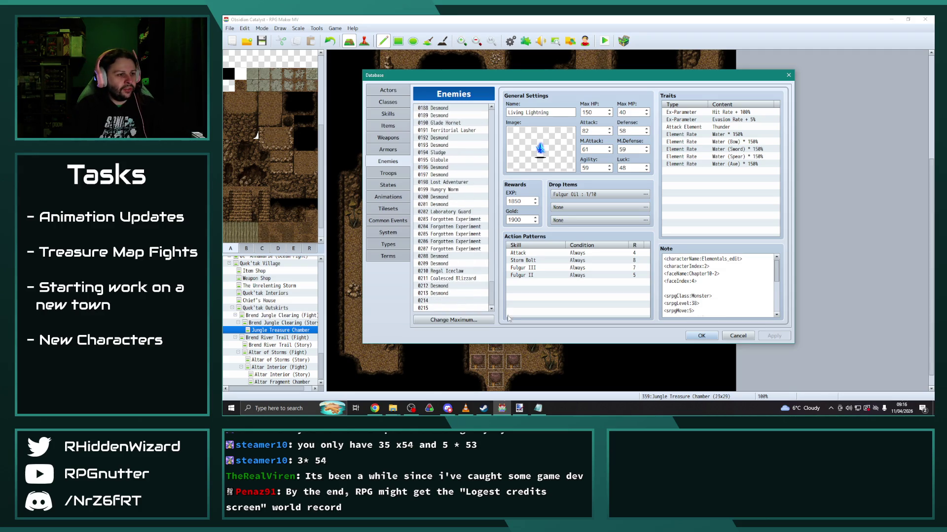
click(453, 320)
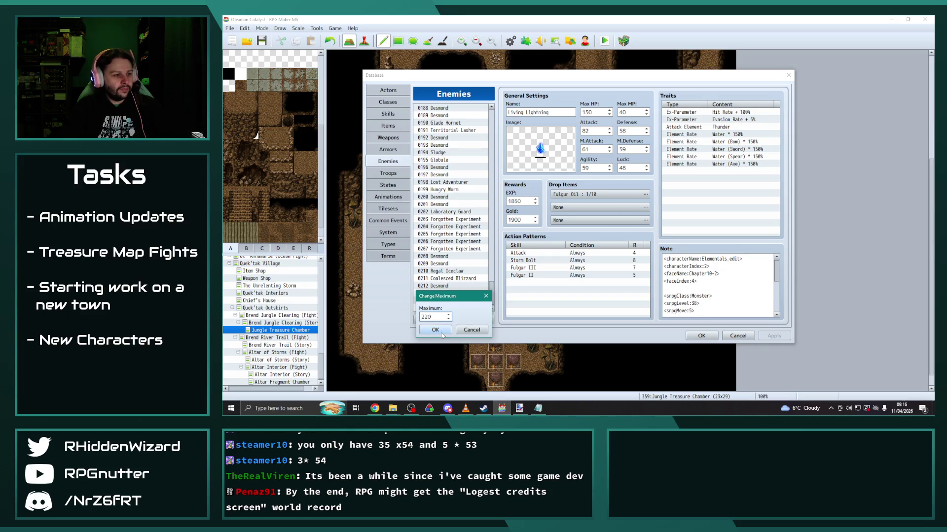
click(438, 330)
Paste a Living Lightning copy into slot 0214 and rename it Storm Eater.
scroll(477, 272, down, 2)
drag(491, 281, 491, 301)
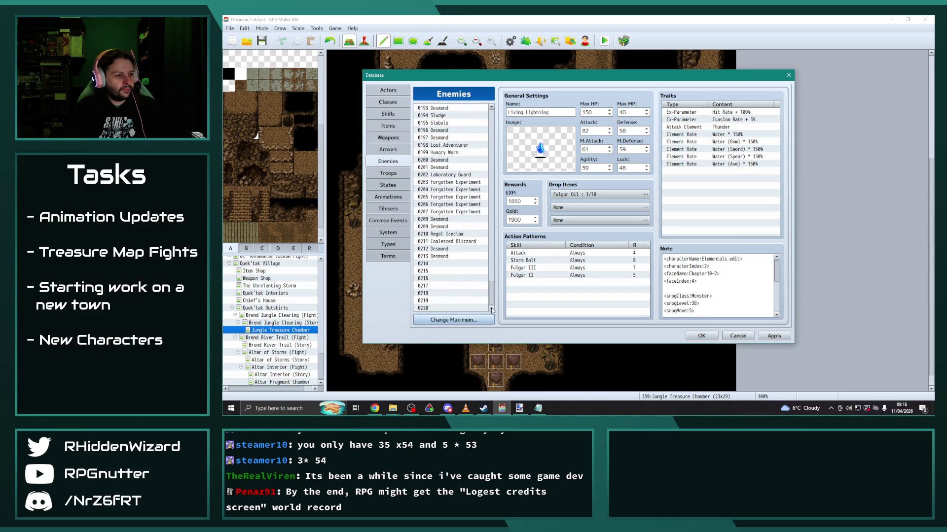
click(445, 271)
click(444, 264)
triple_click(562, 113)
text(Stor)
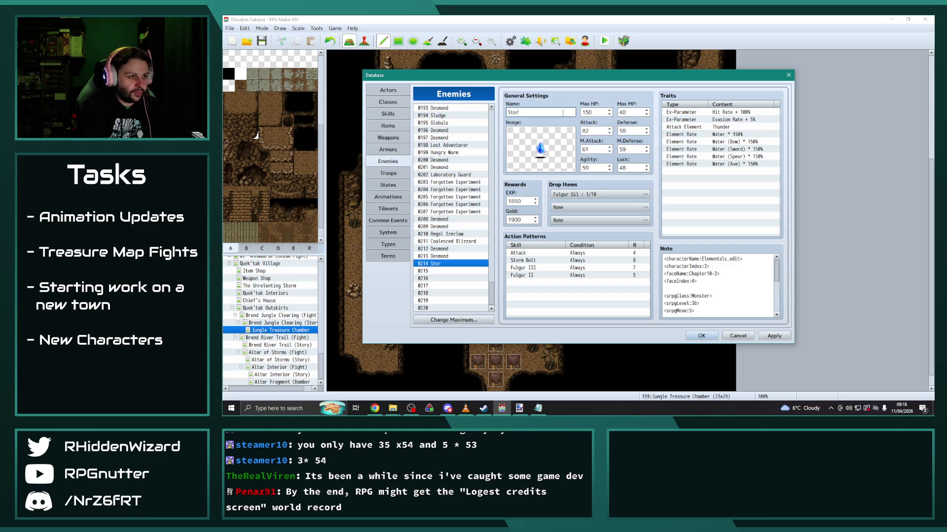
text(m Eater)
Compare Shock Orb and Jaguar, then paste a Jaguar copy into slot 0215.
scroll(470, 194, up, 5)
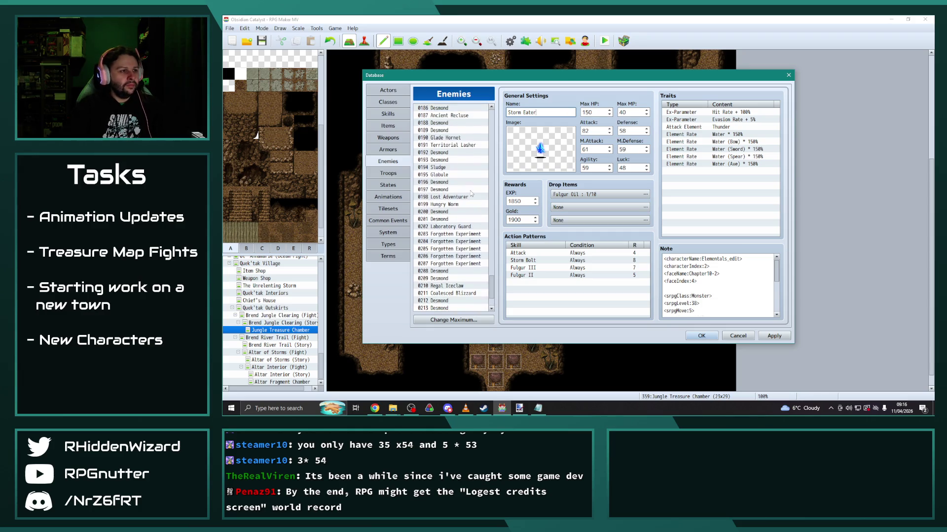
scroll(471, 194, up, 7)
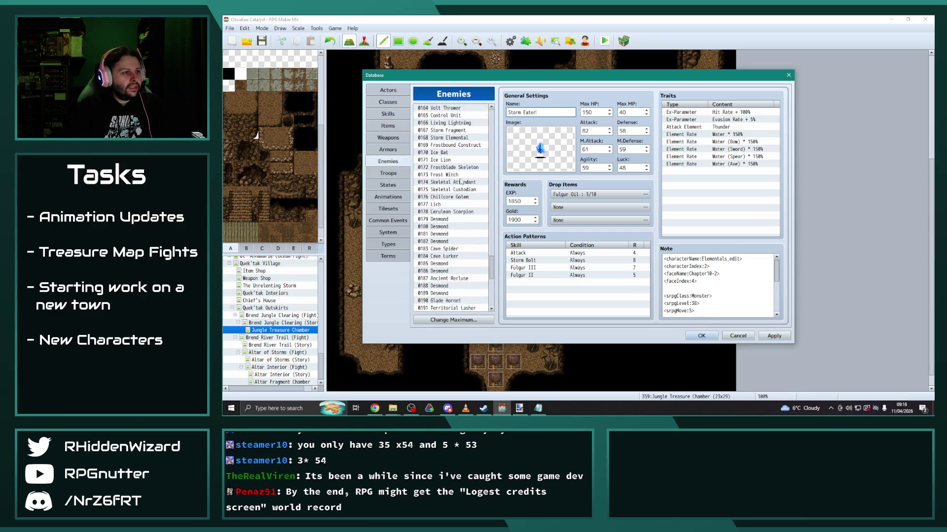
scroll(467, 182, up, 1)
click(445, 153)
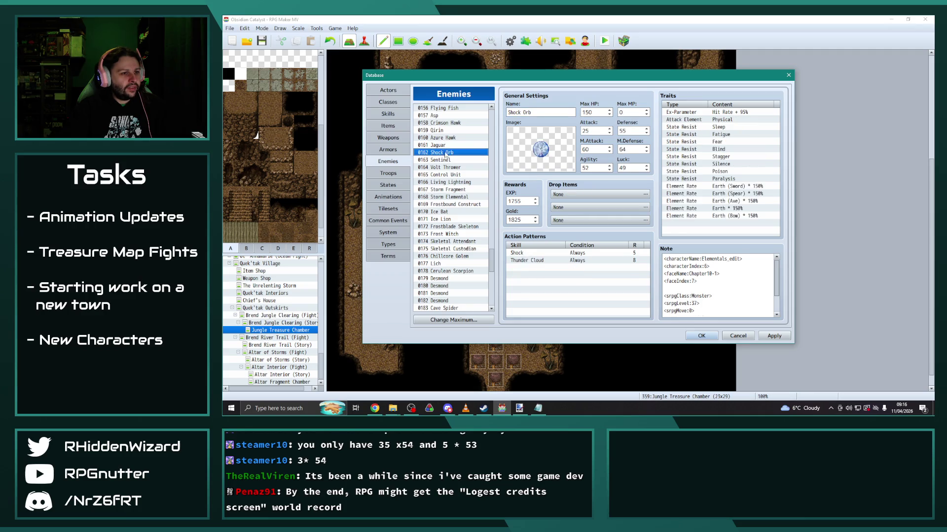
click(444, 146)
click(453, 152)
click(459, 146)
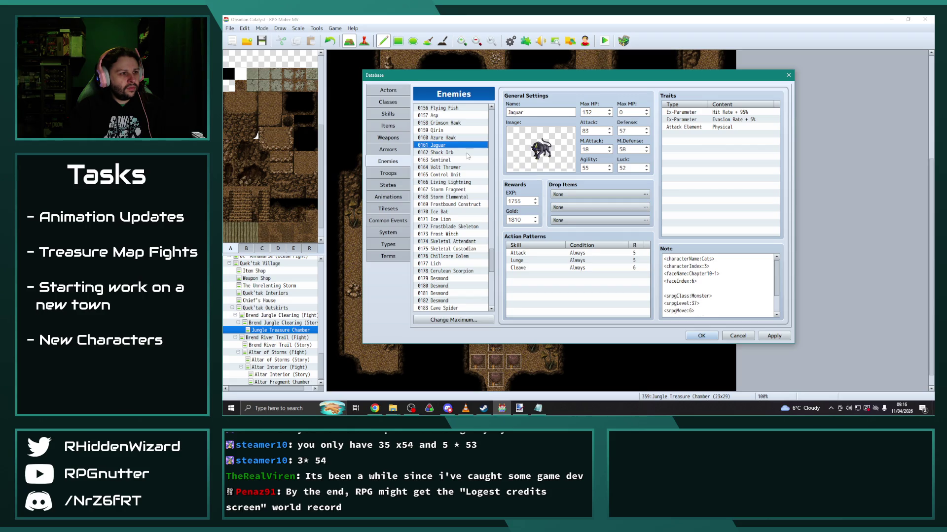
scroll(440, 275, down, 12)
click(441, 271)
key(ctrl+v)
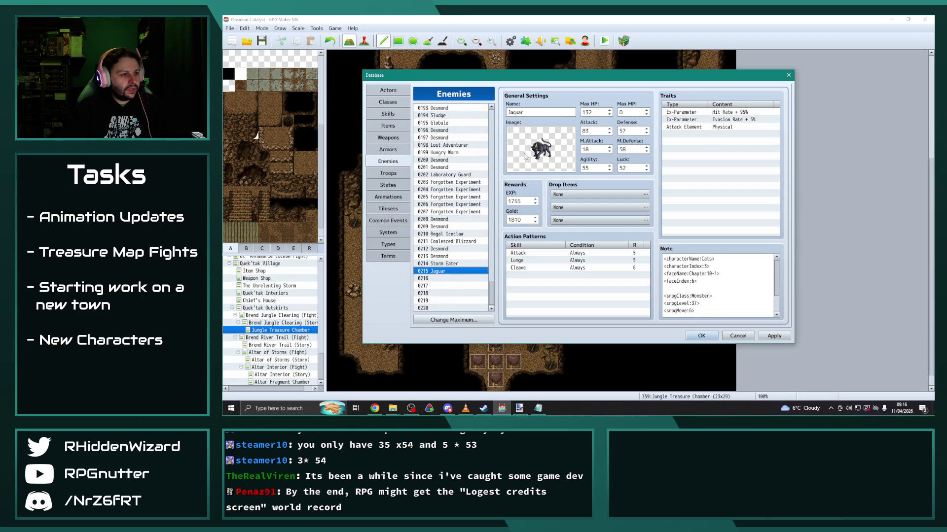
Rename slot 0215 to Living Geode and look over the Desmond entries 0212 and 0213.
double_click(530, 113)
text(Living Geode)
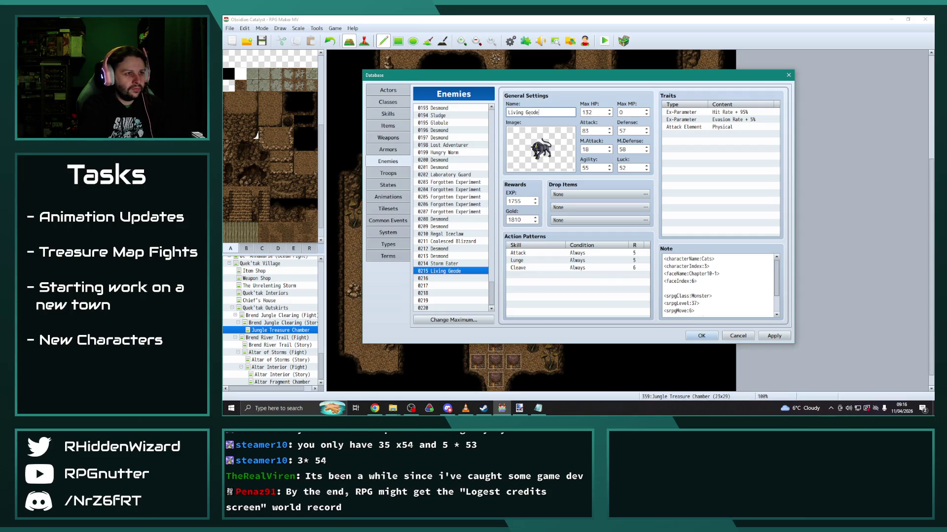
click(449, 248)
click(447, 256)
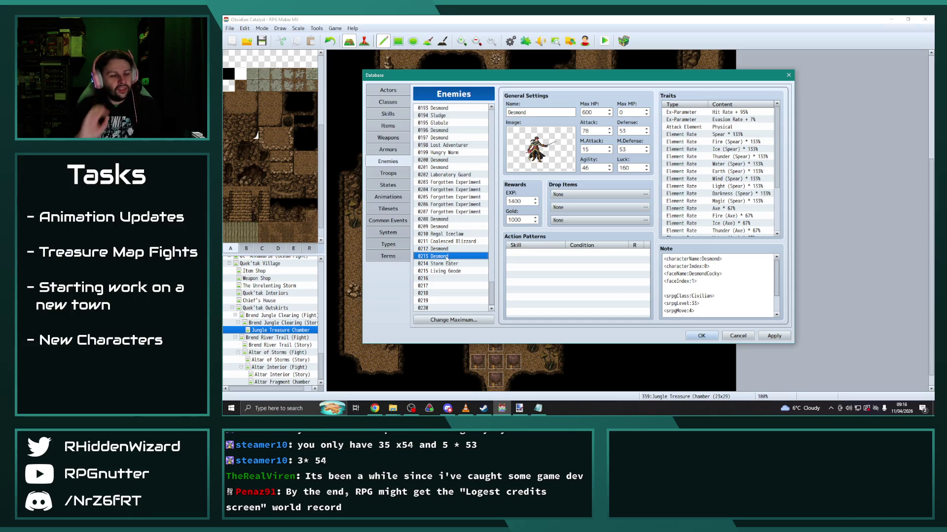
Copy the Desmond enemy from 0213 into empty slot 0217.
key(Down)
key(Down)
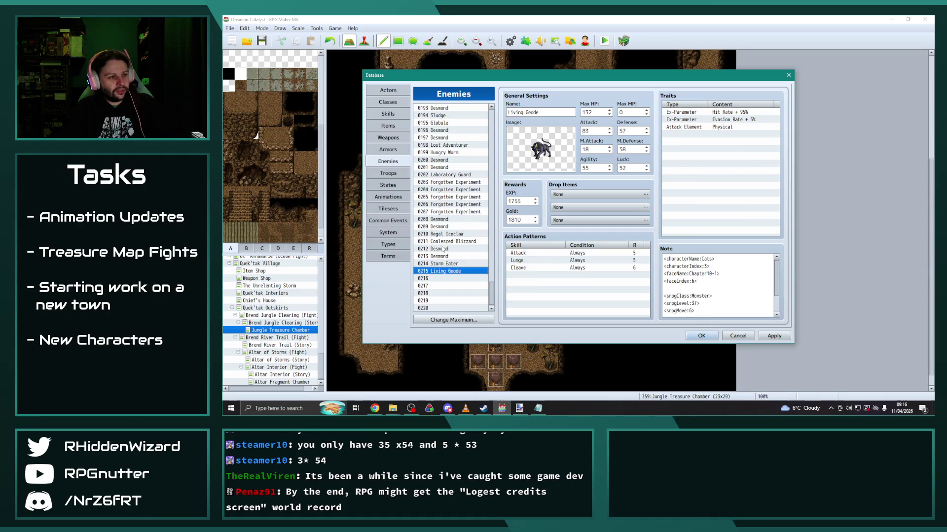
key(Up)
key(Up)
key(Up)
click(443, 257)
key(ctrl+c)
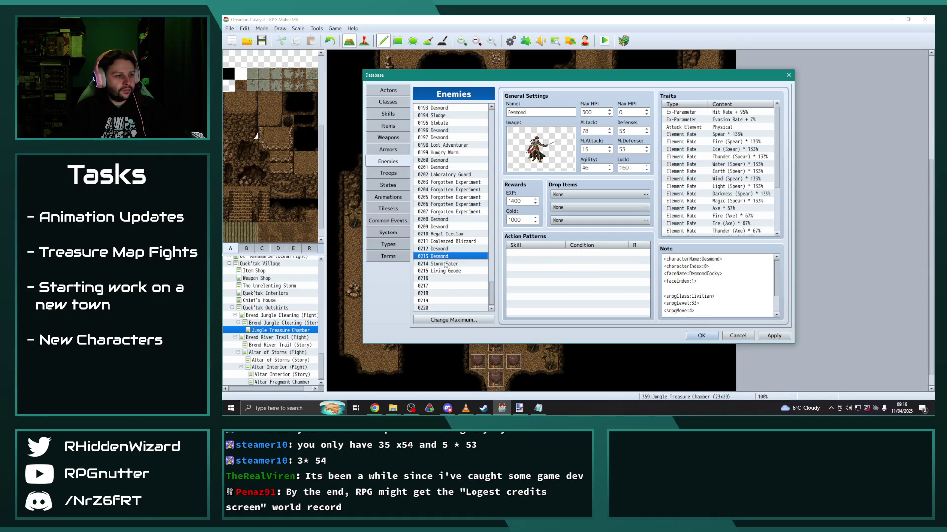
click(445, 286)
key(ctrl+v)
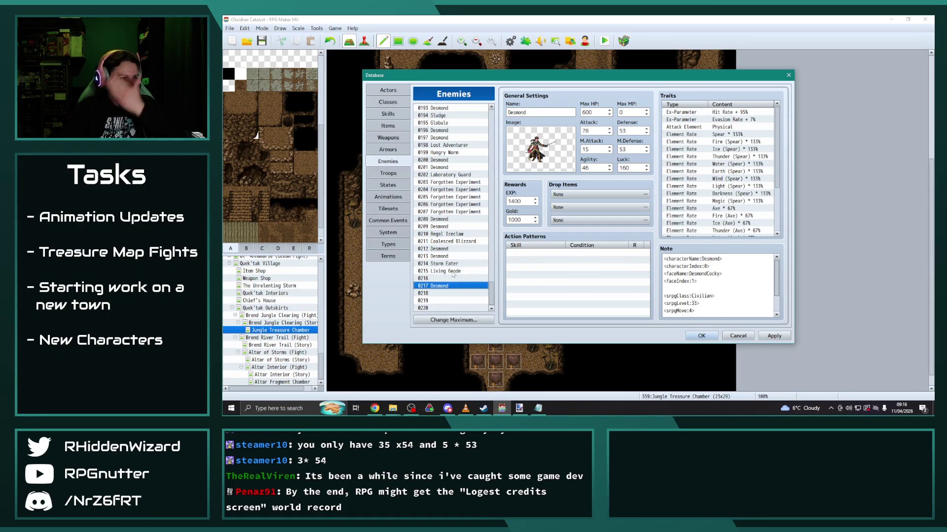
Change the Desmond copy's note srpgLevel to 39.
click(725, 311)
key(Up)
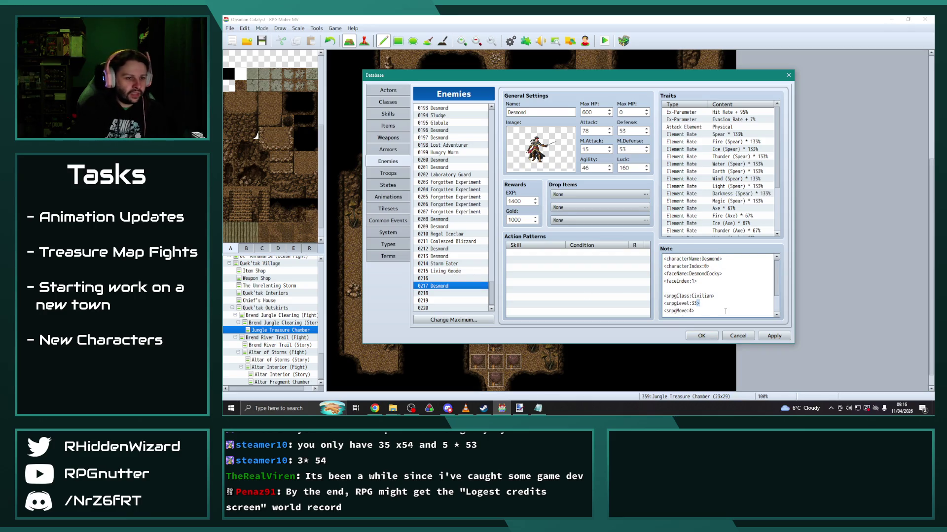
text(9)
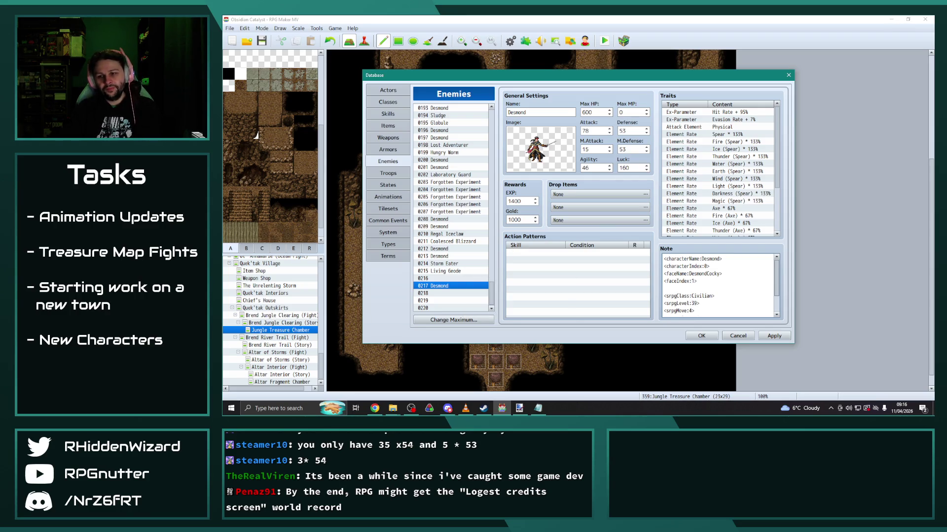
key(alt+Tab)
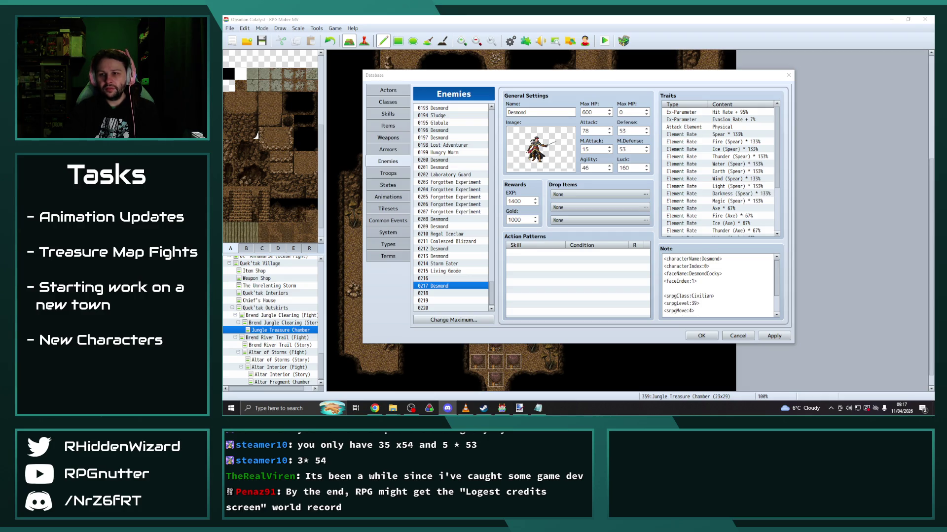
key(alt+Tab)
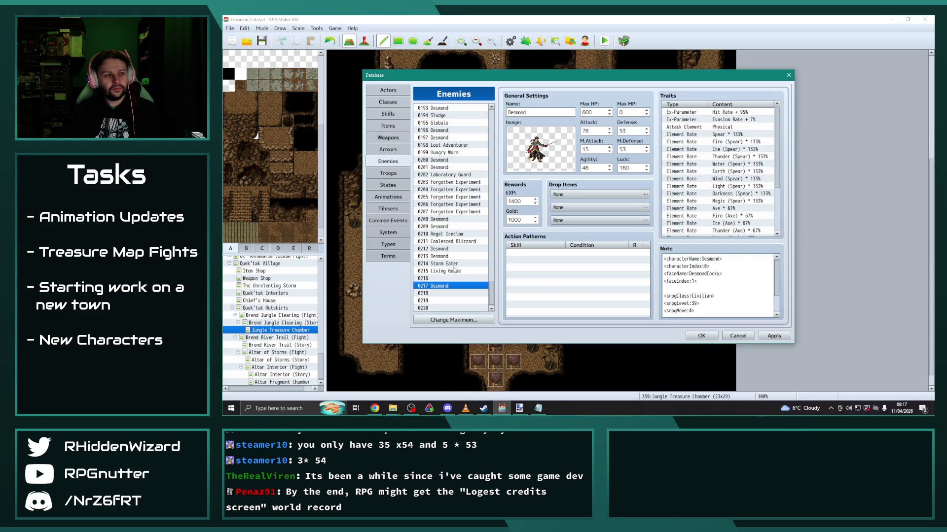
Set Storm Eater's (0214) battler image to the Sentinel Brown edit sprite.
click(455, 264)
double_click(540, 148)
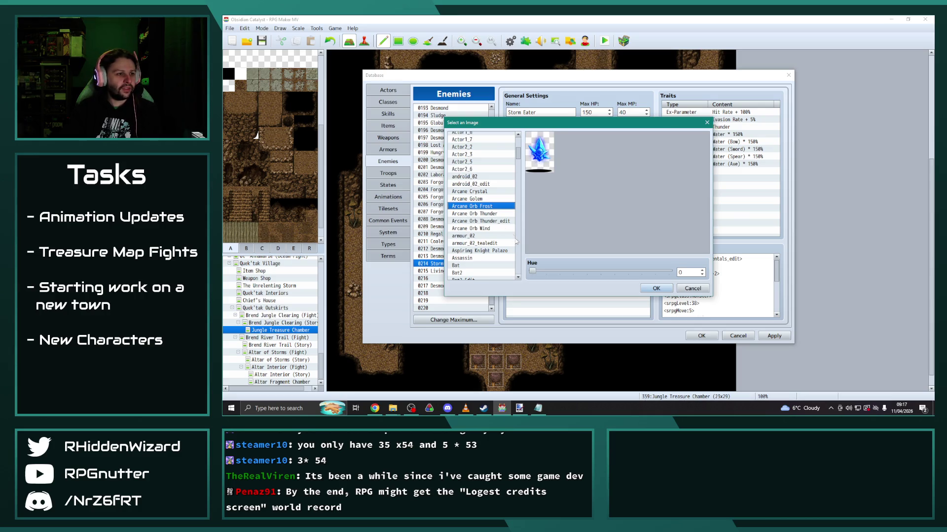
drag(519, 157, 519, 243)
click(499, 221)
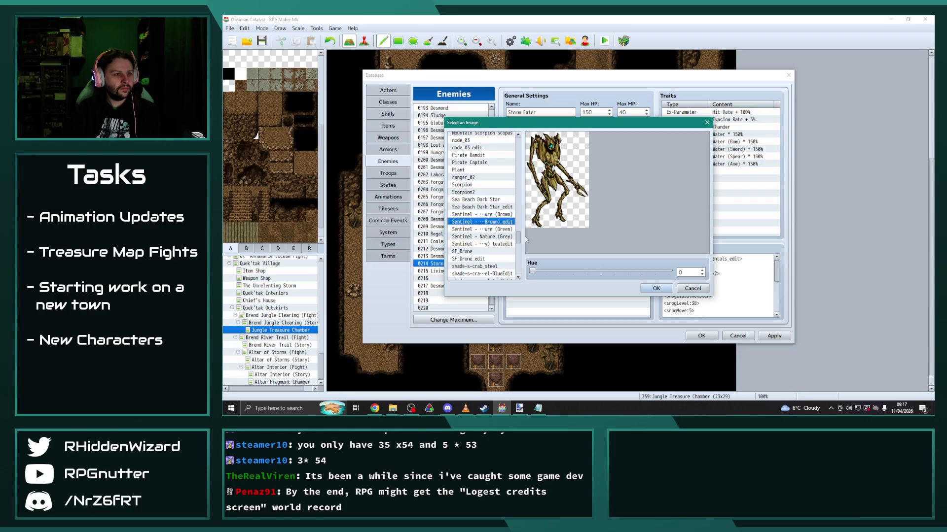
click(655, 288)
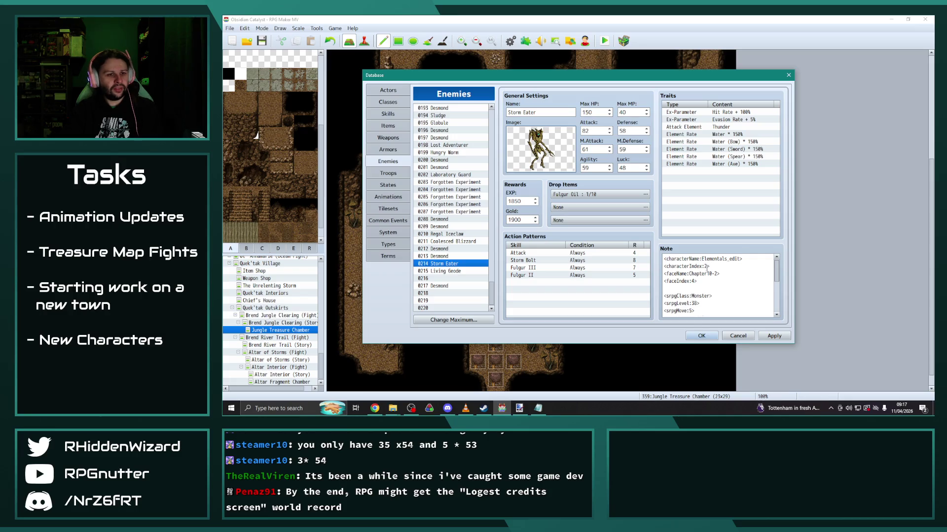
Change Storm Eater's note characterName from Elementals_edit to Golems2_edit.
click(741, 258)
click(741, 259)
key(shift+Left)
key(shift+Left)
key(shift+Left)
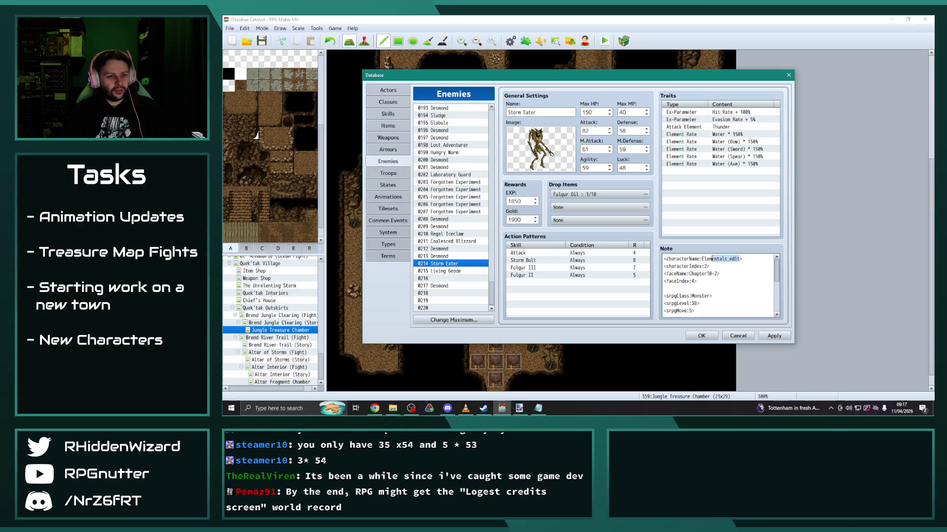
text(Golems2_)
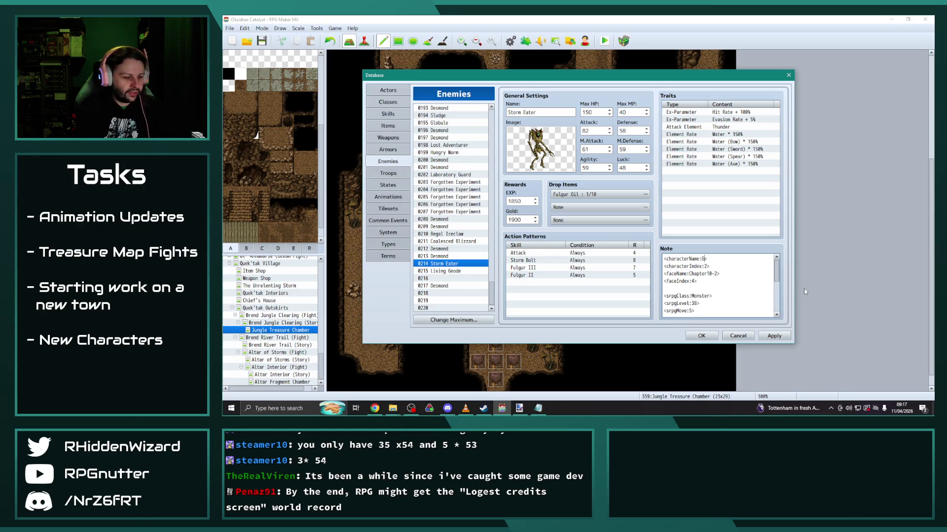
text(edit)
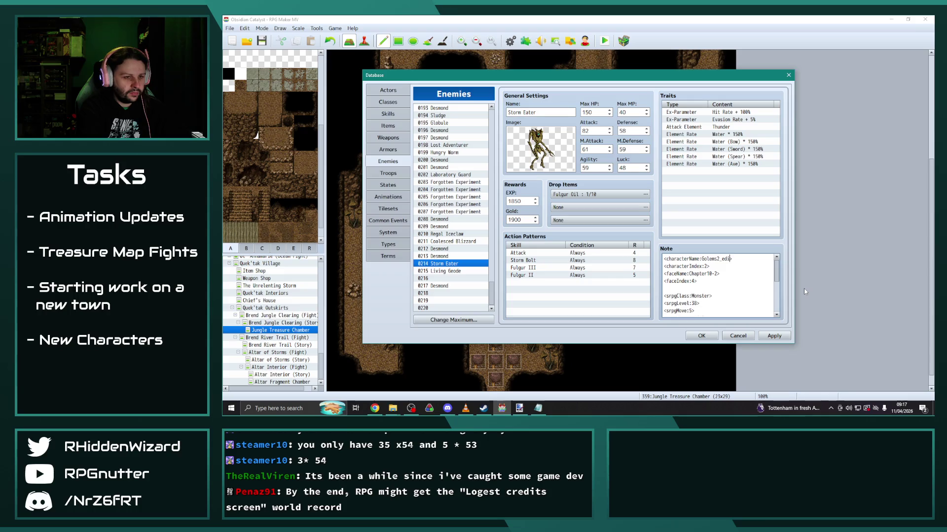
scroll(472, 227, up, 4)
scroll(472, 227, up, 8)
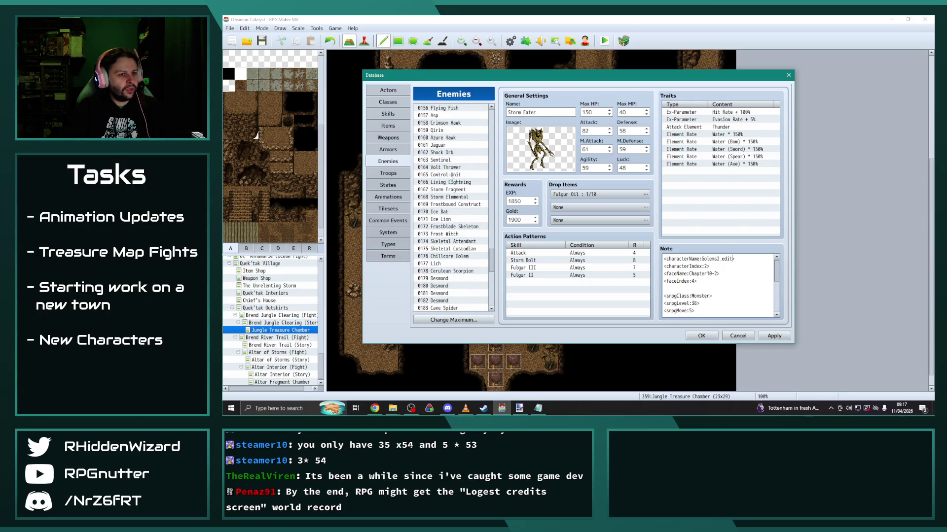
After checking Control Unit for reference, set Storm Eater's faceName to Chapter6 and faceIndex to 7.
click(450, 175)
scroll(458, 217, down, 4)
scroll(458, 217, down, 8)
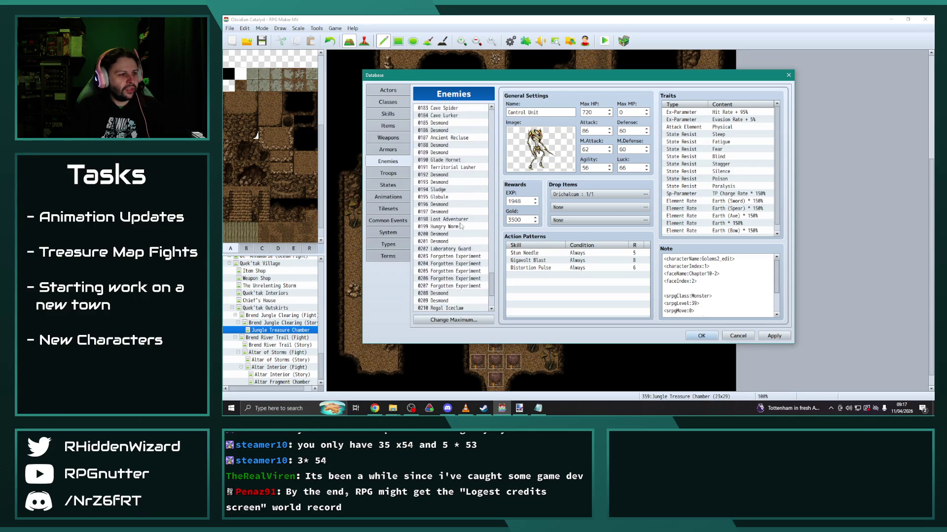
click(448, 265)
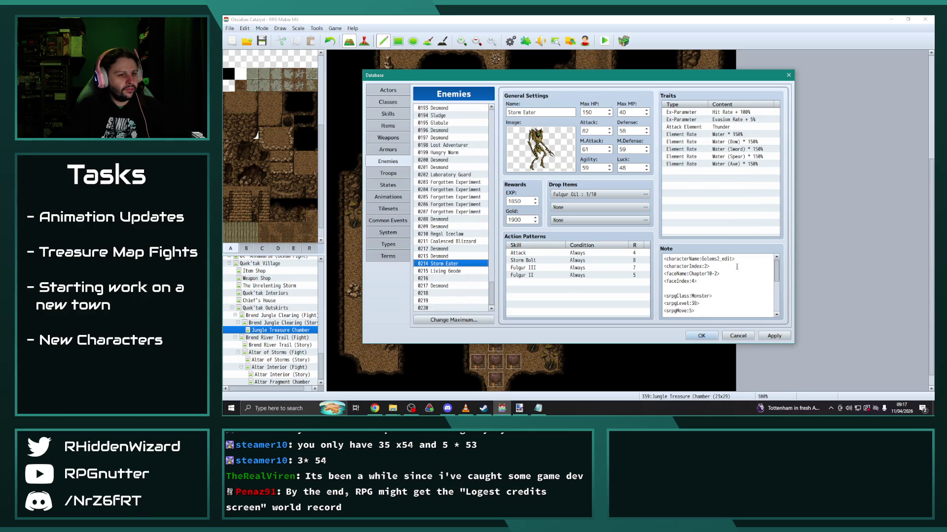
click(711, 267)
text(8)
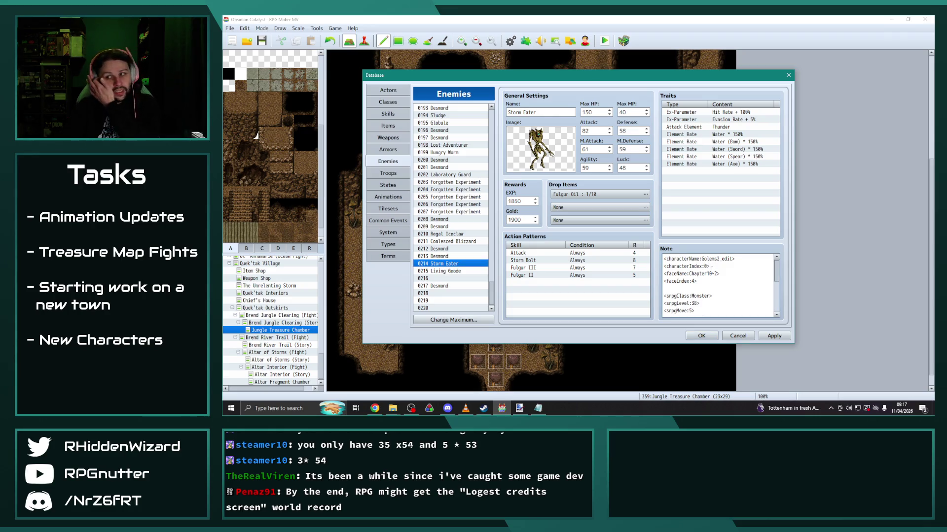
drag(718, 273, 707, 274)
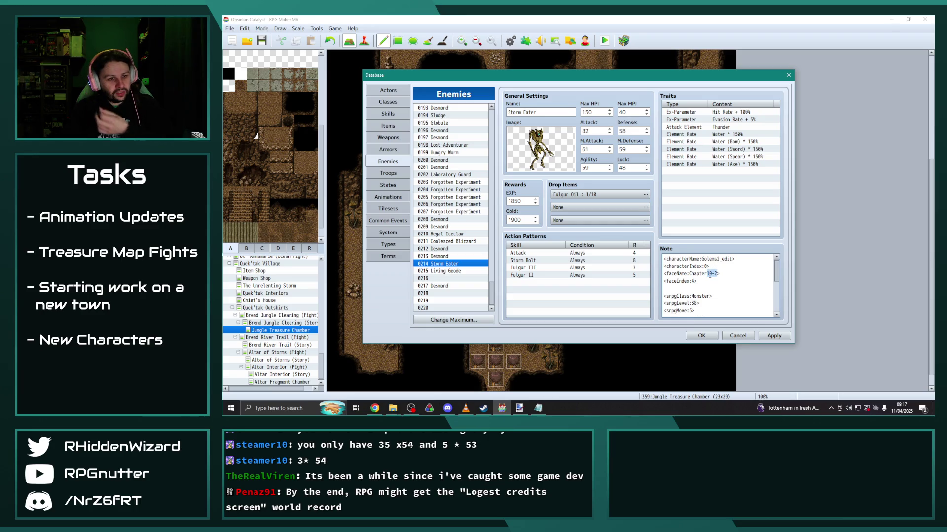
text(6)
double_click(693, 281)
text(7)
click(726, 295)
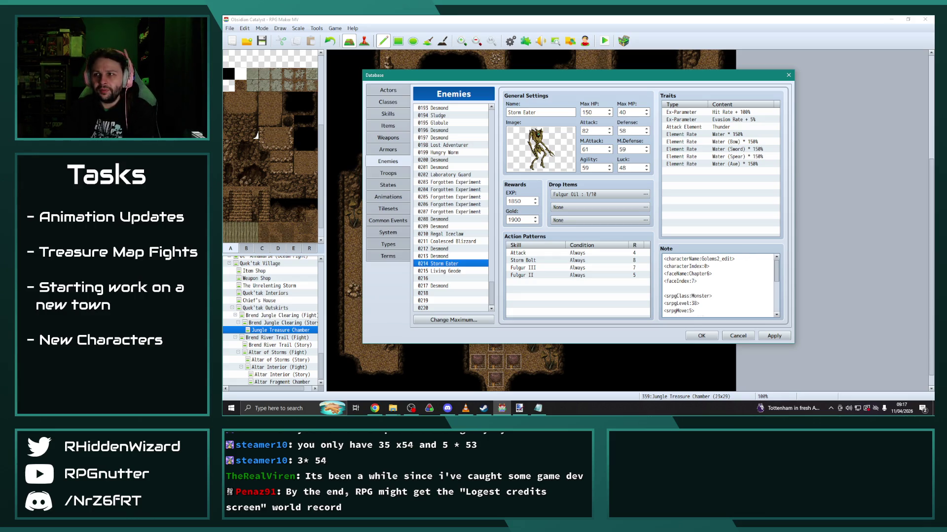
click(393, 408)
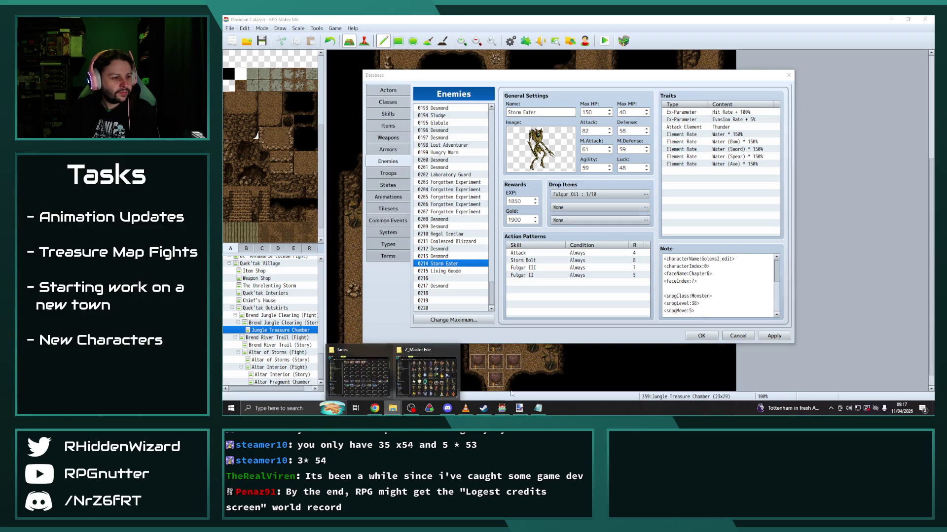
click(519, 408)
click(425, 34)
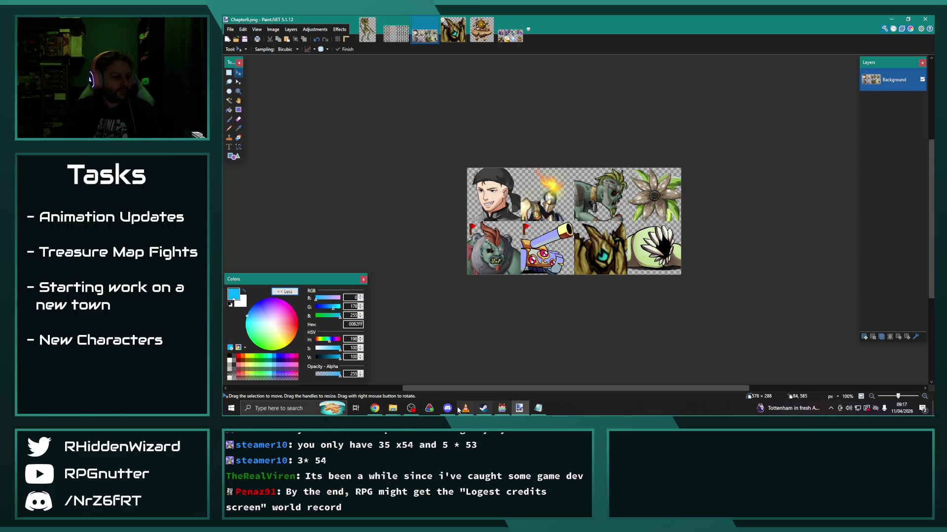
click(501, 408)
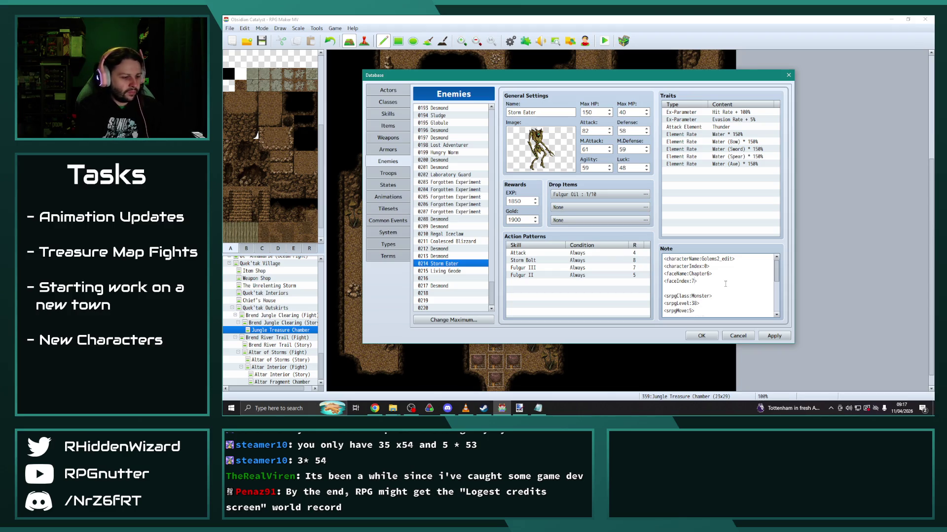
Change Storm Eater's note srpgMove from 5 to 3.
scroll(679, 284, down, 2)
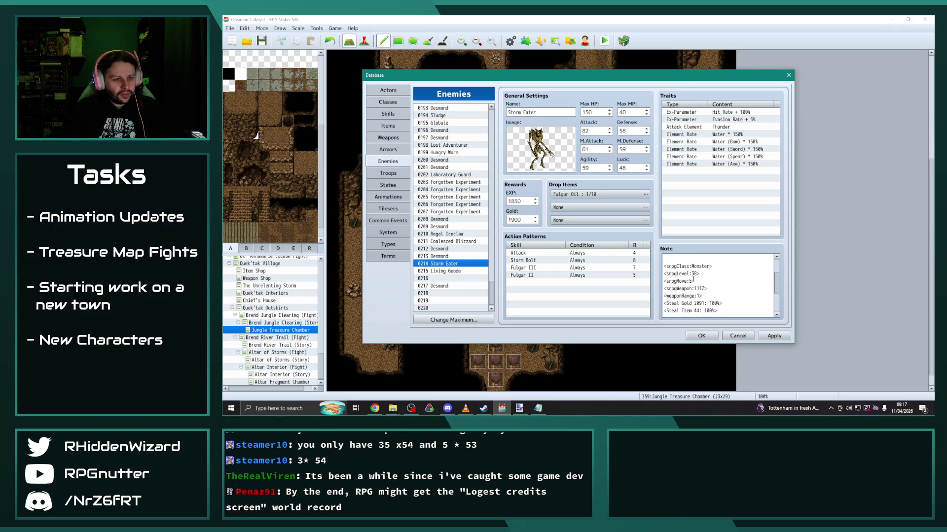
key(BackSpace)
text(3)
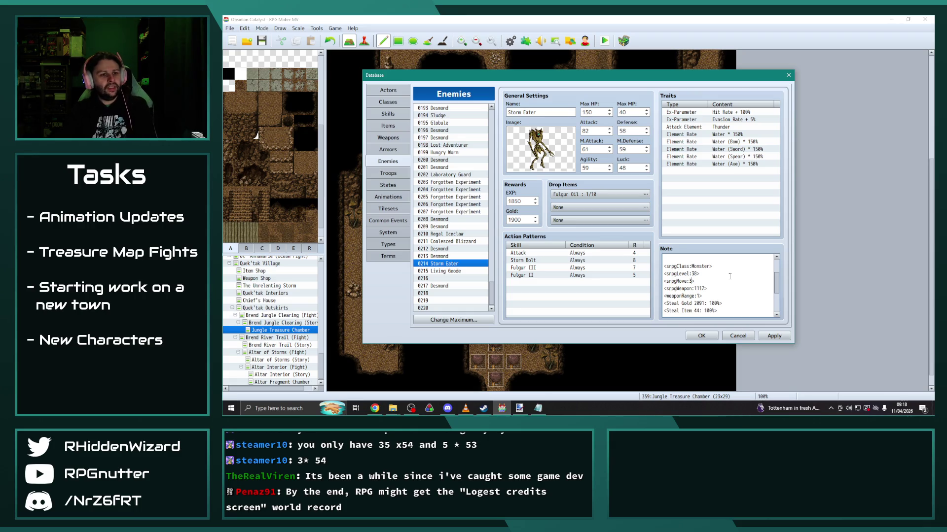
In Living Geode's note, set faceName Chapter8-1-T, faceIndex 7 and characterName Elemental.
click(449, 271)
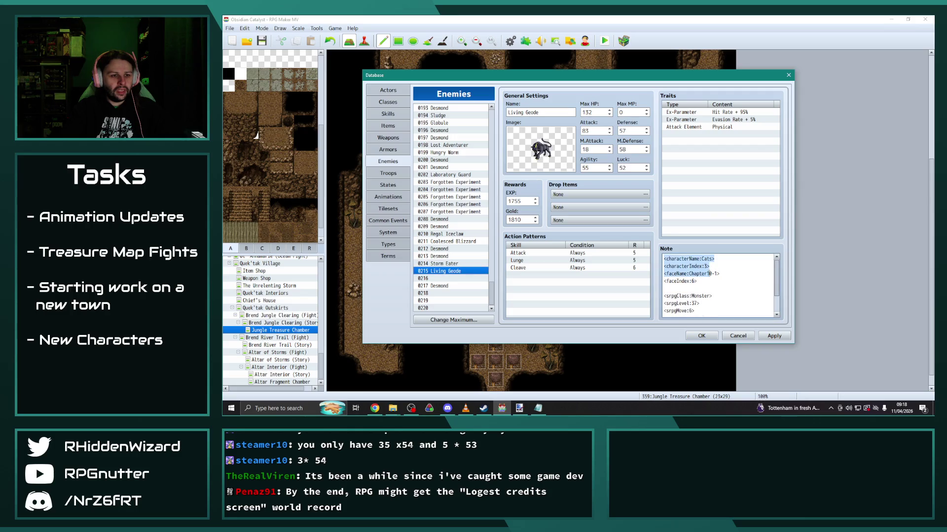
drag(716, 273, 708, 274)
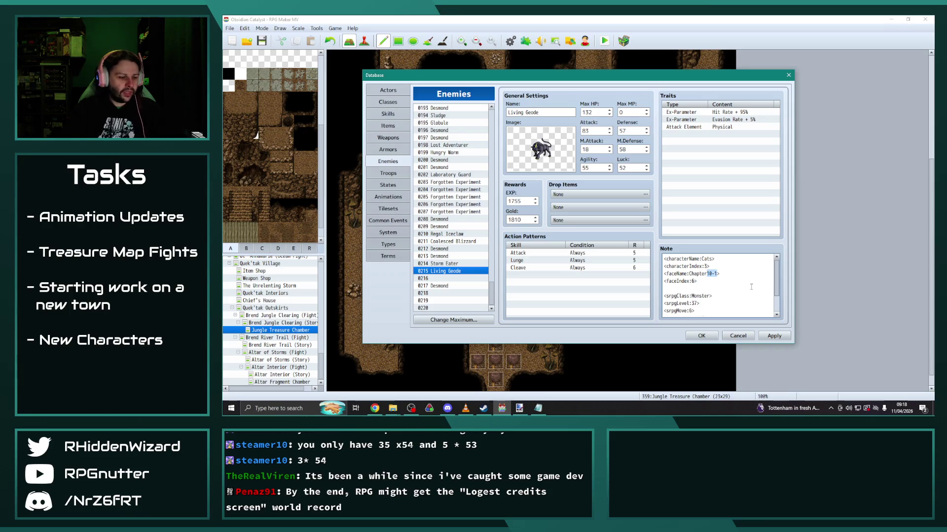
text(8)
text(-1-T)
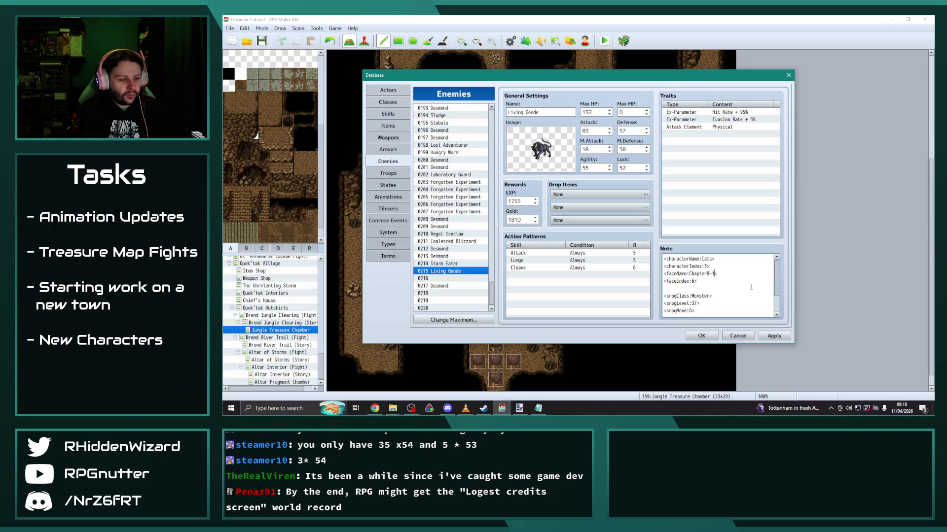
key(Left)
key(BackSpace)
text(7)
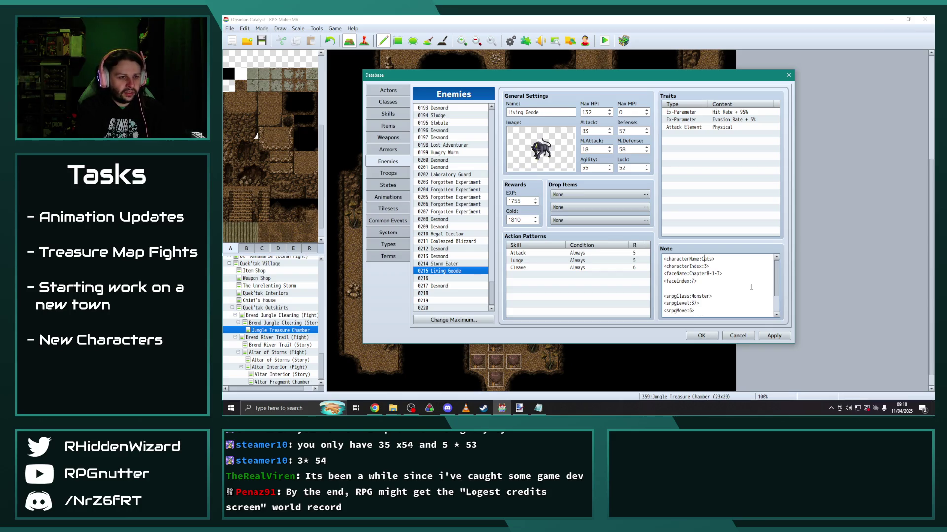
key(BackSpace)
key(BackSpace)
key(BackSpace)
text(Eleme)
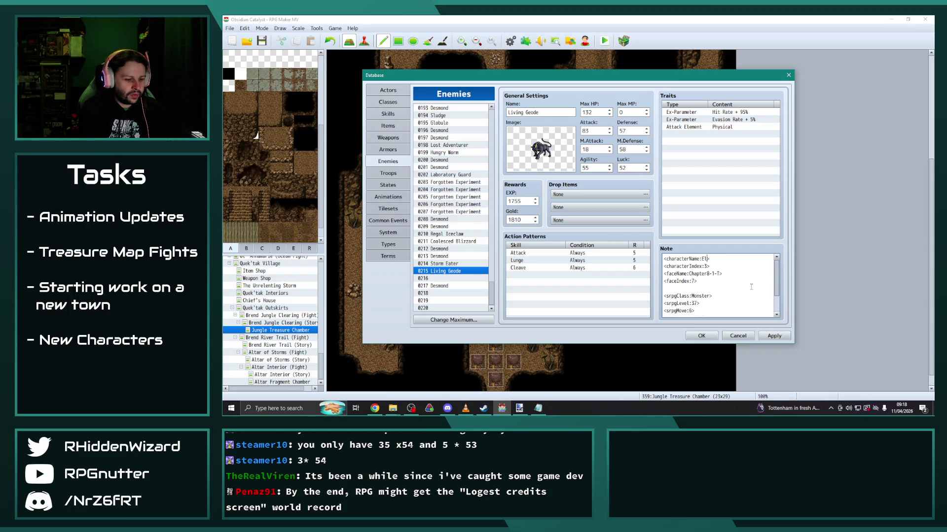
text(ntals)
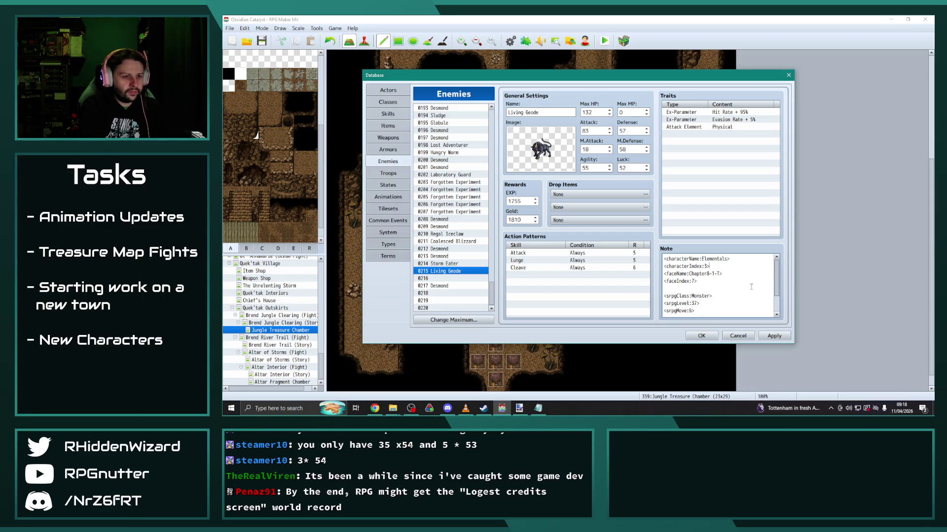
Set Living Geode's battle image to the elemental_02 rock golem.
double_click(552, 141)
scroll(497, 221, down, 5)
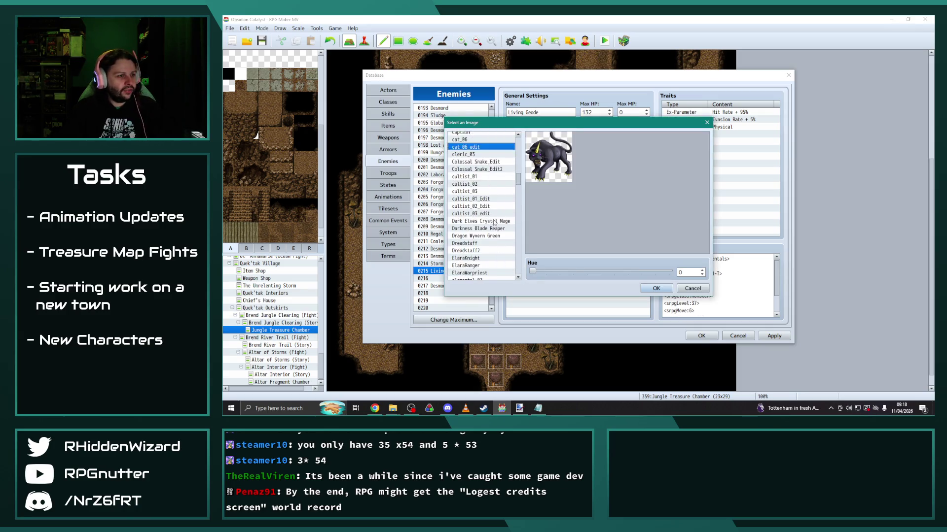
click(478, 229)
click(654, 289)
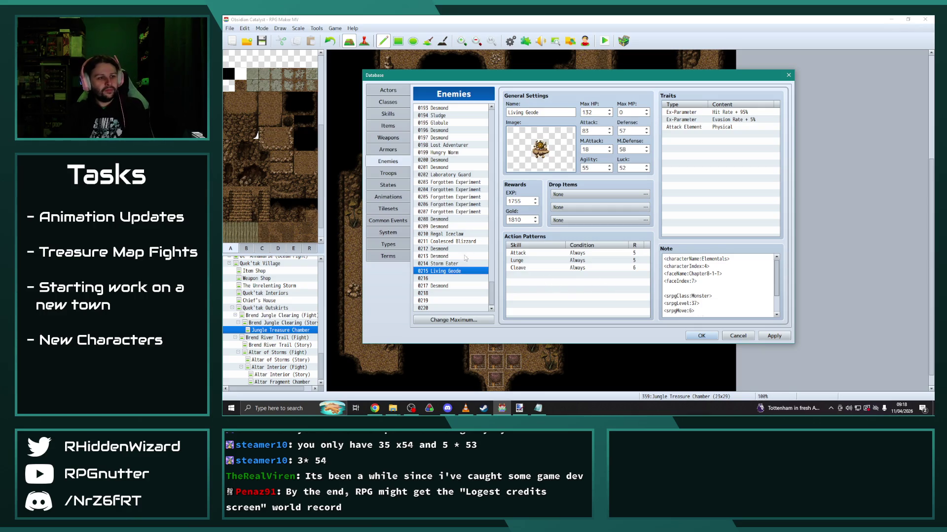
Compare Living Geode against Storm Eater, then select the Desmond enemy.
click(466, 263)
click(456, 271)
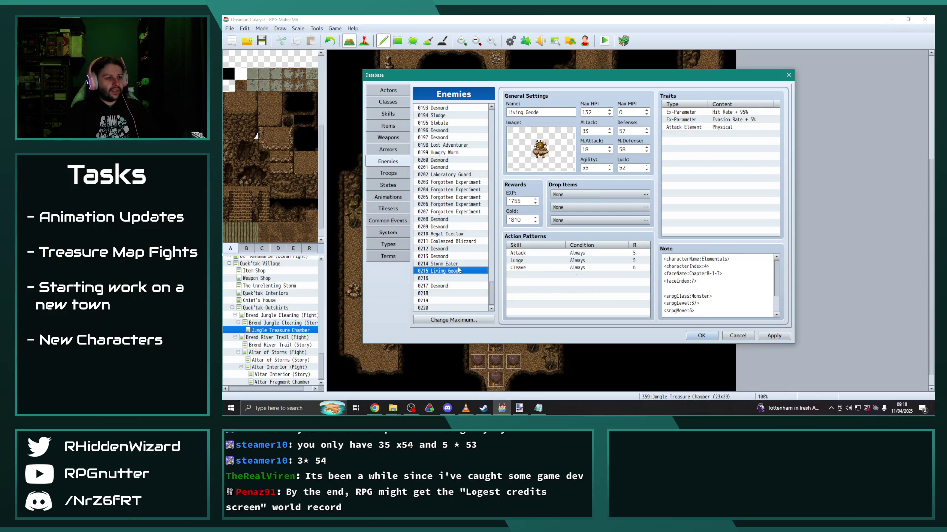
click(458, 265)
click(453, 271)
click(454, 265)
click(455, 272)
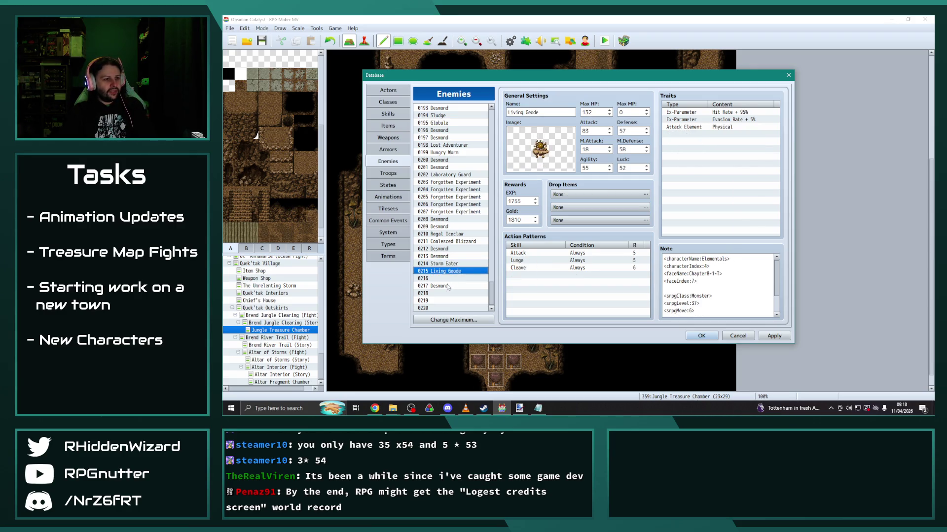
click(450, 286)
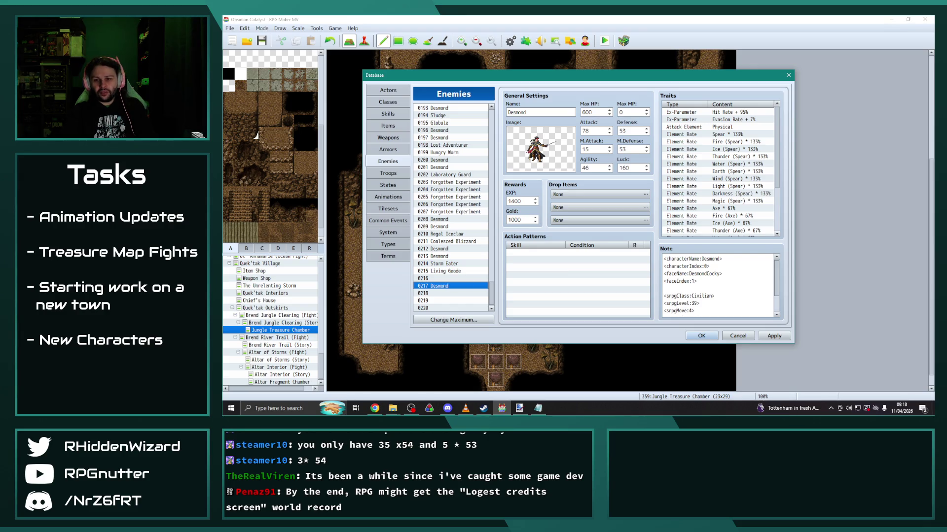
Start editing Desmond's EXP reward, comparing with Storm Eater and Living Geode stats.
key(alt+Tab)
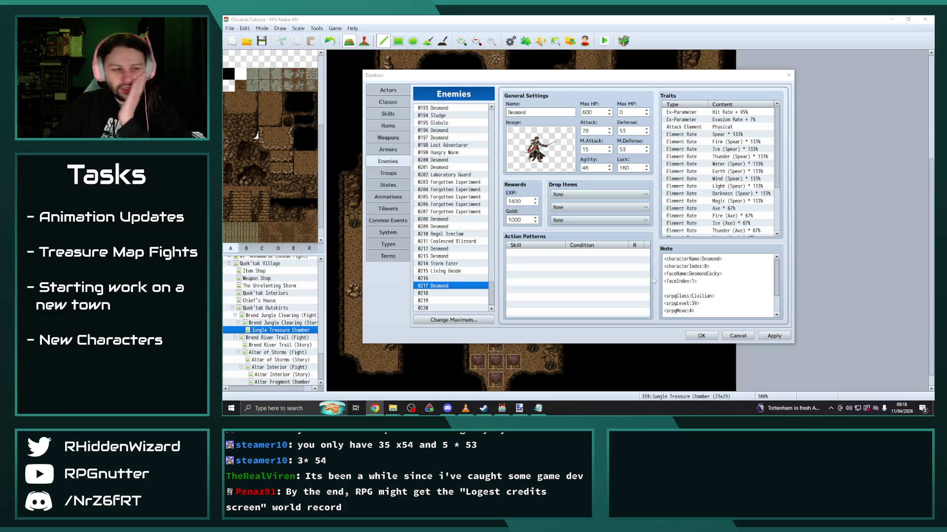
double_click(528, 201)
text(2048)
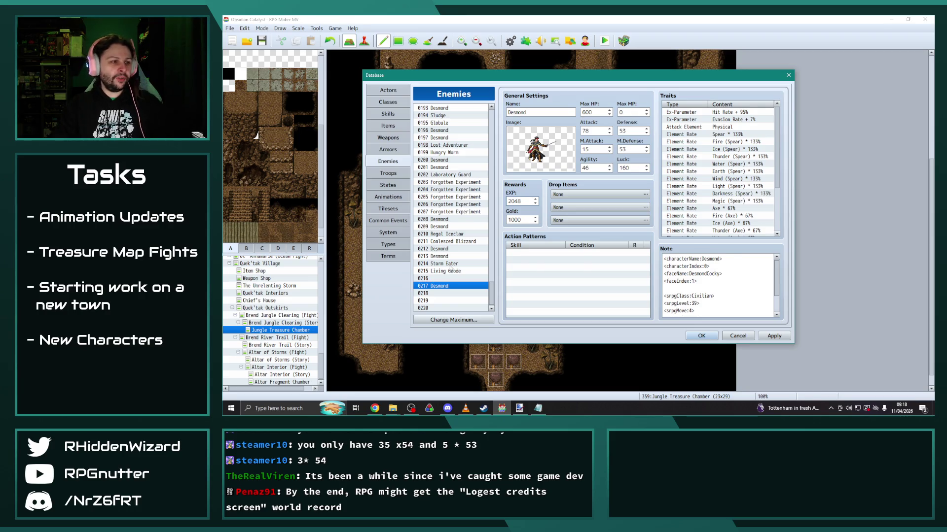
click(450, 266)
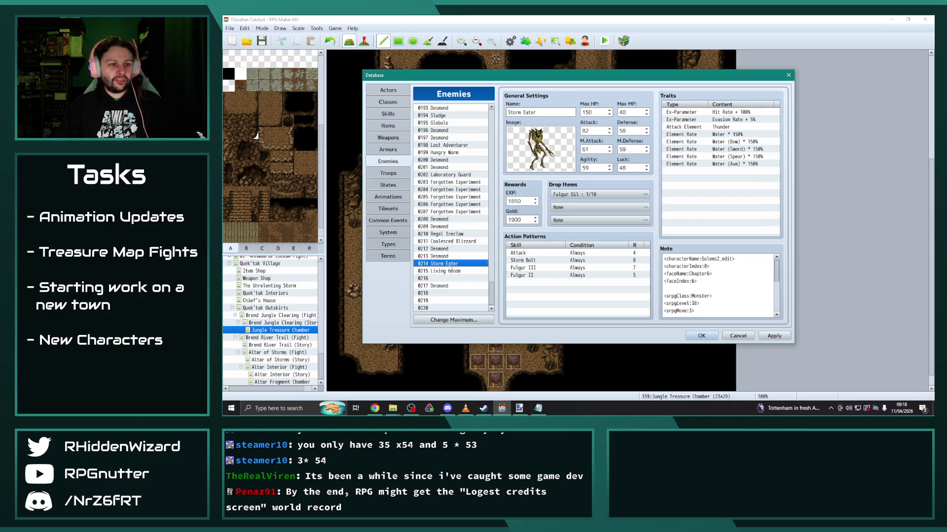
click(448, 272)
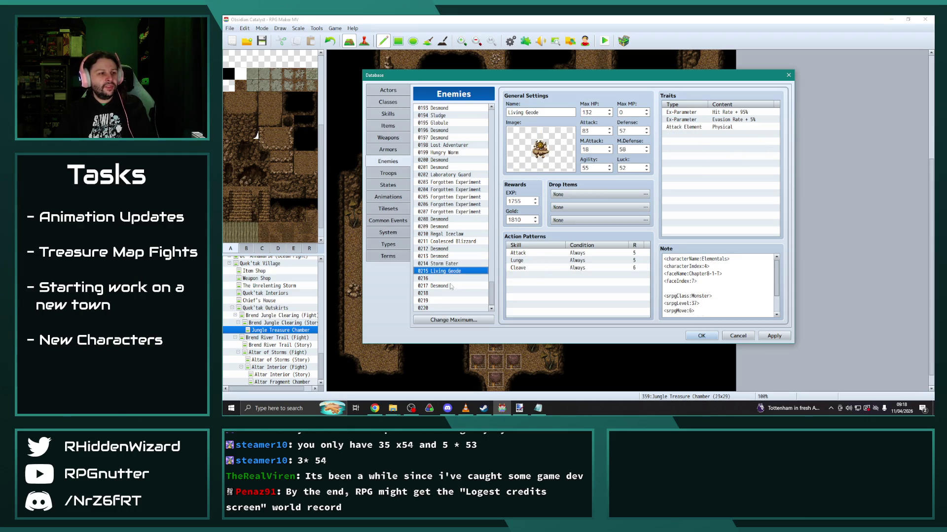
click(446, 287)
Finish setting Desmond's EXP to 1948 and check empty slot 0218.
click(443, 272)
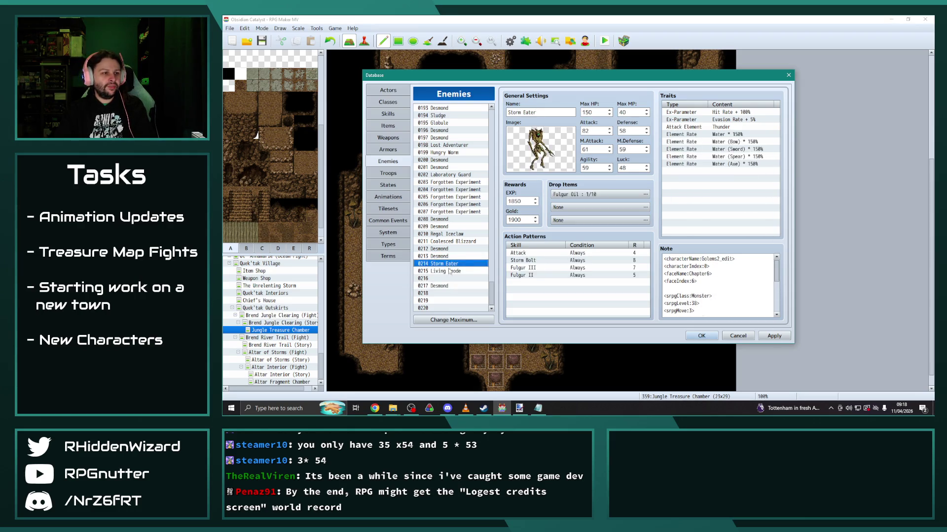
click(446, 286)
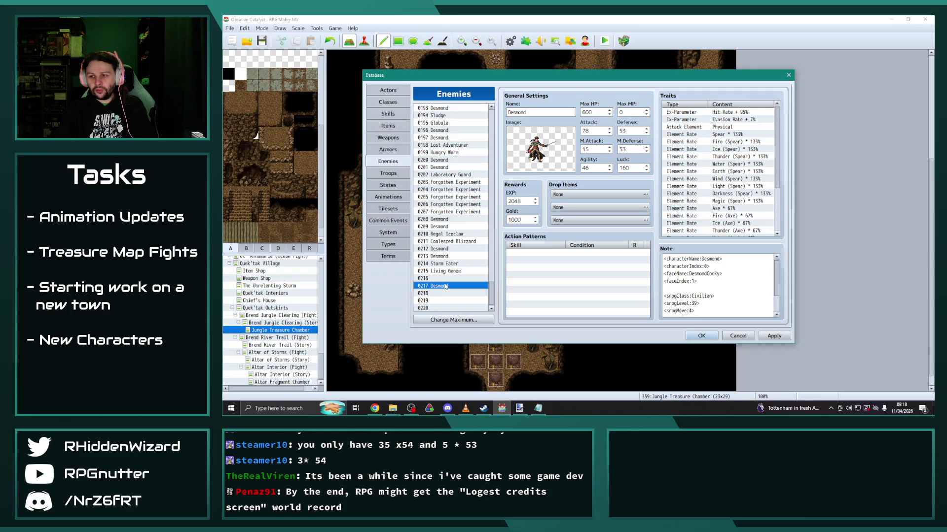
double_click(522, 203)
text(19)
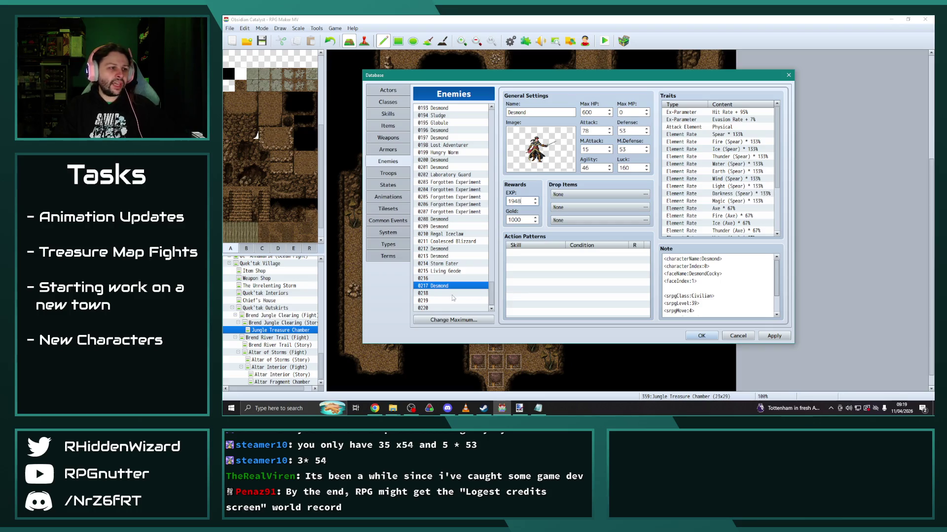
click(451, 295)
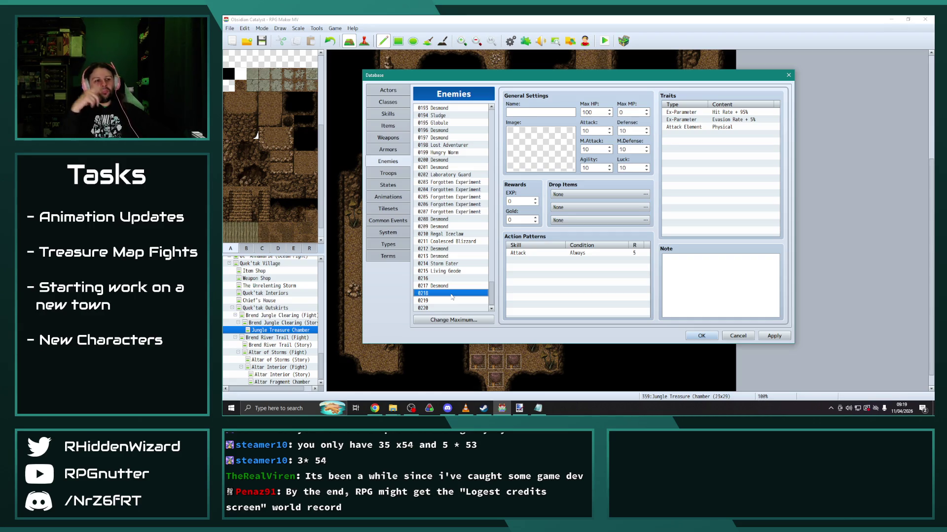
click(450, 265)
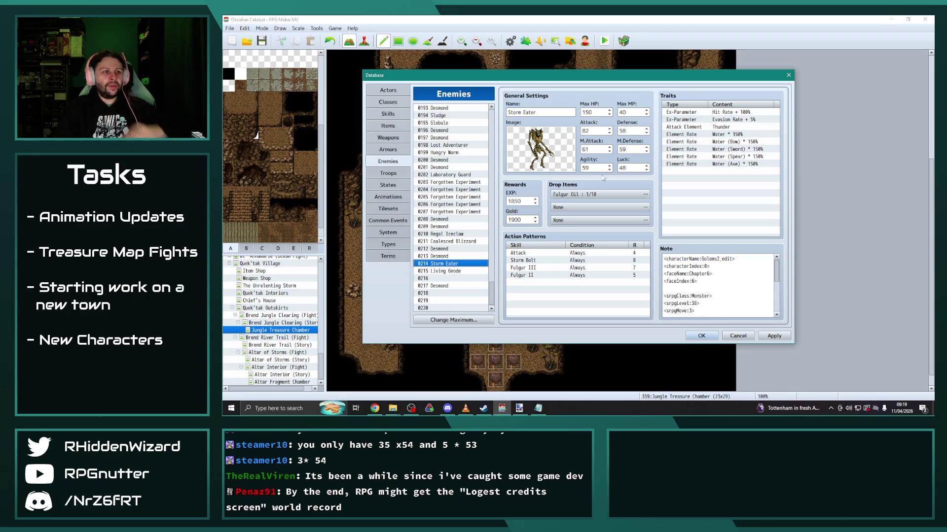
Duplicate Storm Eater's five Water element rate traits and change the first copy to Earth 50%.
click(728, 135)
shift+click(730, 165)
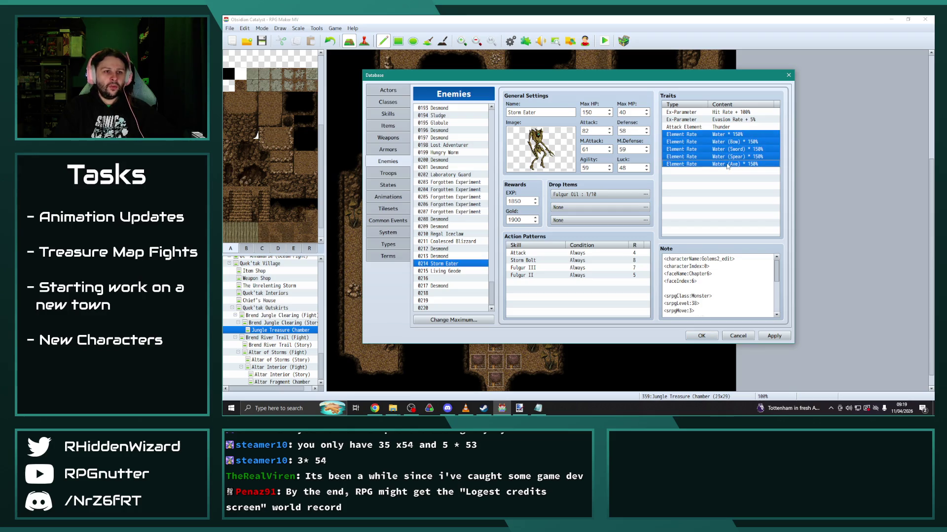
key(ctrl+c)
click(720, 173)
key(ctrl+v)
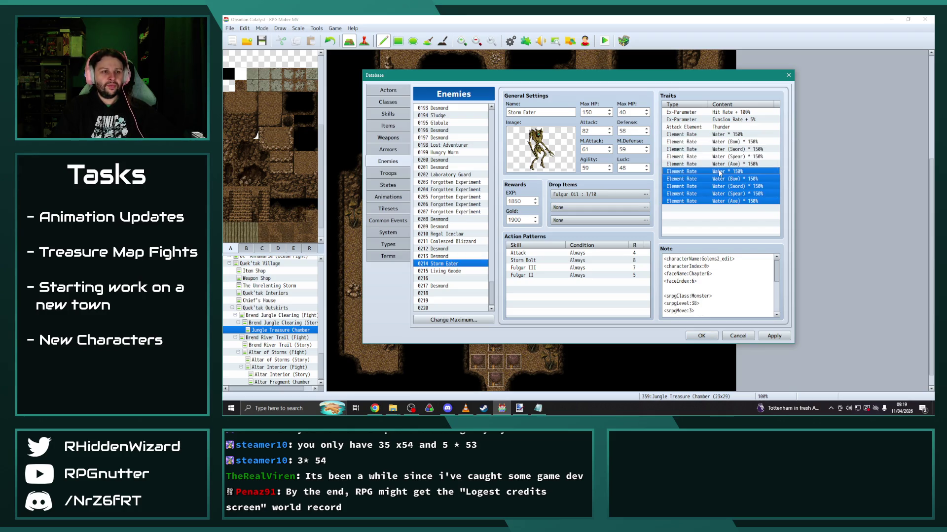
double_click(720, 173)
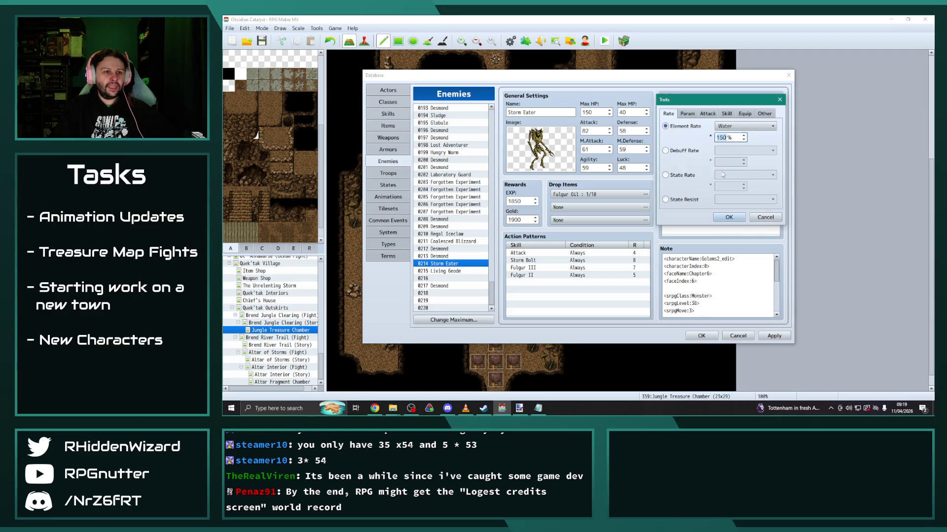
click(738, 127)
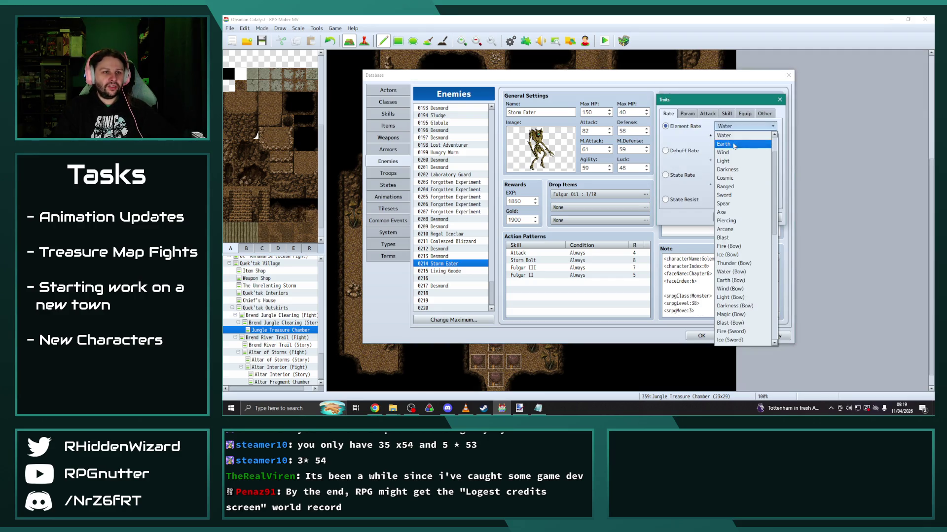
click(730, 144)
double_click(727, 137)
text(50)
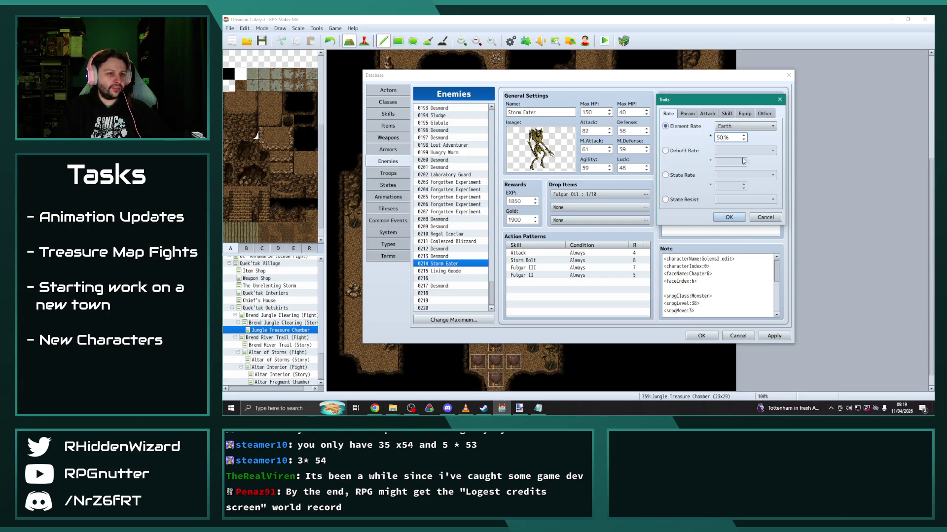
click(728, 217)
Convert the copied Water (Bow) and Water (Sword) traits to Earth (Bow) and Earth (Sword) at 50%.
click(726, 179)
double_click(725, 179)
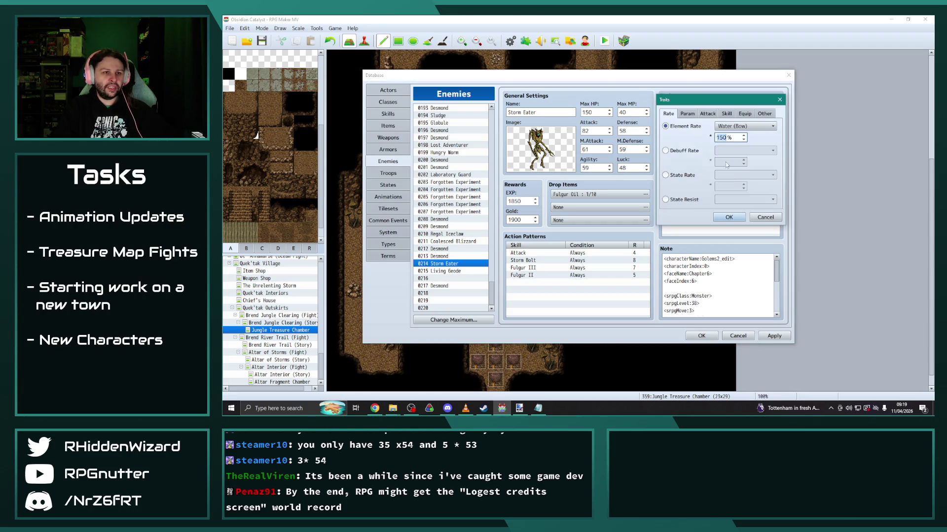
click(743, 129)
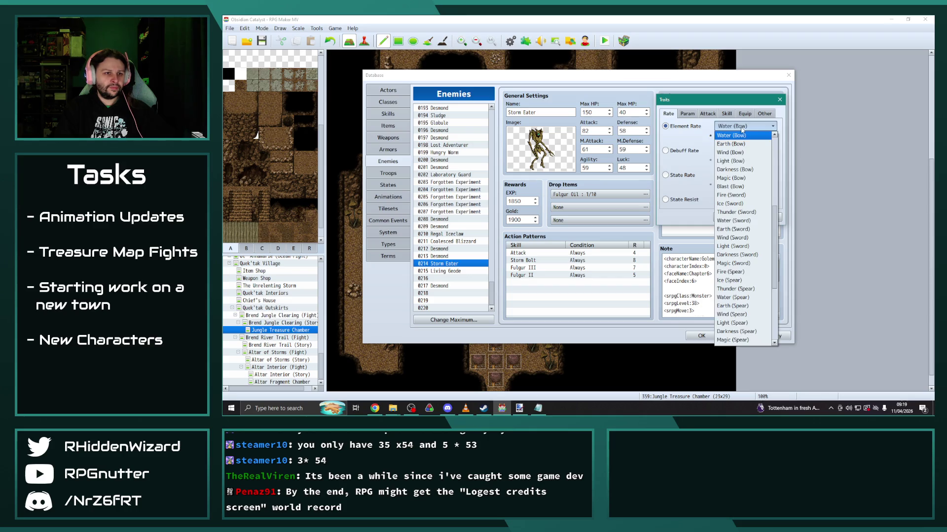
click(730, 143)
double_click(728, 138)
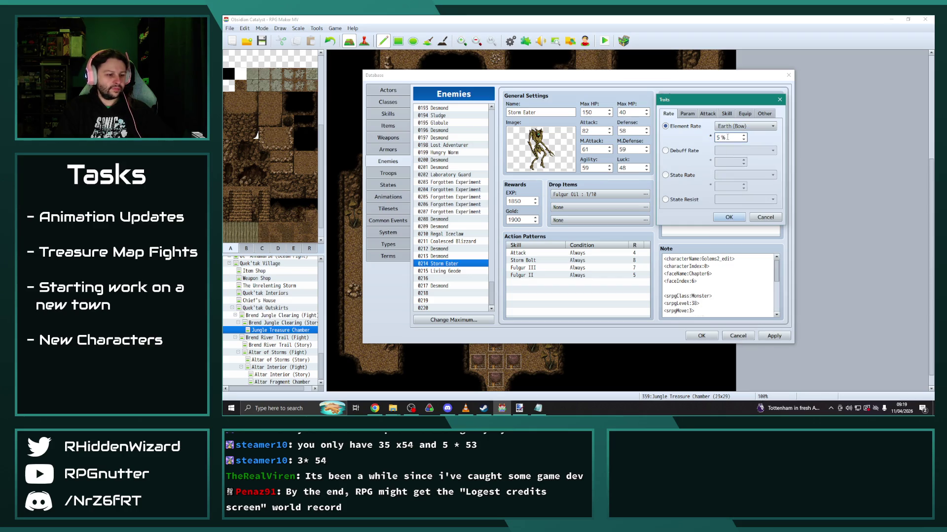
click(728, 218)
double_click(729, 186)
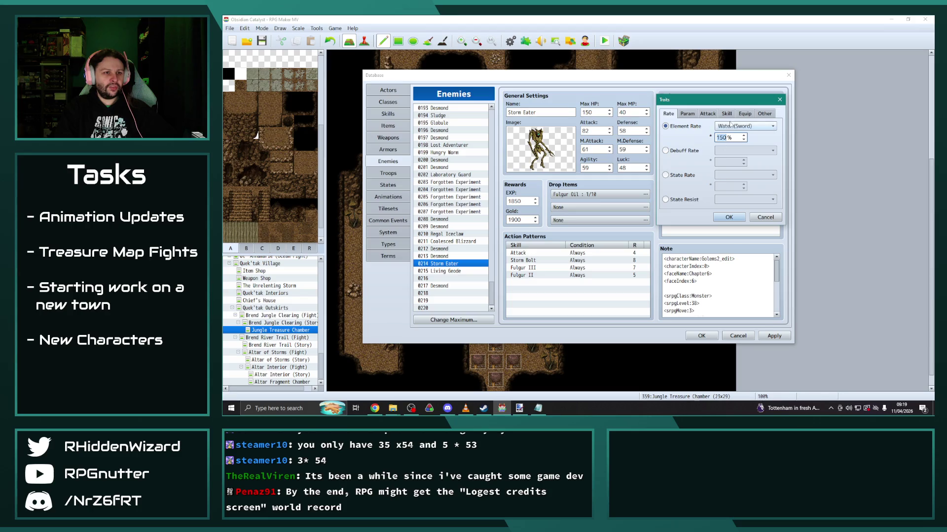
click(730, 125)
click(730, 144)
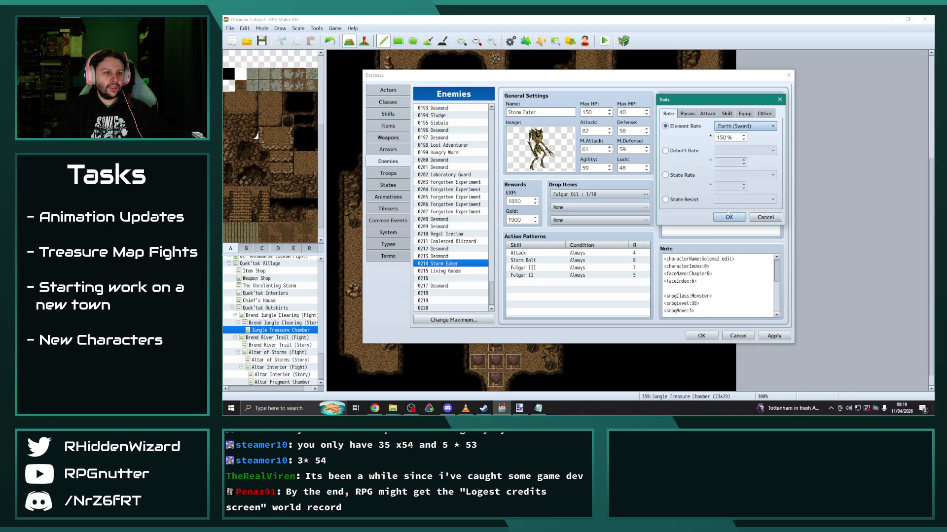
double_click(728, 138)
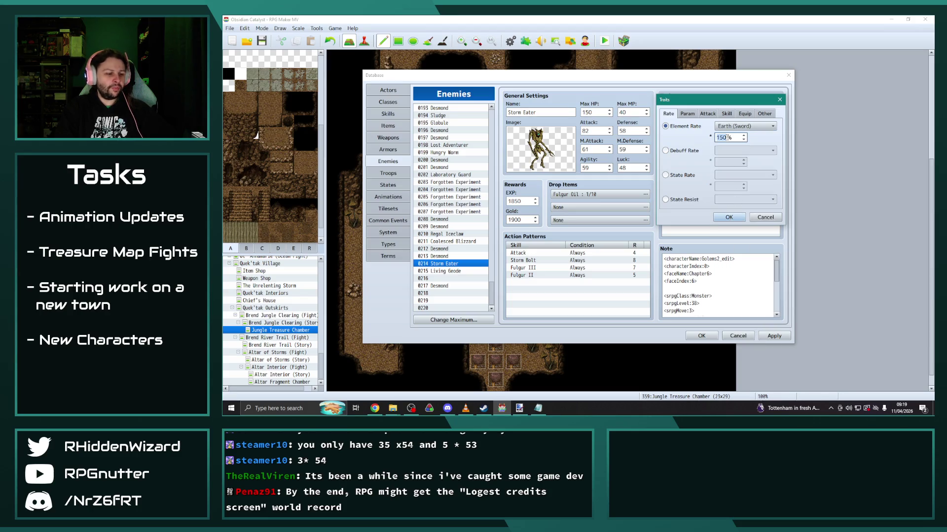
click(729, 218)
Convert the copied Water (Spear) and Water (Axe) traits to Earth (Spear) and Earth (Axe) at 50%.
double_click(714, 194)
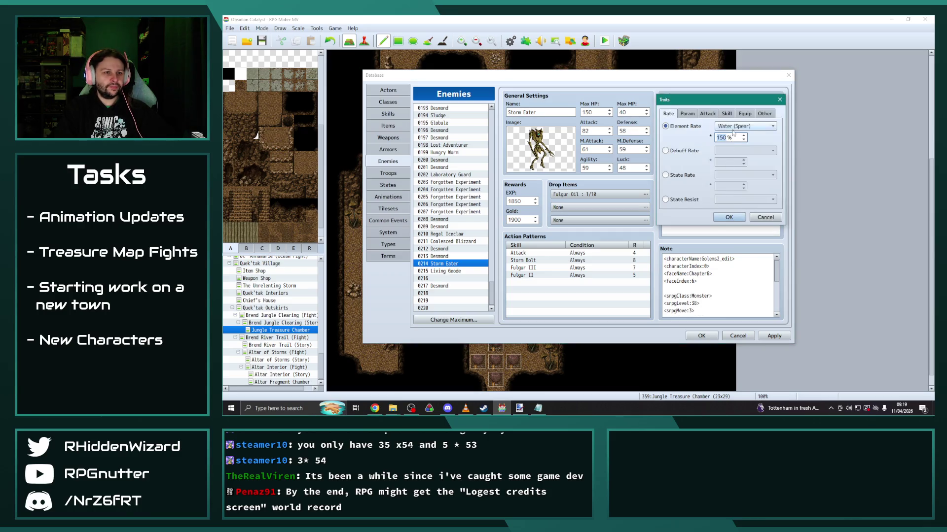
click(732, 126)
click(730, 180)
double_click(722, 137)
text(5)
click(729, 218)
double_click(724, 203)
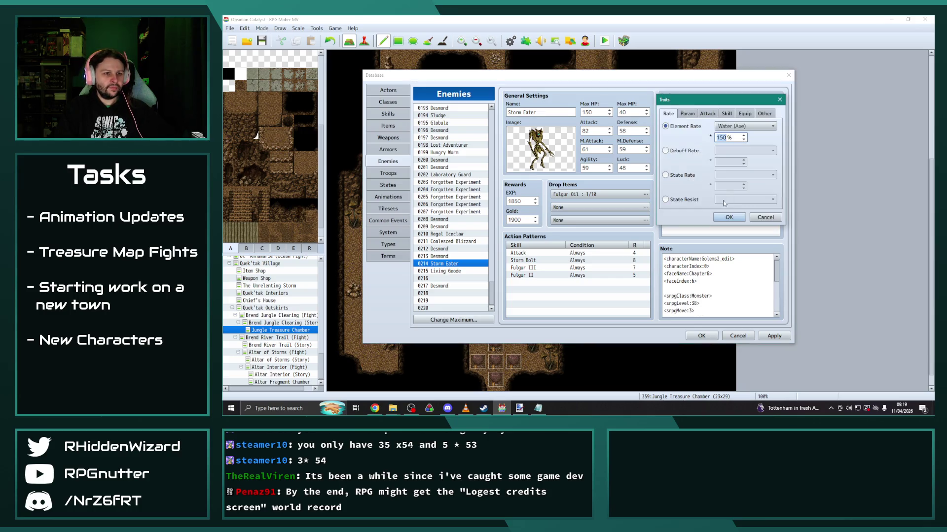
click(737, 126)
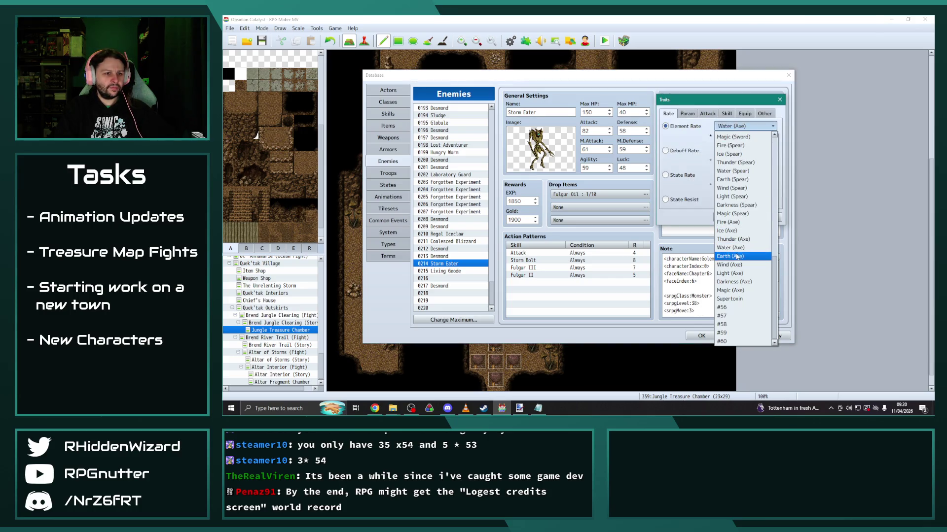
click(733, 256)
double_click(725, 138)
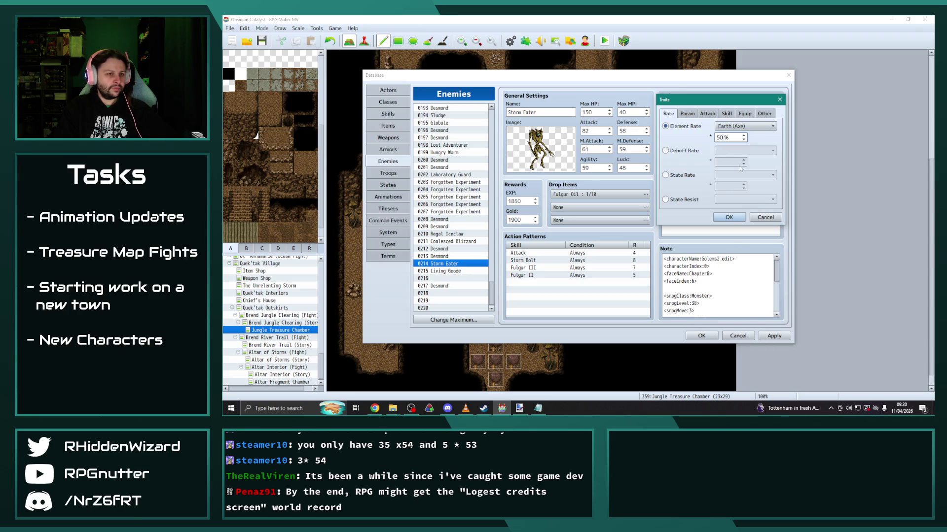
text(50)
click(729, 217)
Select the five Earth traits and open the Attack Element trait's element list.
click(728, 172)
shift+click(735, 202)
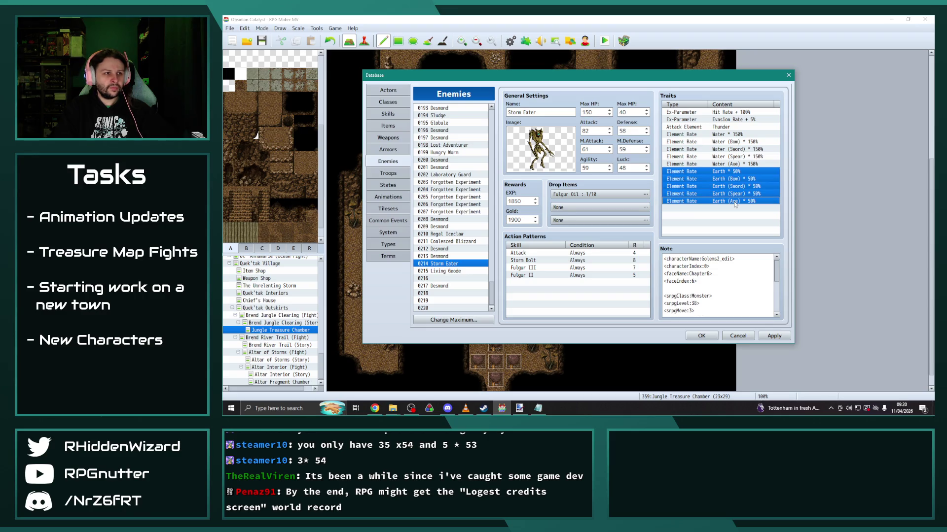
double_click(721, 127)
click(737, 127)
Set Storm Eater's Attack Element to Earth.
scroll(738, 183, up, 1)
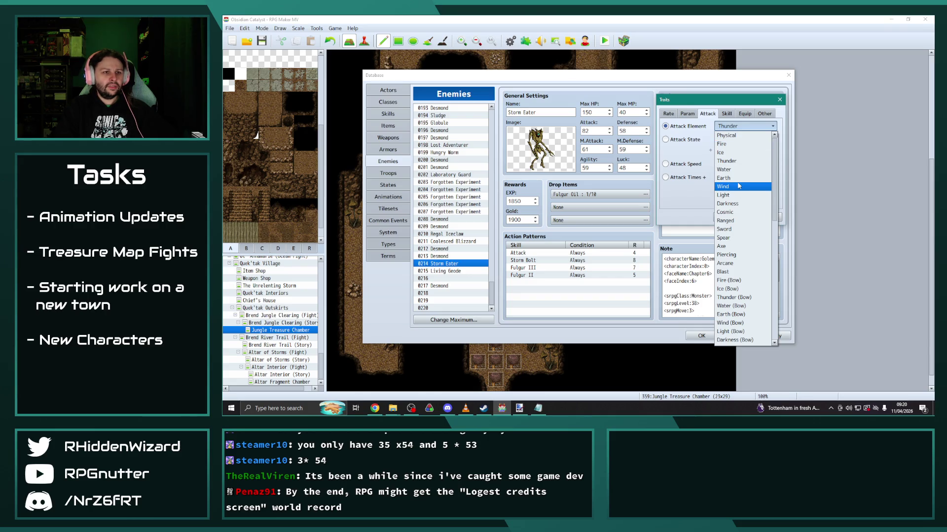
click(738, 178)
click(728, 218)
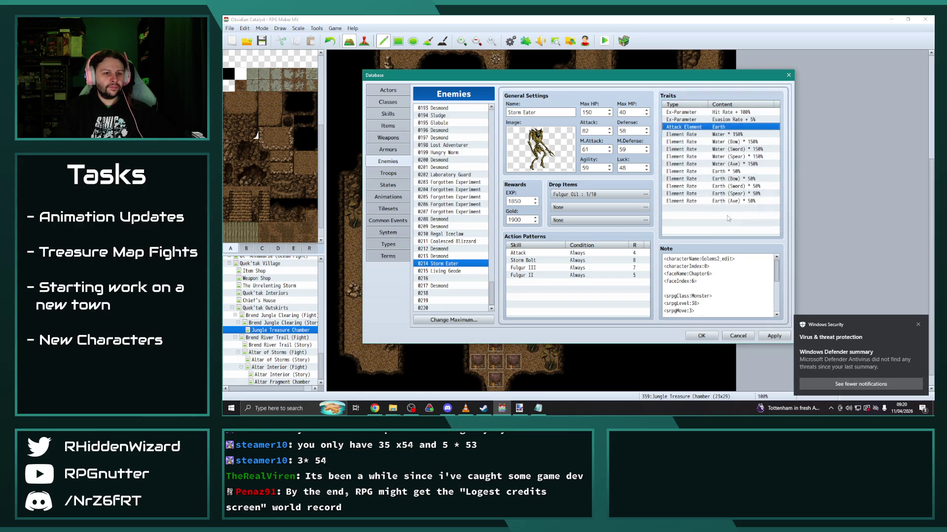
click(918, 325)
Duplicate the five Earth element-rate traits by copying and pasting them.
click(736, 172)
shift+click(733, 201)
key(ctrl+c)
click(722, 208)
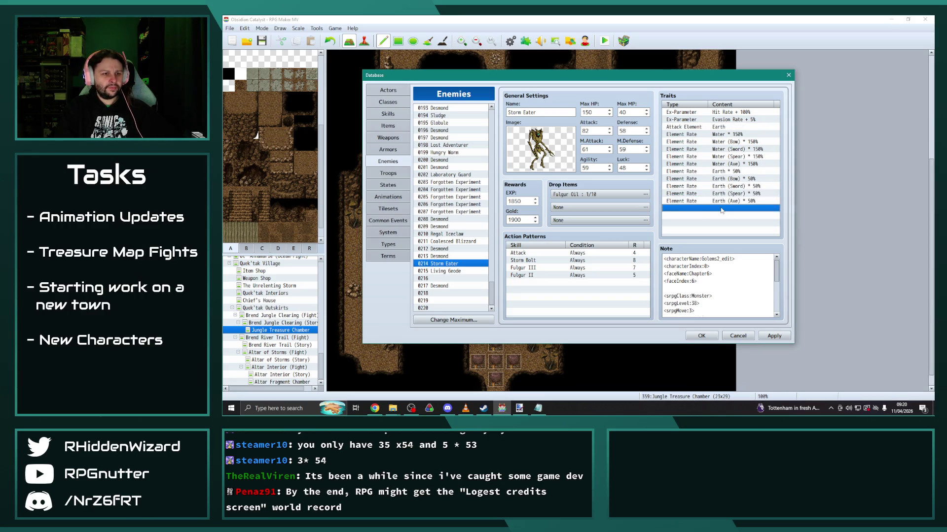
key(ctrl+v)
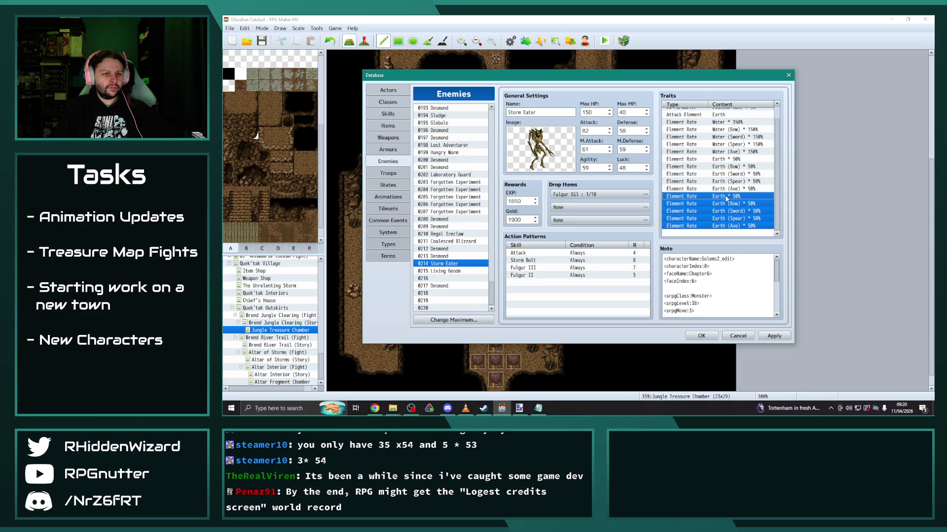
Change the pasted Earth and Earth (Bow) traits to Thunder and Thunder (Bow) at 10%.
click(733, 212)
double_click(732, 196)
click(744, 126)
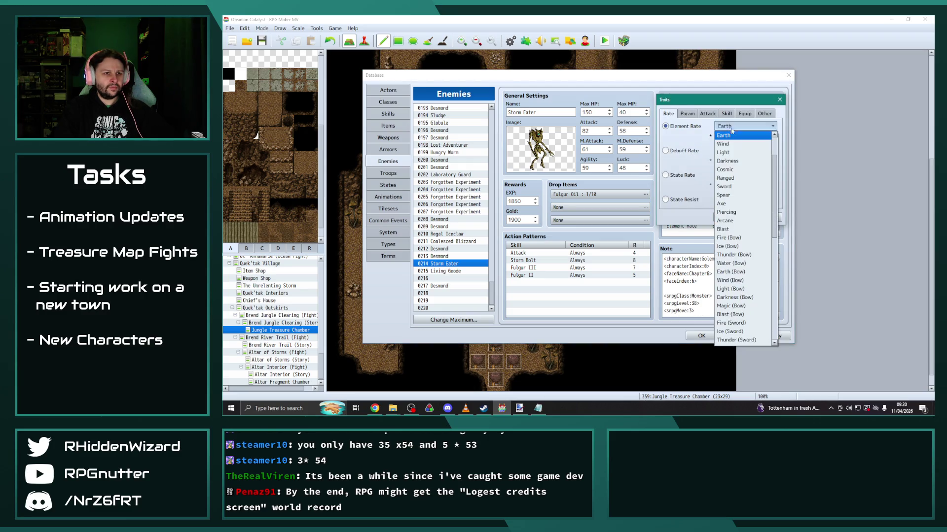
scroll(736, 170, up, 1)
click(727, 135)
key(Tab)
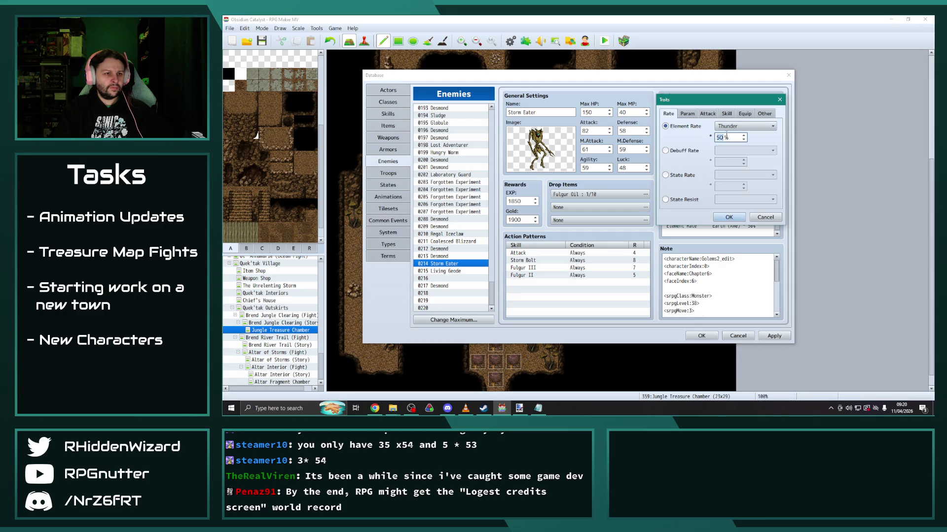
click(729, 217)
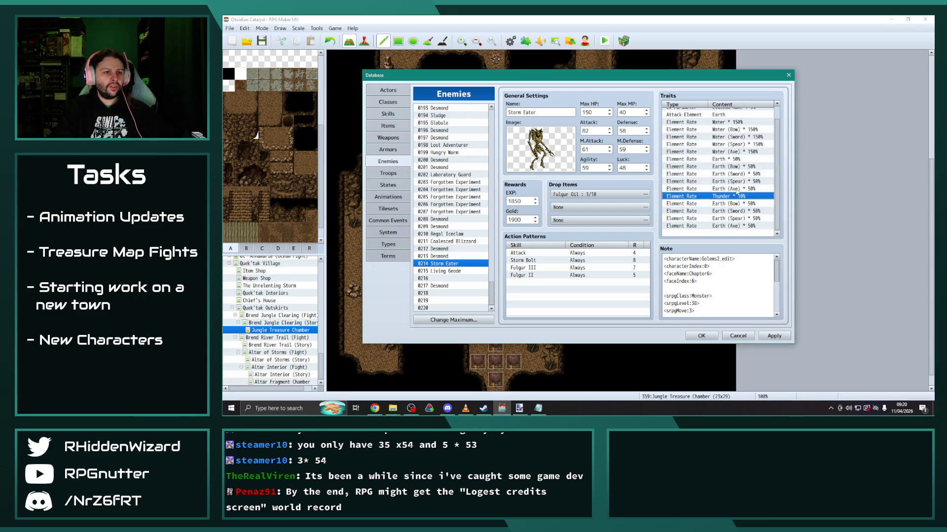
double_click(733, 204)
click(744, 126)
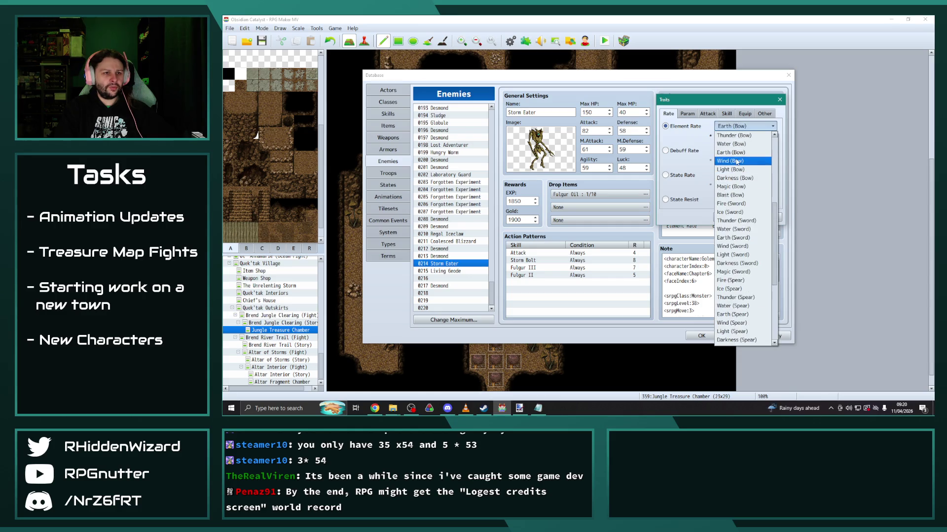
click(723, 136)
text(10)
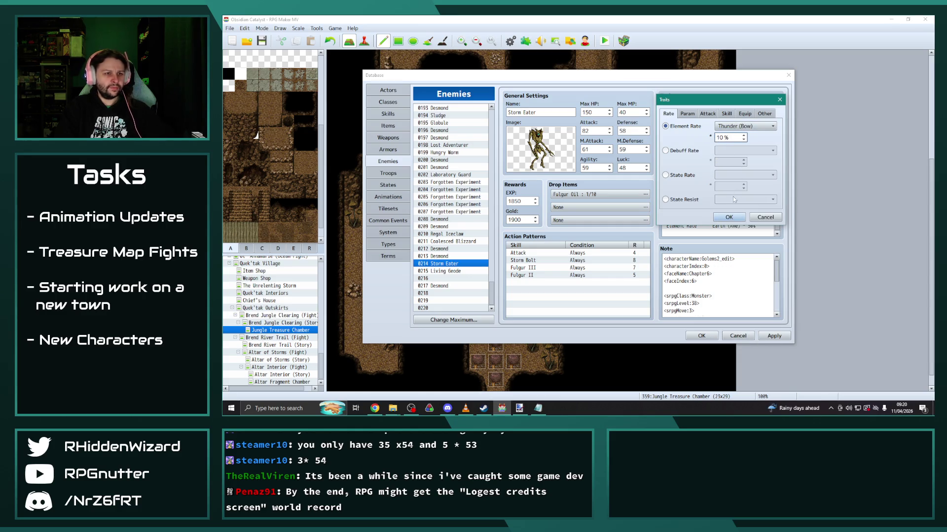
click(729, 217)
Change the pasted Earth (Sword) and Earth (Spear) traits to Thunder variants at 10%.
double_click(734, 211)
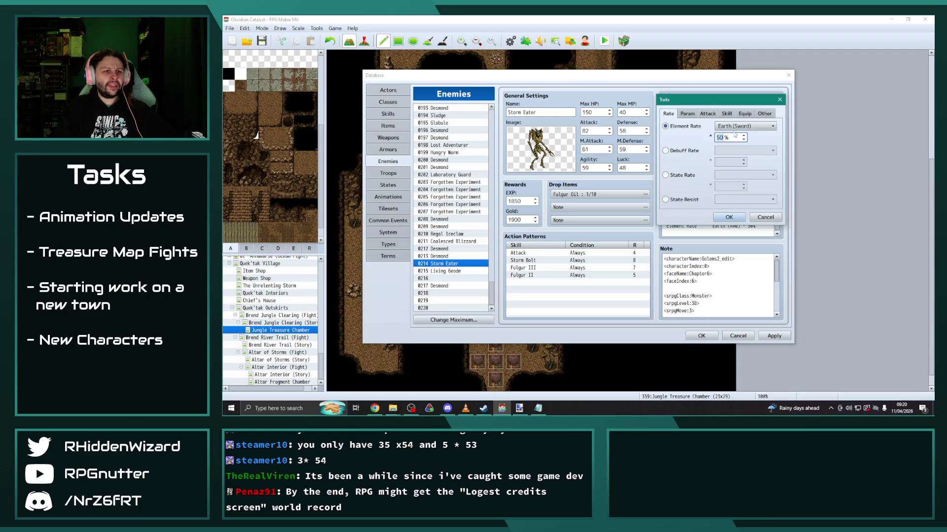
click(744, 126)
click(733, 150)
double_click(726, 137)
text(1)
click(729, 217)
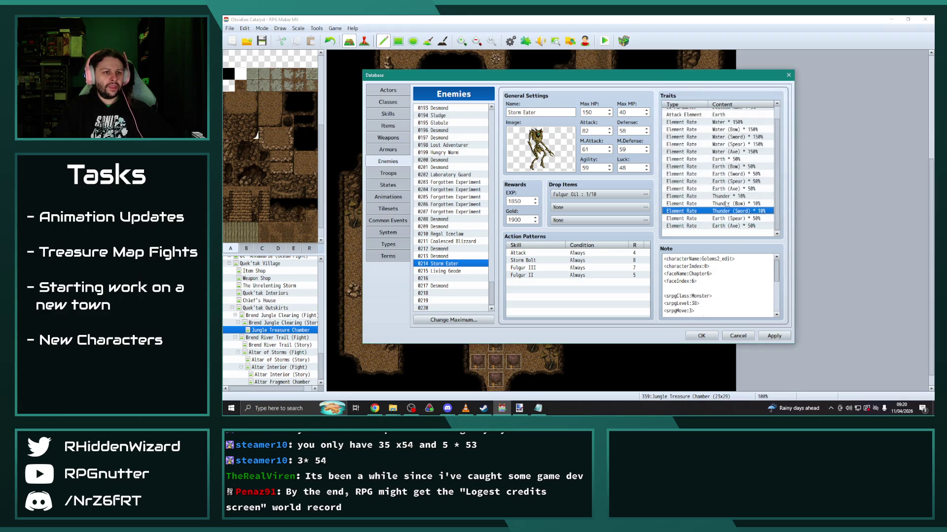
double_click(728, 218)
click(742, 126)
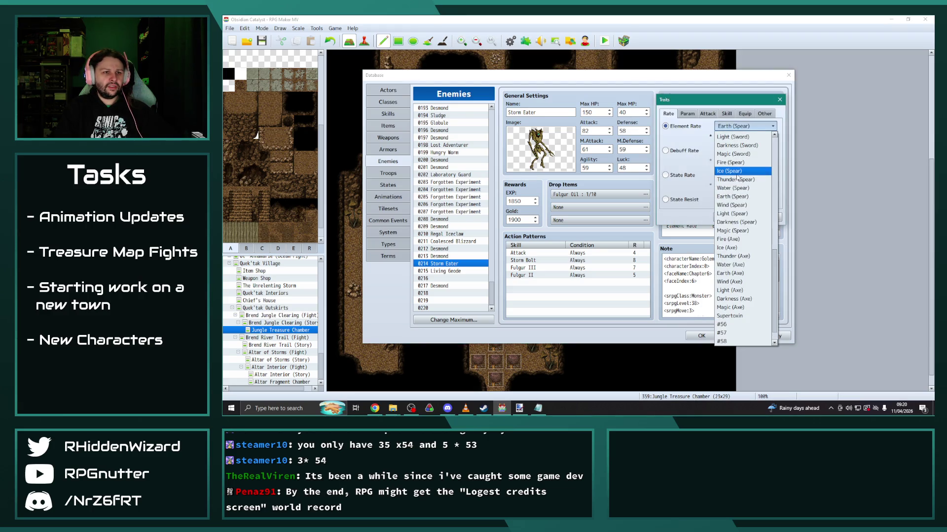
click(735, 196)
double_click(727, 138)
text(10)
click(728, 217)
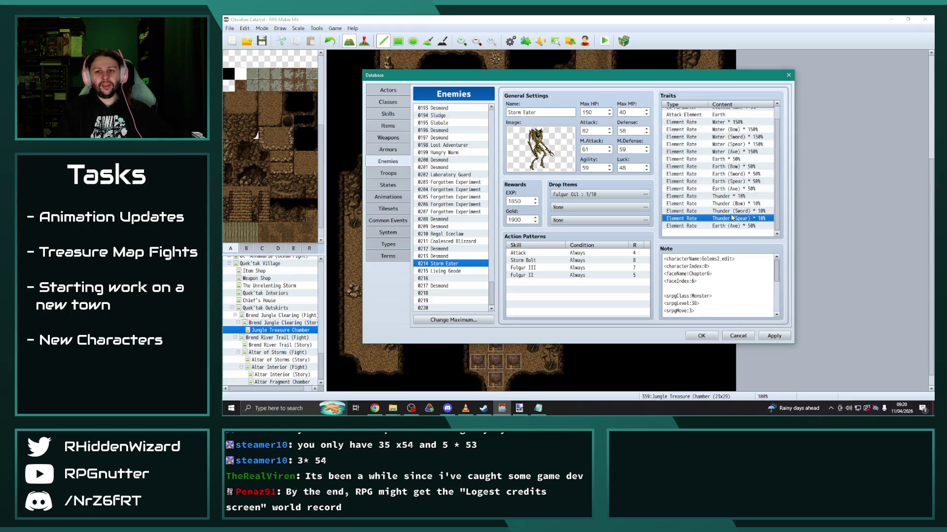
Change the pasted Earth (Axe) trait to Thunder (Axe) at 10% and save.
double_click(727, 227)
click(742, 126)
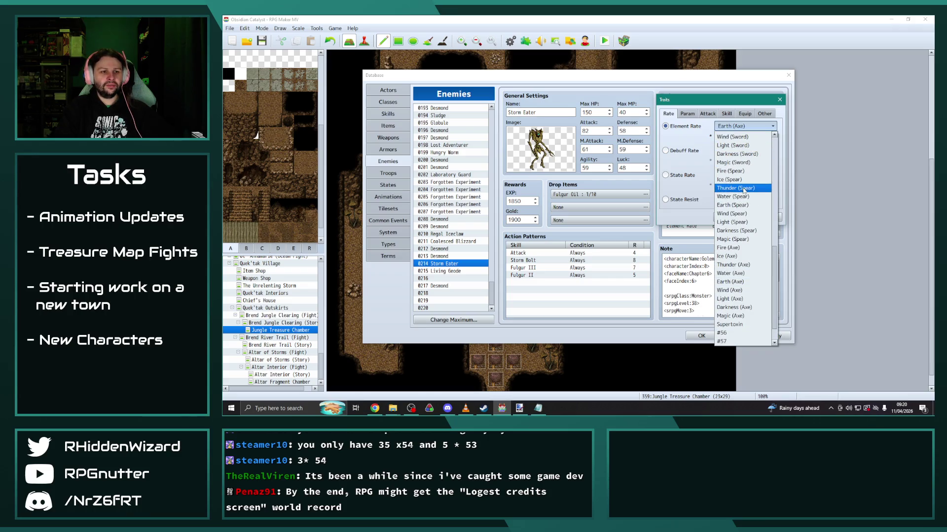
click(739, 265)
double_click(722, 138)
text(10)
click(729, 217)
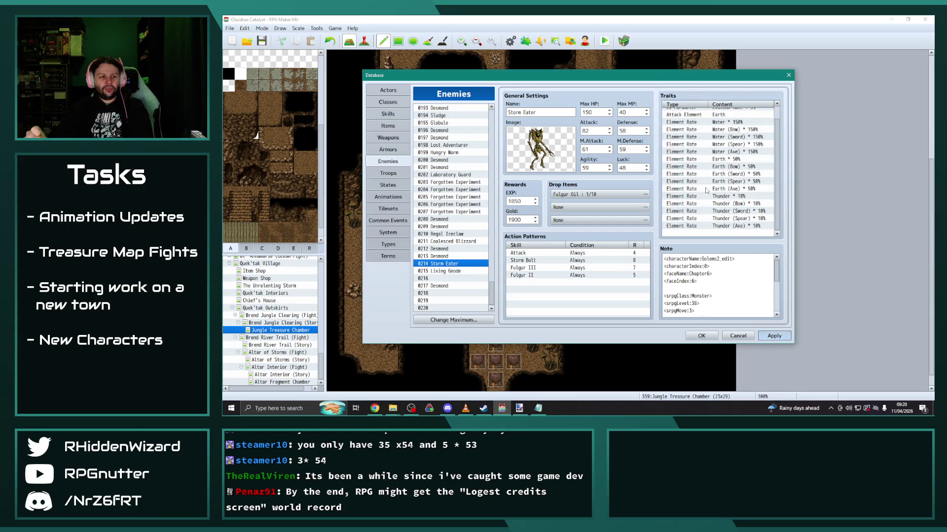
key(ctrl+s)
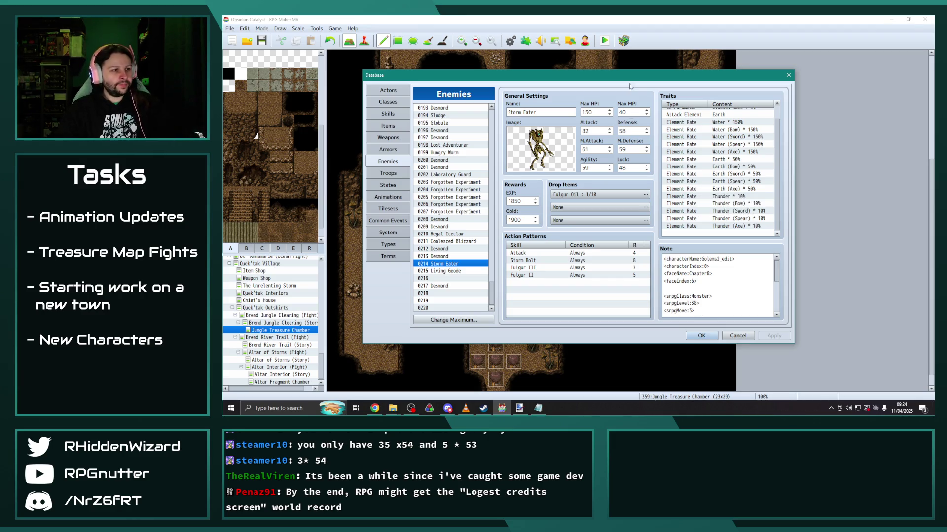
click(449, 255)
click(448, 249)
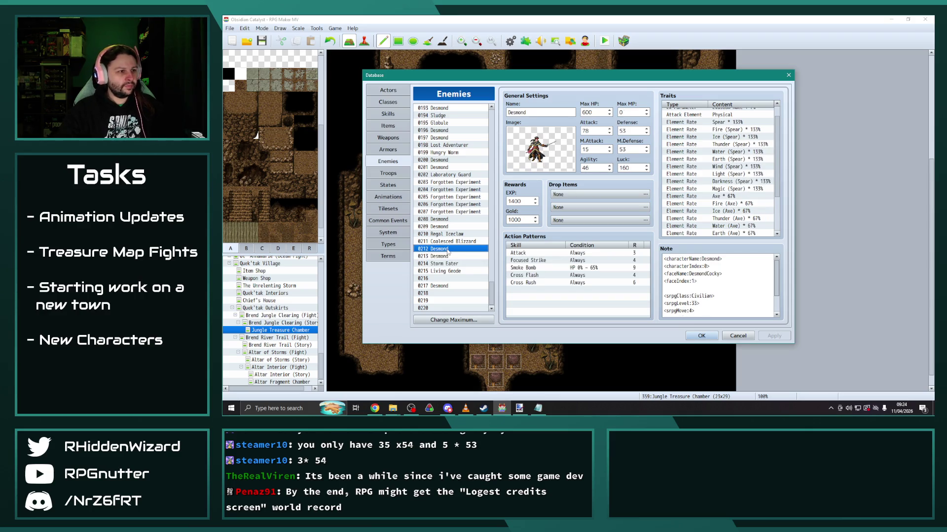
click(447, 257)
click(448, 264)
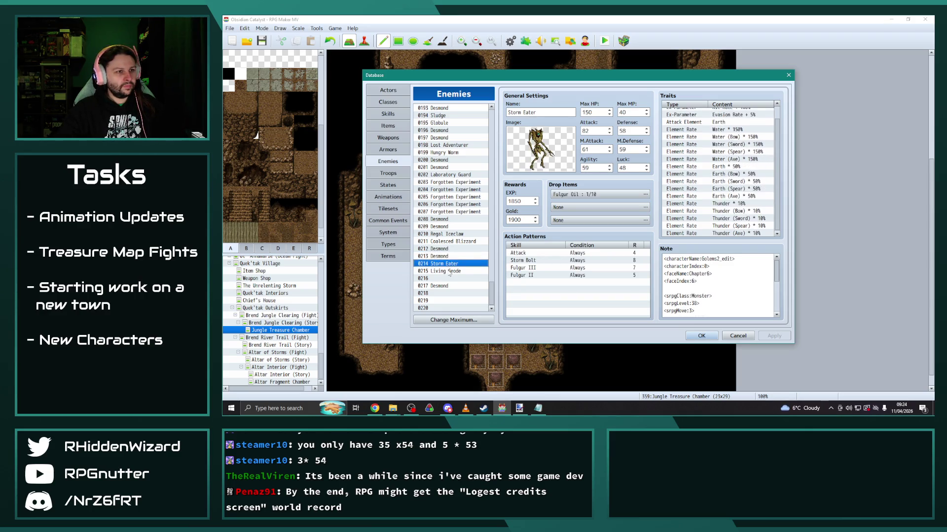
click(449, 271)
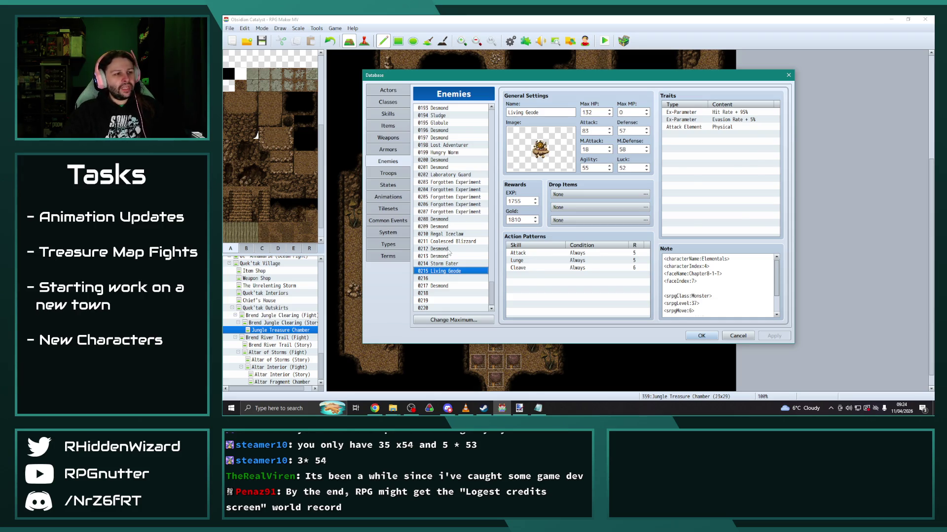
click(449, 249)
click(449, 242)
click(449, 235)
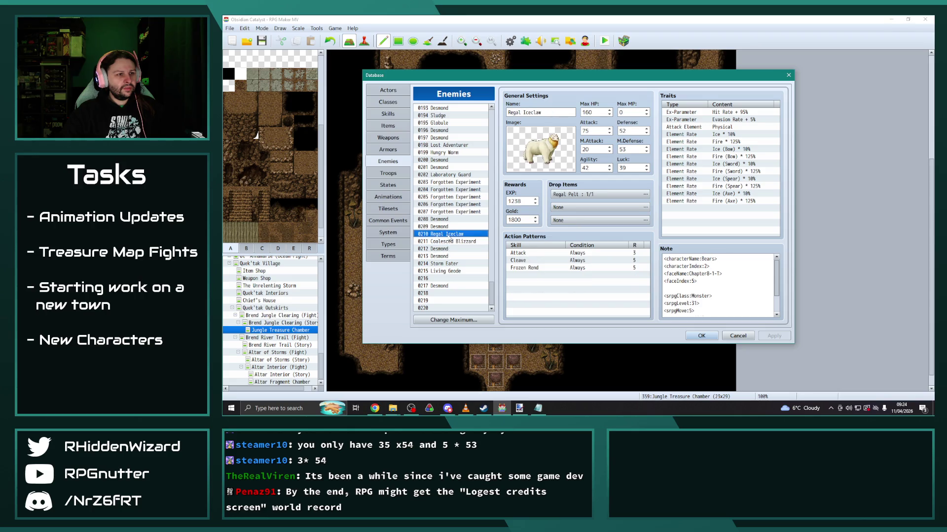
click(448, 249)
click(449, 256)
click(452, 264)
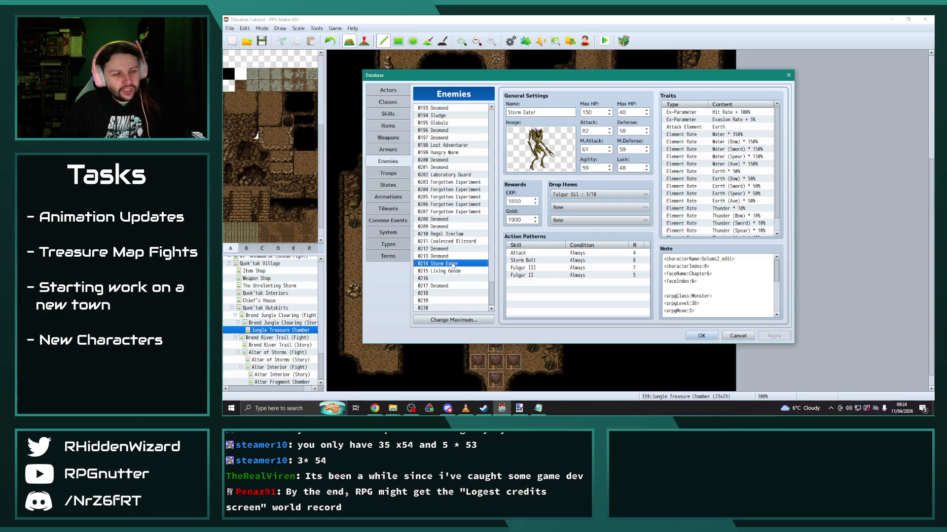
scroll(452, 264, up, 9)
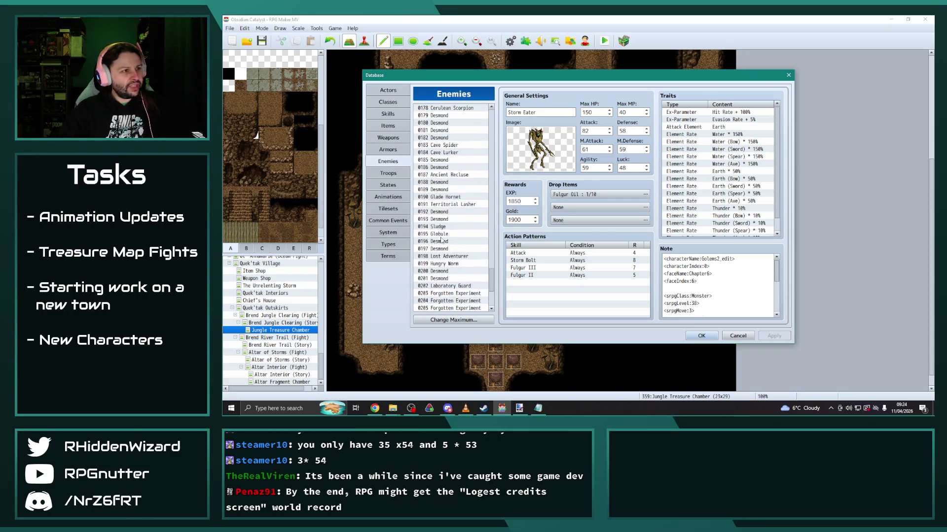
scroll(447, 221, up, 3)
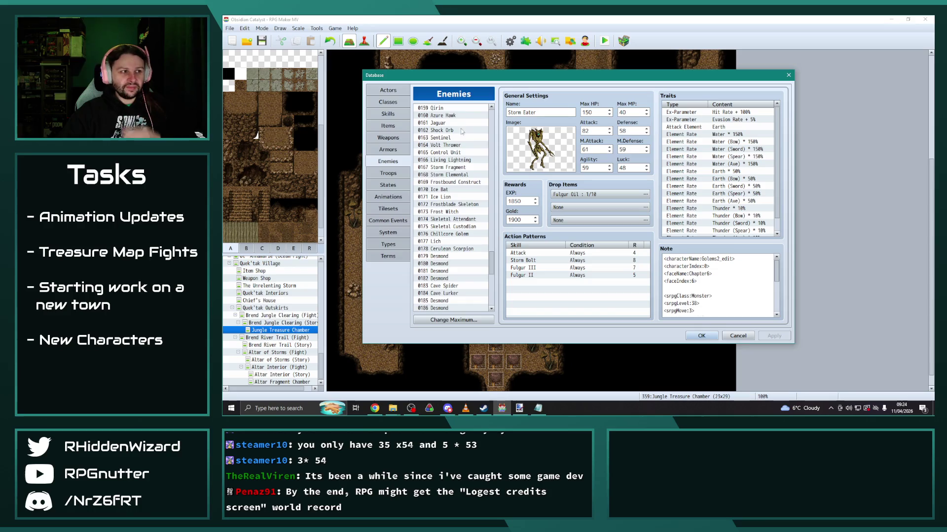
click(448, 154)
click(446, 146)
click(443, 140)
click(445, 130)
scroll(445, 130, up, 2)
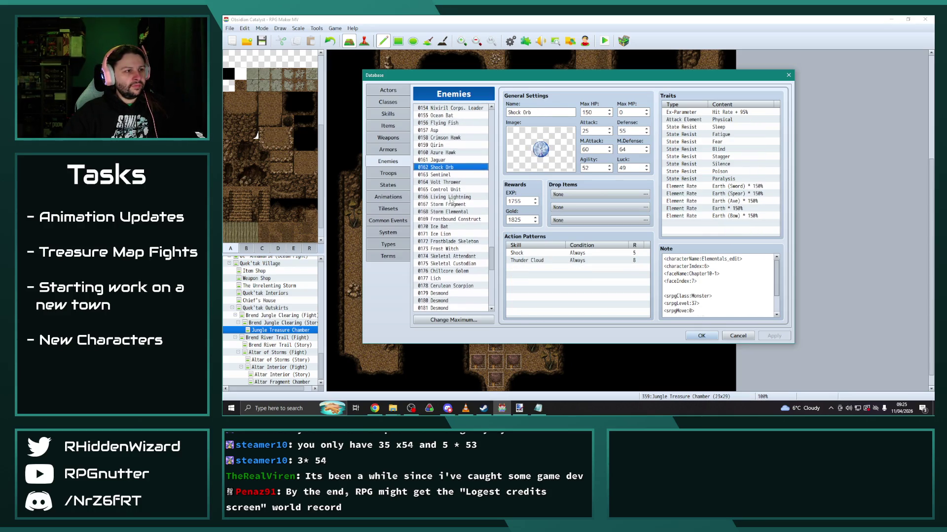
click(440, 153)
click(440, 147)
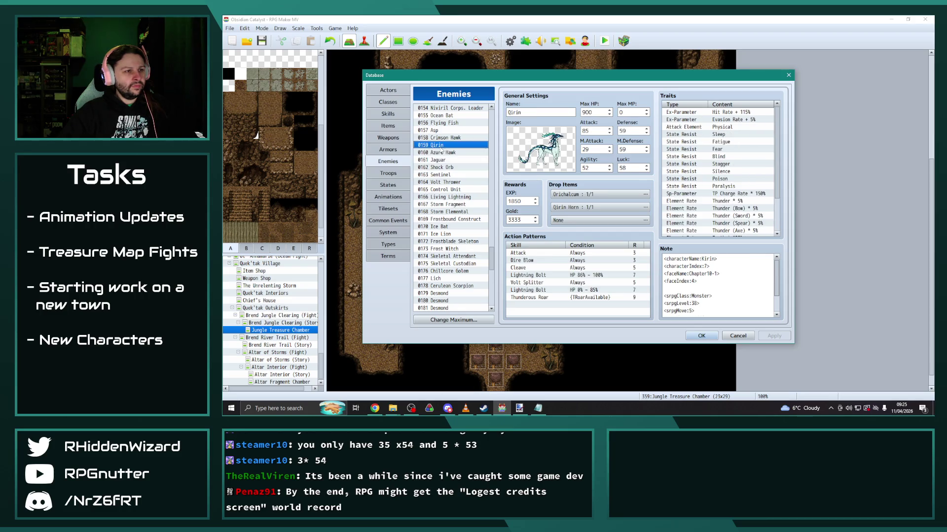
click(441, 138)
click(446, 153)
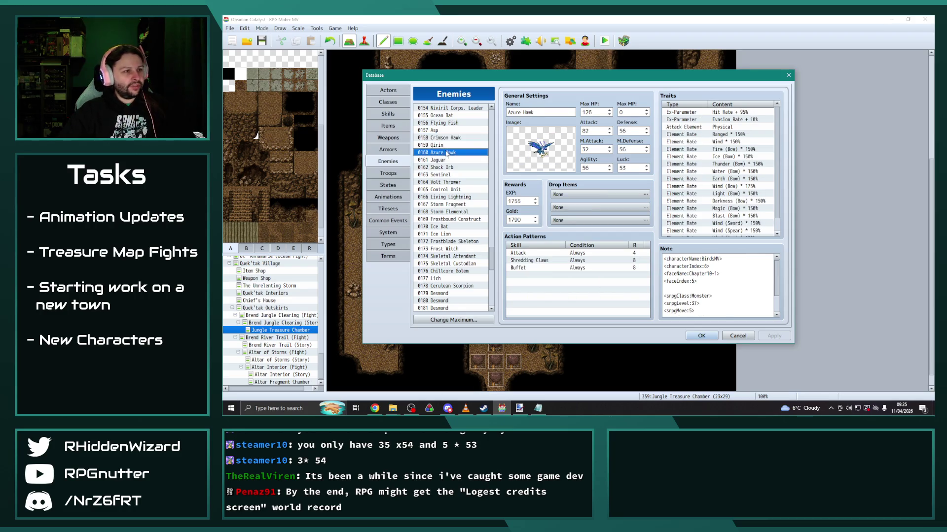
click(445, 167)
click(447, 182)
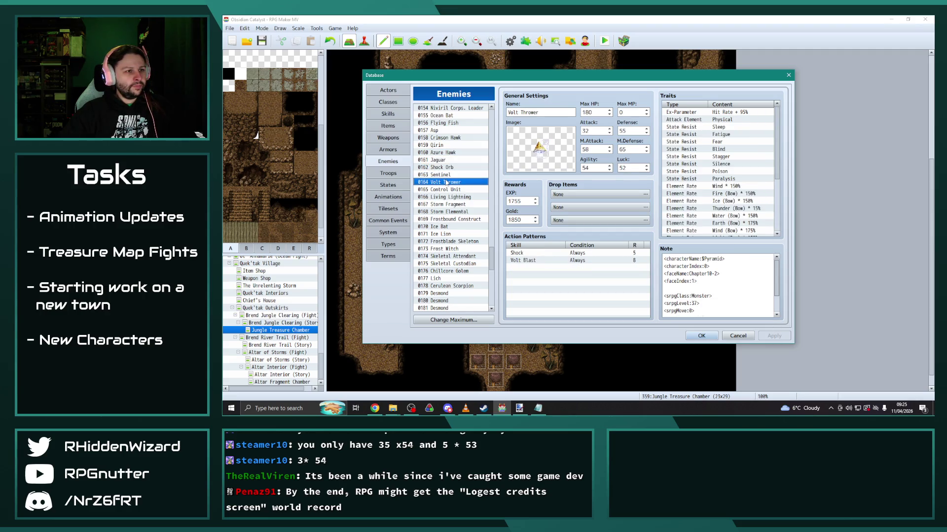
click(446, 175)
scroll(437, 270, down, 13)
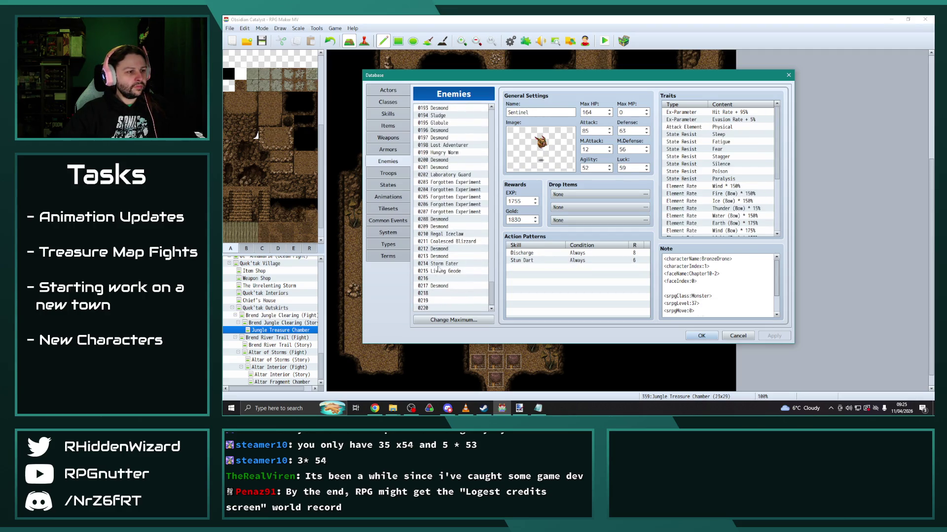
click(444, 263)
double_click(593, 131)
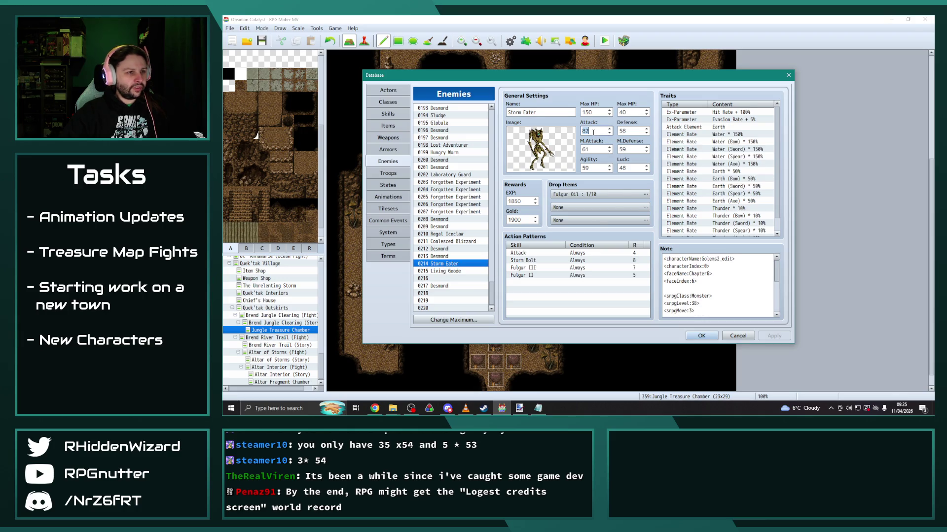
Set Storm Eater's Attack to 83, then raise Desmond's Attack from 78 to 88.
text(83)
click(458, 271)
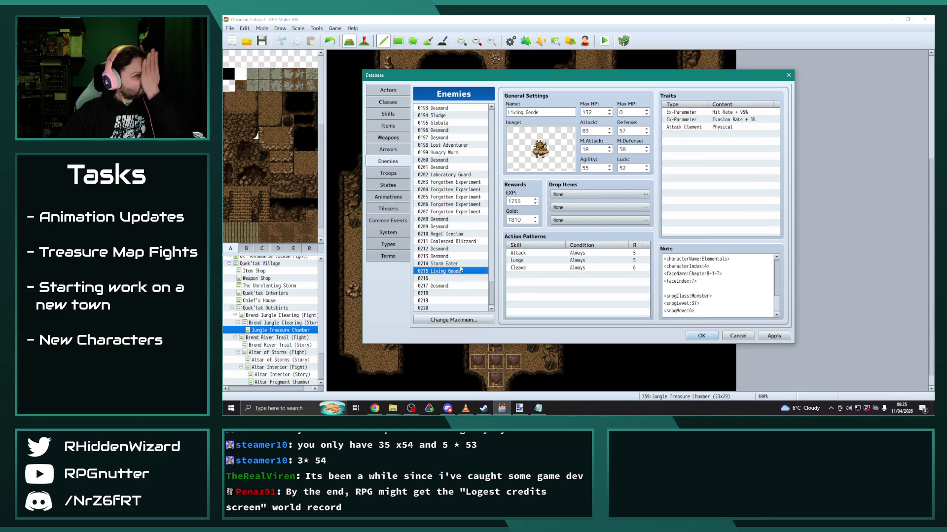
double_click(597, 130)
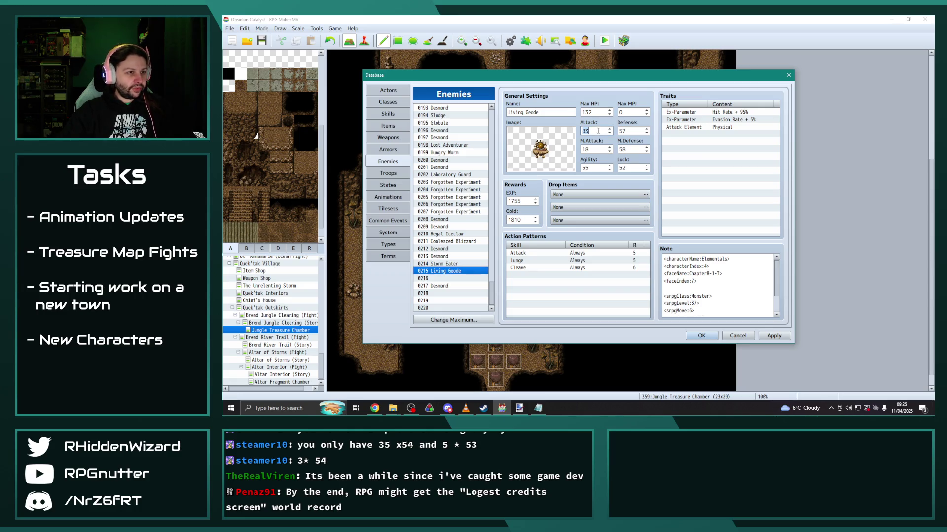
click(433, 286)
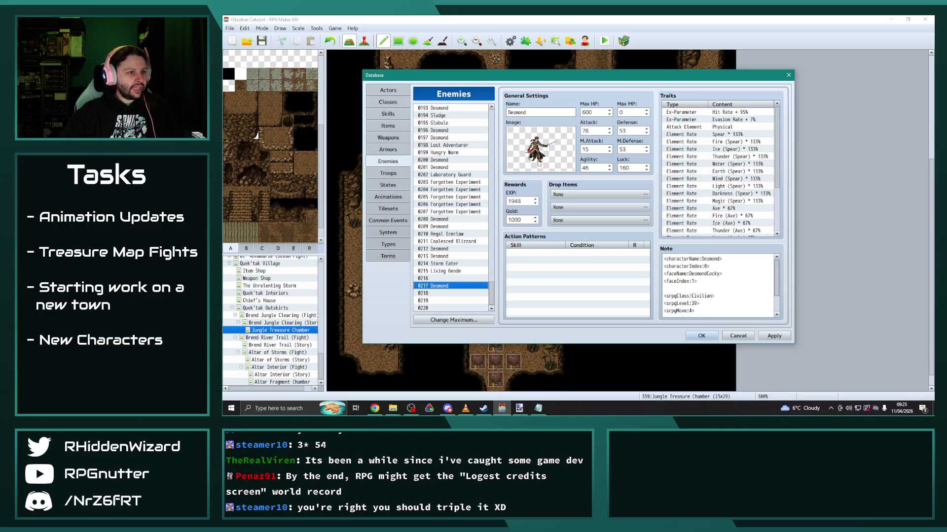
double_click(590, 131)
text(88)
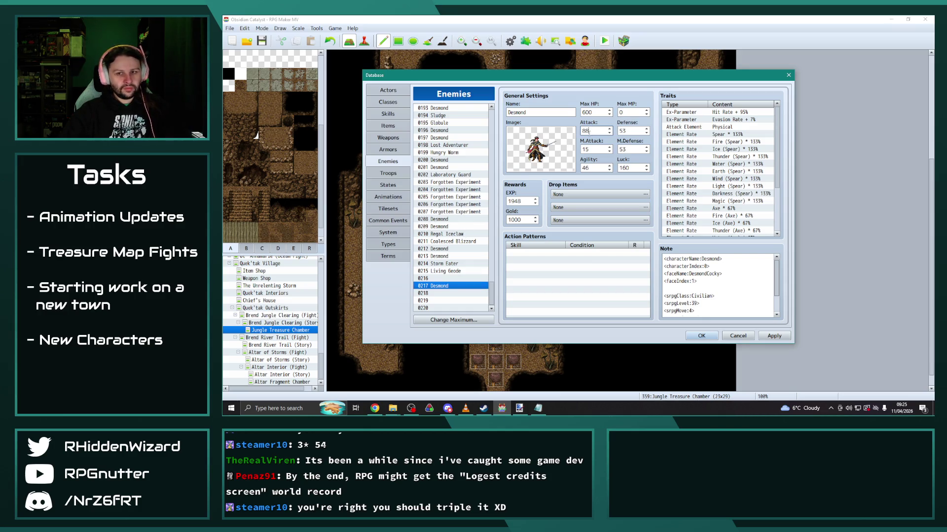
scroll(452, 243, up, 6)
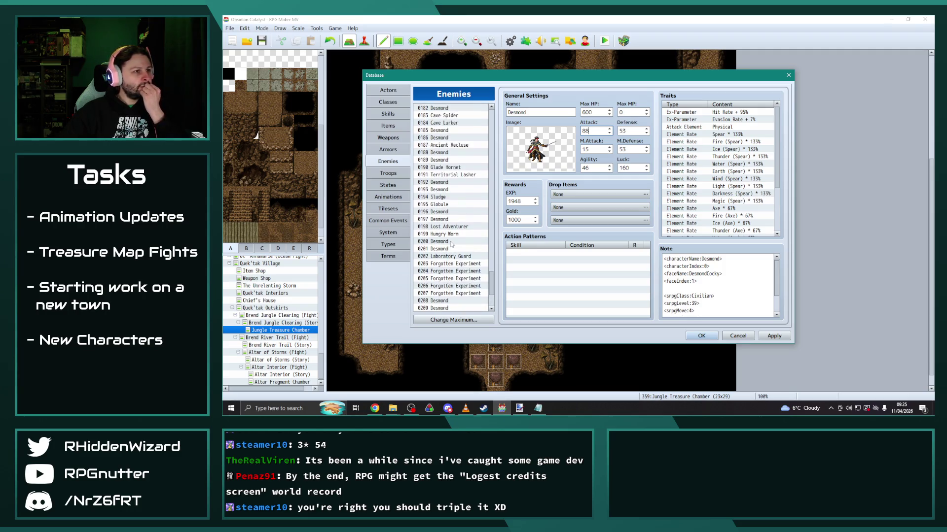
Compare Chillcore Golem, Living Geode and Storm Eater stats, finishing on 0214 Storm Eater.
scroll(451, 243, up, 4)
scroll(452, 242, up, 3)
scroll(453, 239, down, 1)
click(454, 241)
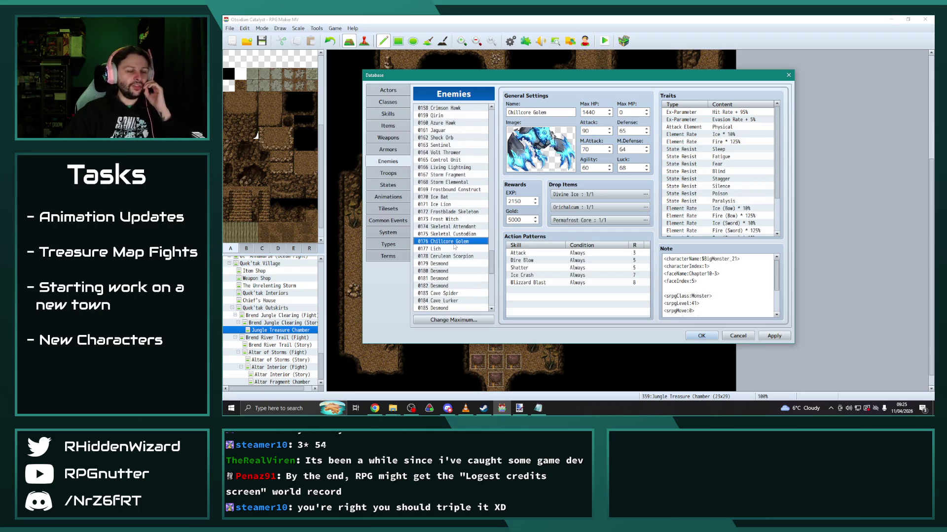
scroll(453, 239, down, 11)
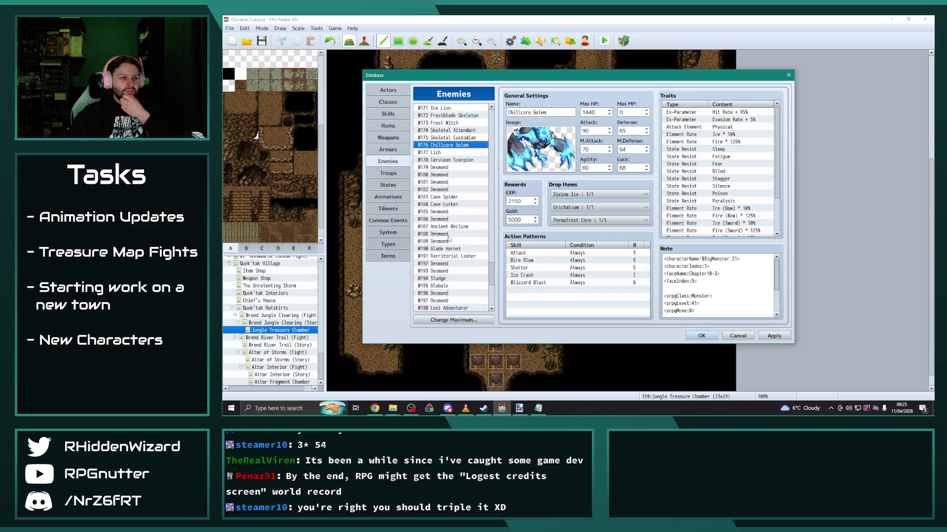
scroll(449, 241, down, 1)
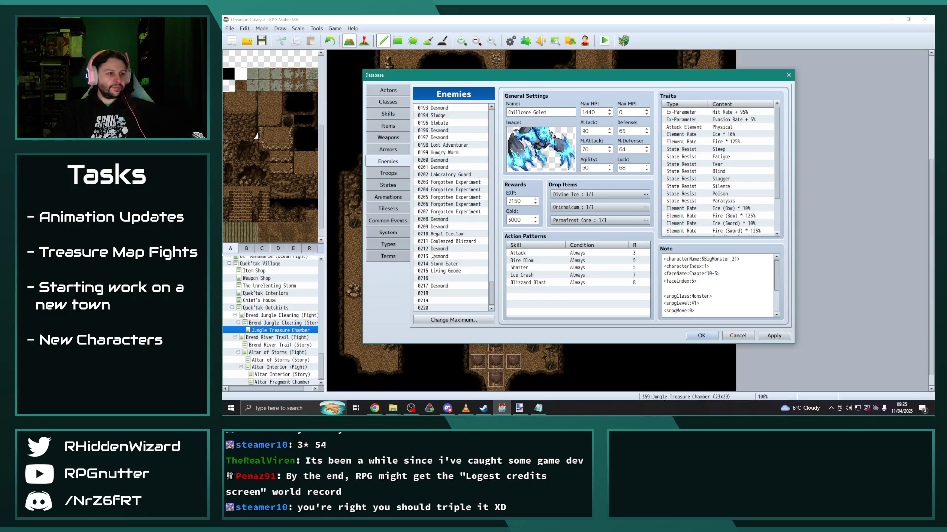
click(445, 271)
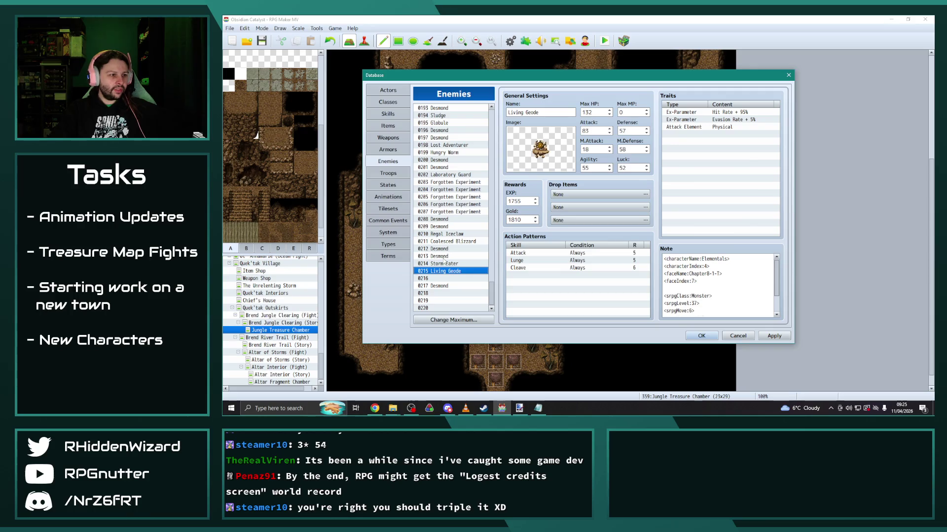
click(446, 264)
click(446, 271)
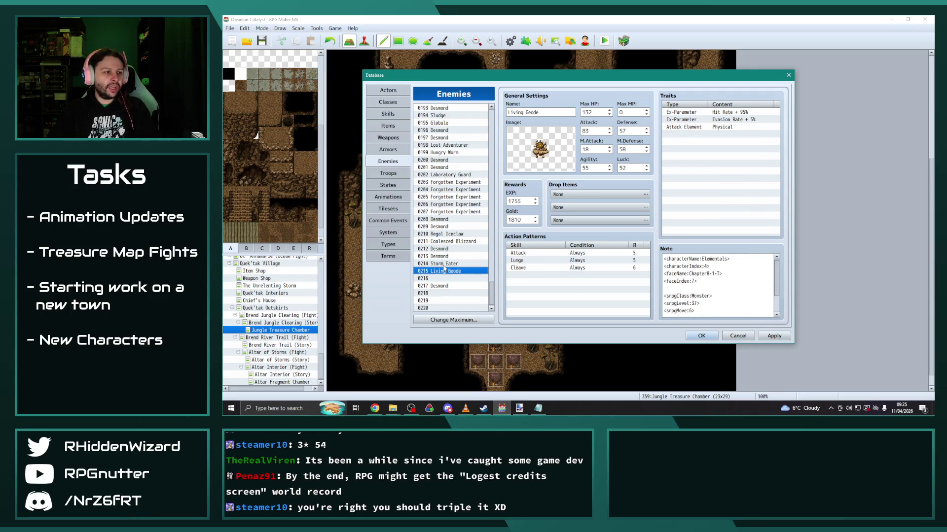
click(445, 265)
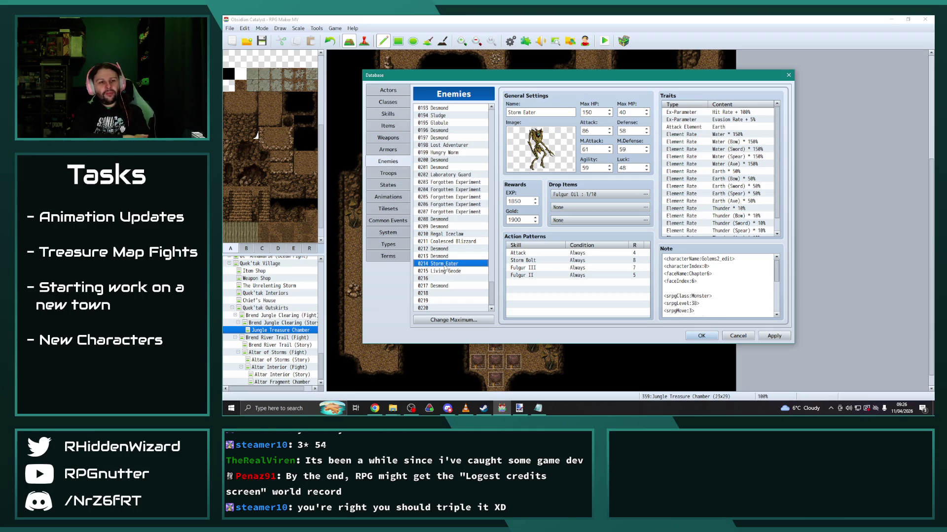
Review Jaguar, Shock Orb, Sentinel, Control Unit, Azure Hawk, Qirin and Crimson Hawk stats.
scroll(443, 236, up, 8)
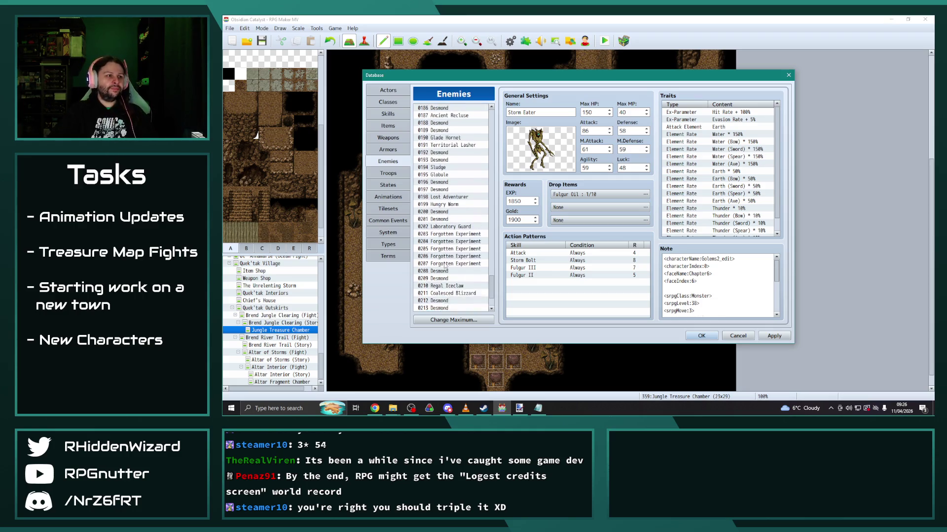
scroll(442, 198, up, 4)
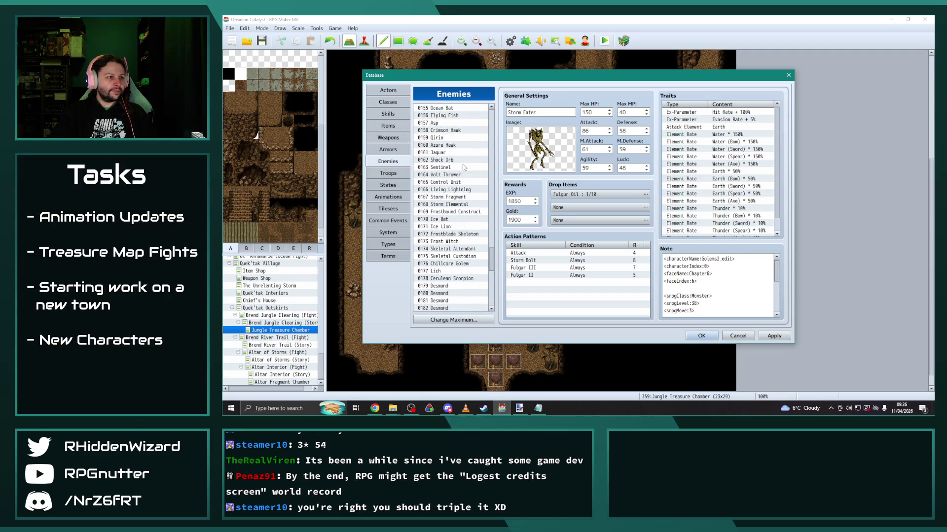
click(448, 153)
click(448, 160)
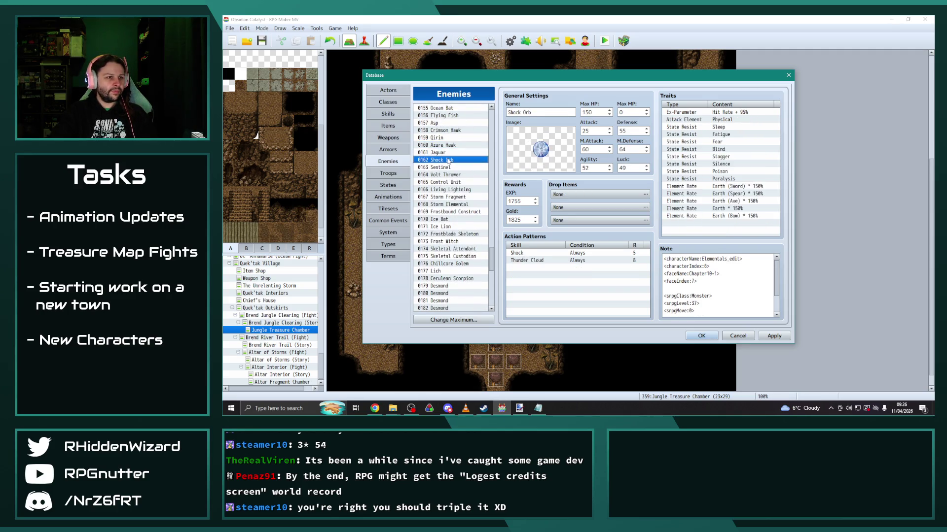
click(448, 152)
click(448, 167)
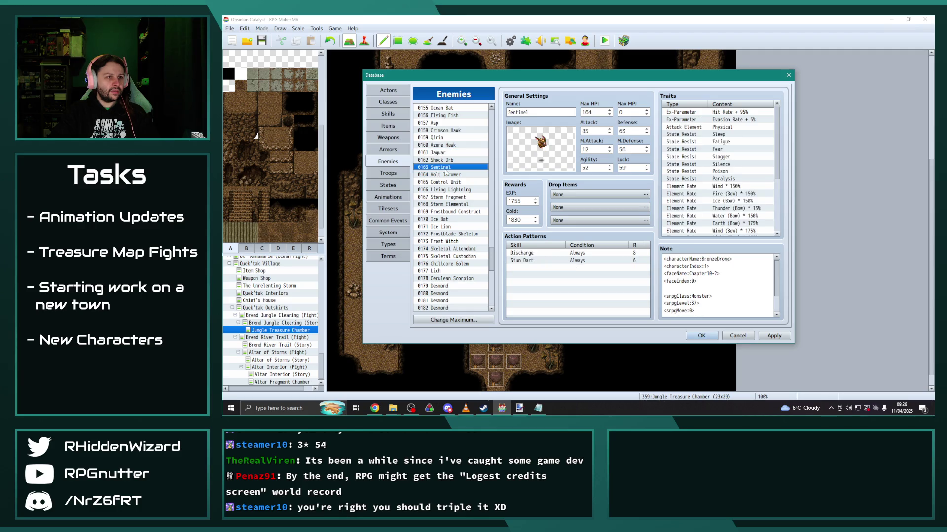
click(446, 182)
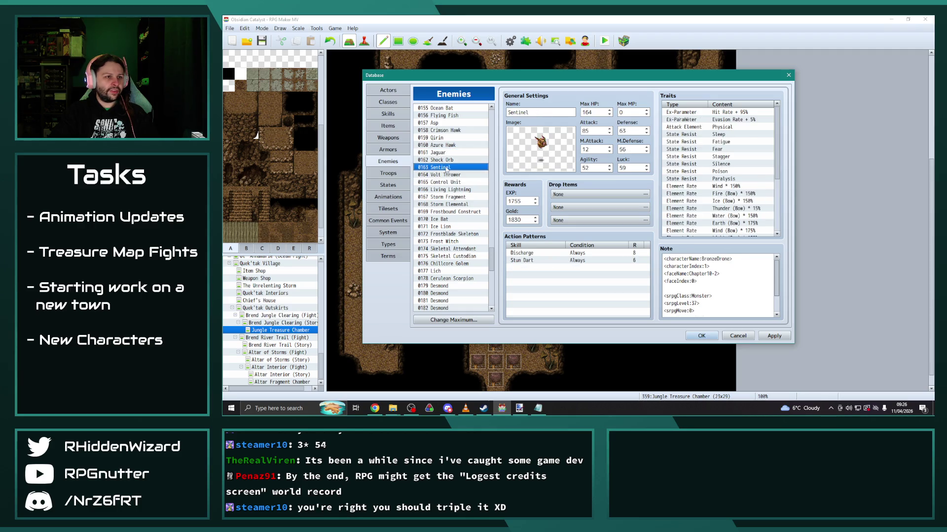
click(449, 145)
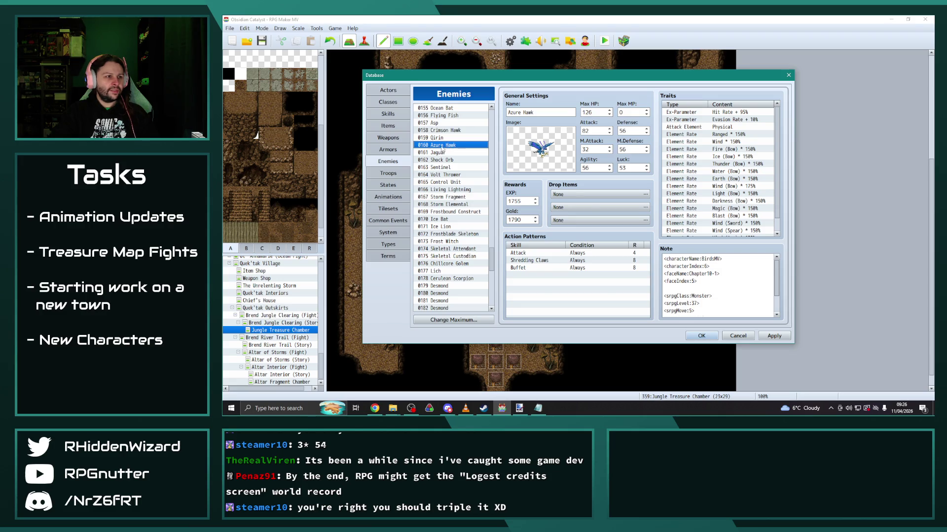
click(440, 138)
click(442, 132)
drag(490, 258, 489, 293)
Set Living Geode's M.Defense to 59 and Defense to 55.
click(444, 264)
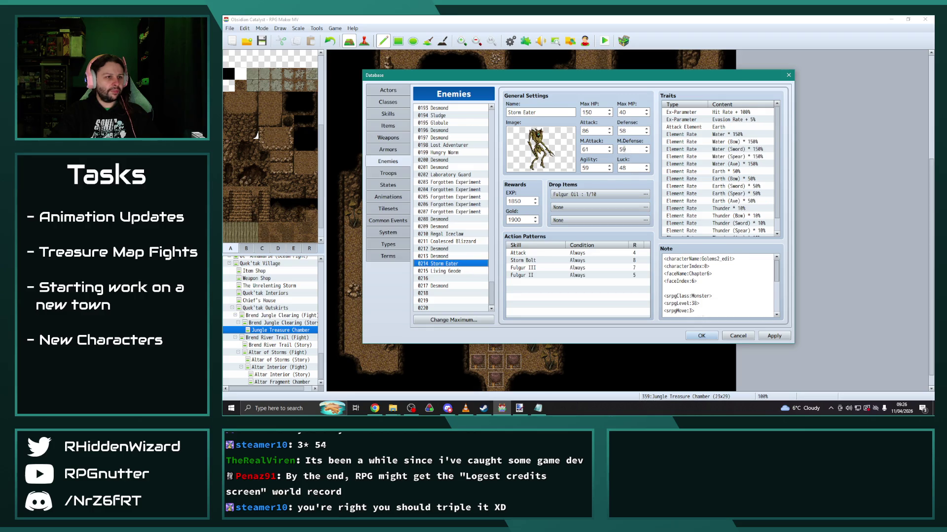
double_click(634, 149)
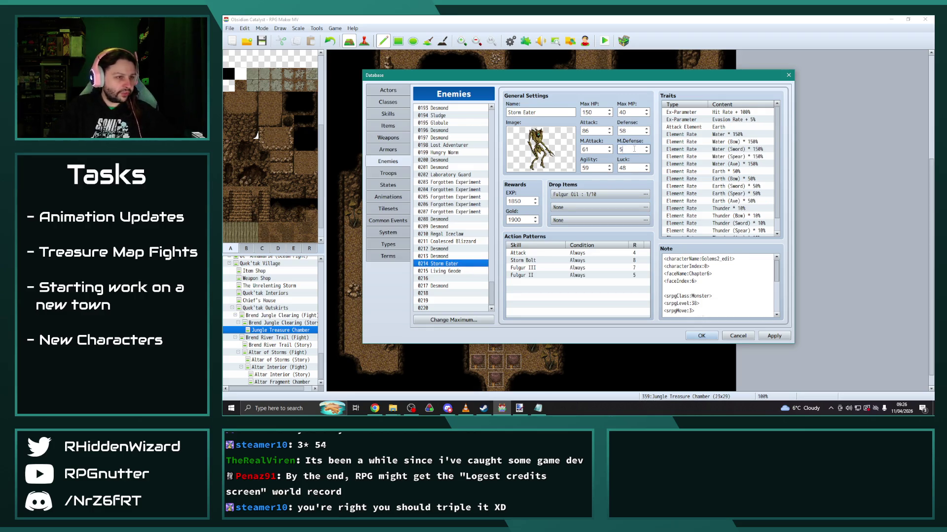
text(8)
click(454, 271)
double_click(633, 149)
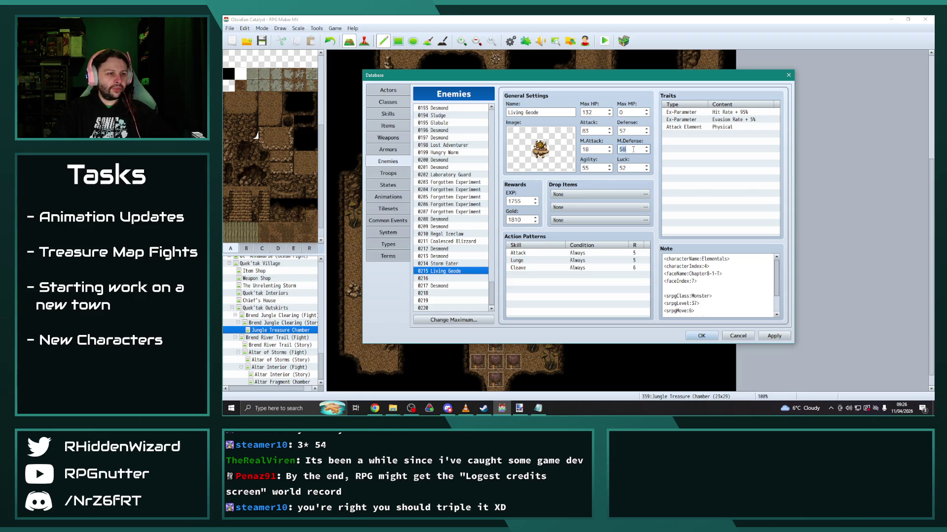
text(59)
double_click(636, 131)
text(55)
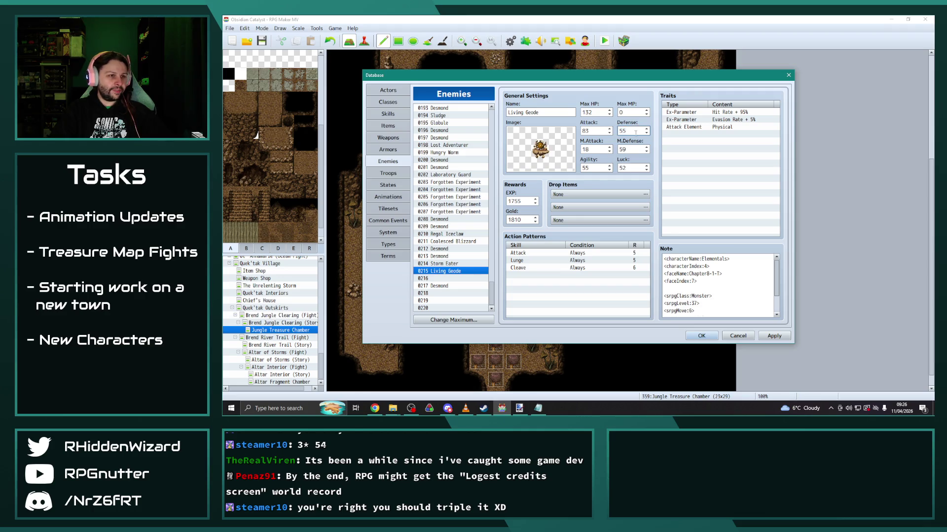
click(598, 304)
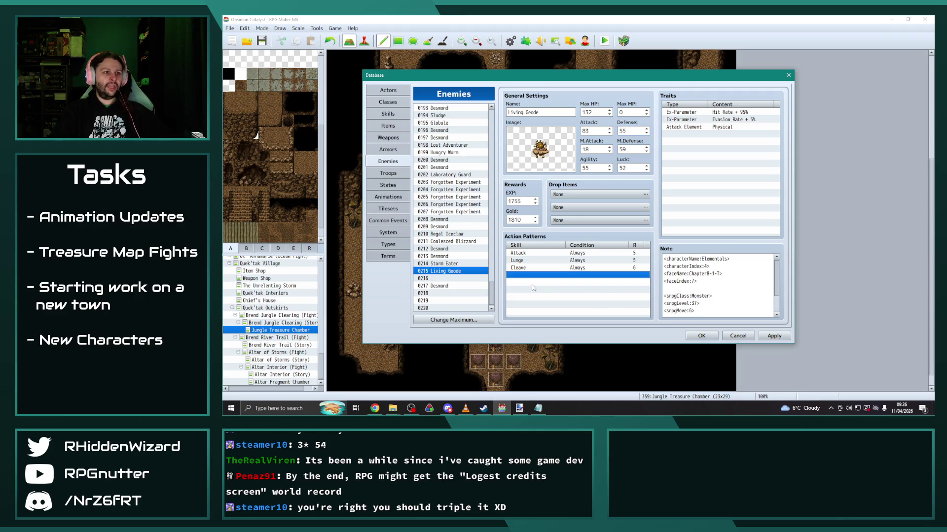
Give Storm Eater 200 Max HP and 0 Max MP after checking Regal Iceclaw and Coalesced Blizzard.
click(443, 266)
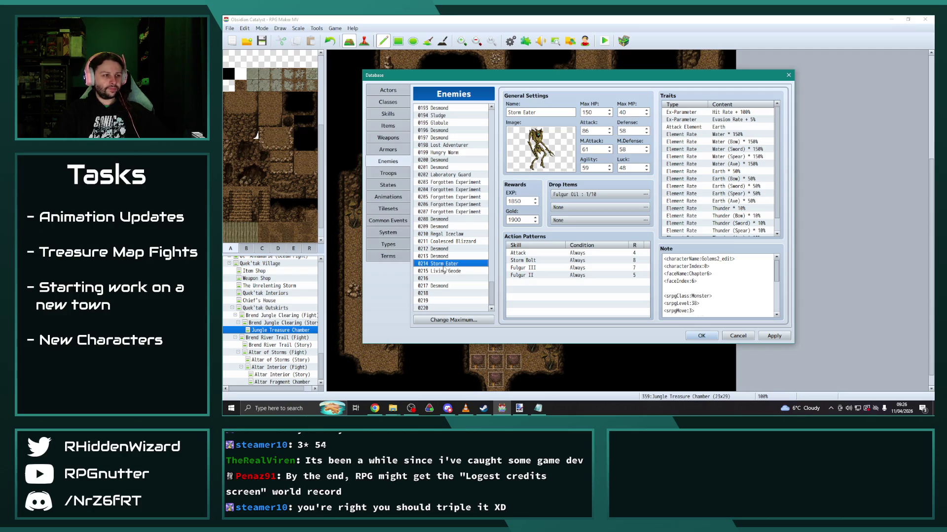
click(452, 234)
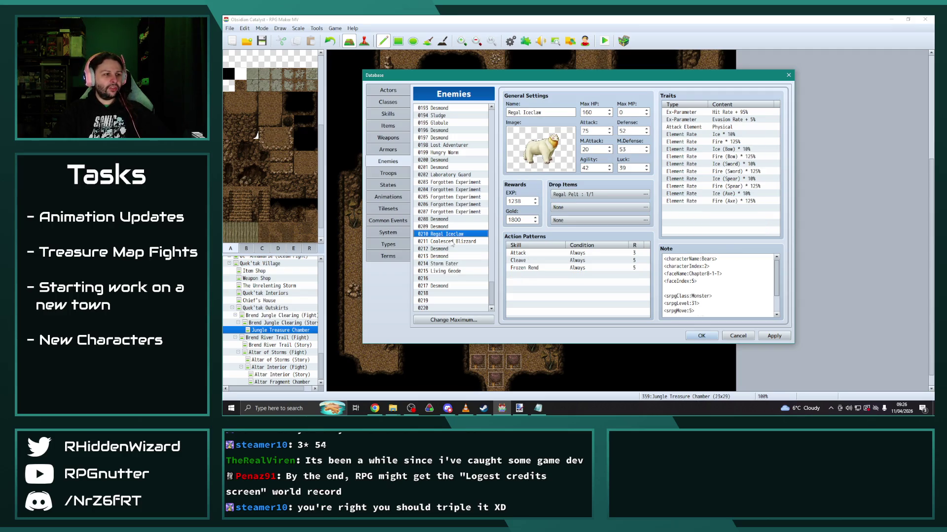
click(452, 241)
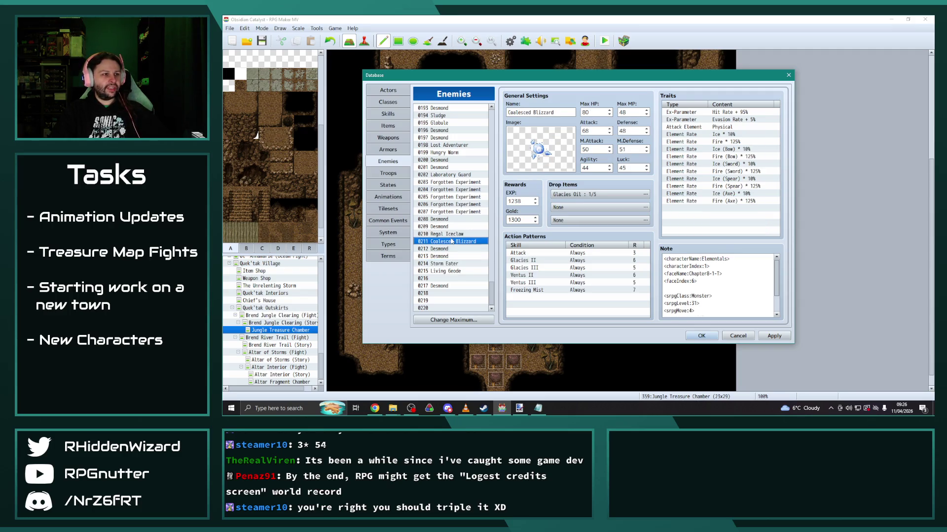
click(450, 264)
double_click(597, 112)
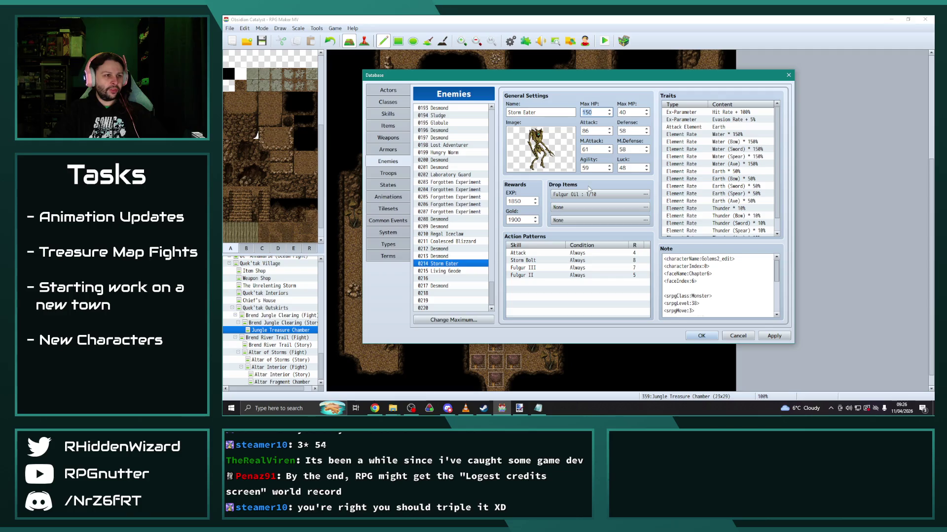
text(200)
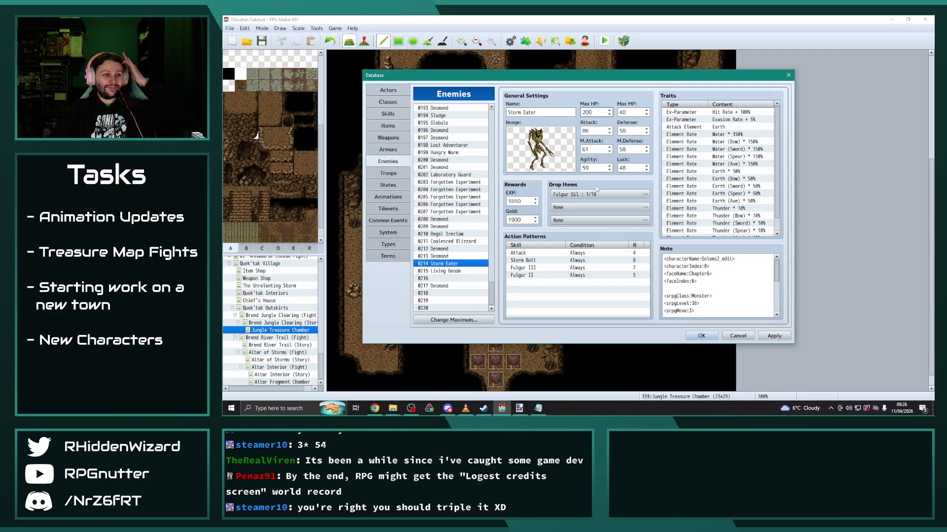
double_click(630, 113)
text(0)
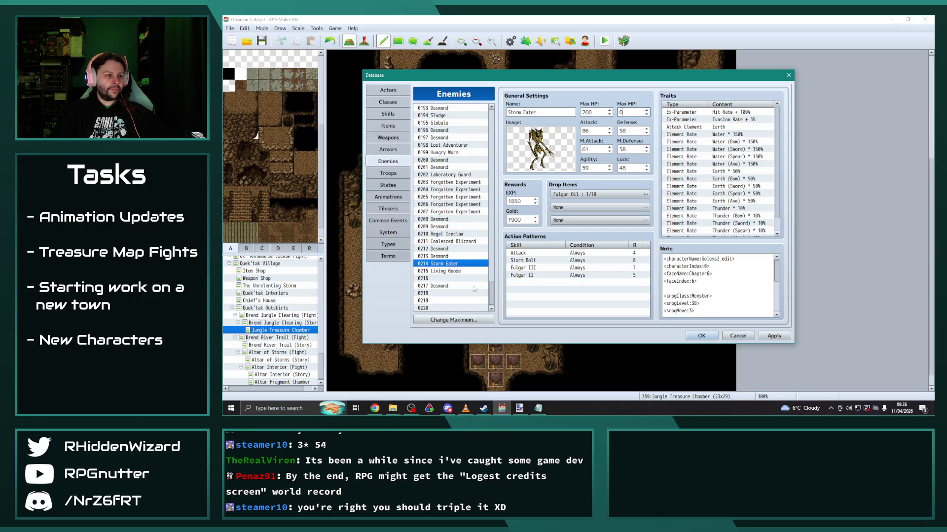
Enter 1 as Desmond's Luck and start editing Storm Eater's Fulgur Oil drop.
click(443, 286)
double_click(632, 168)
text(170)
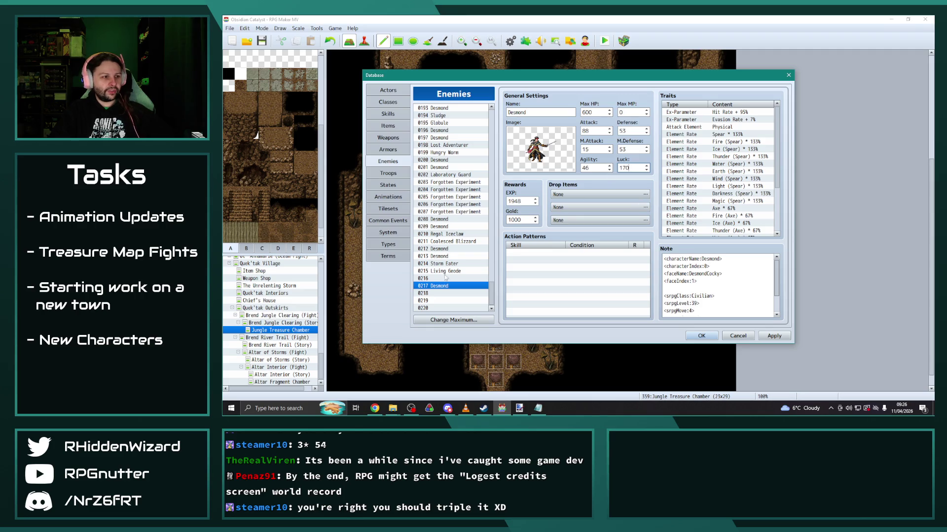
click(449, 265)
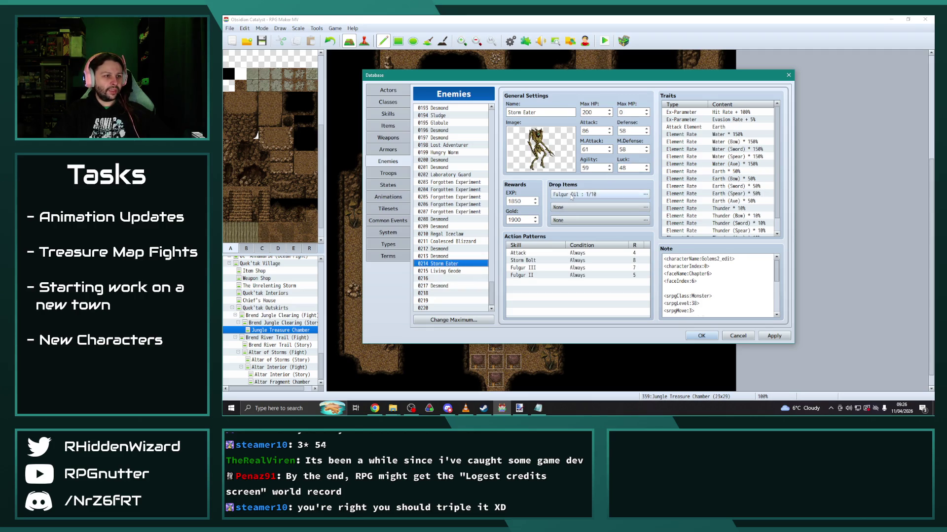
click(645, 194)
click(594, 190)
Replace Storm Eater's drop with Item 0037 Geode at 1/1 probability.
scroll(597, 295, down, 3)
scroll(602, 354, down, 15)
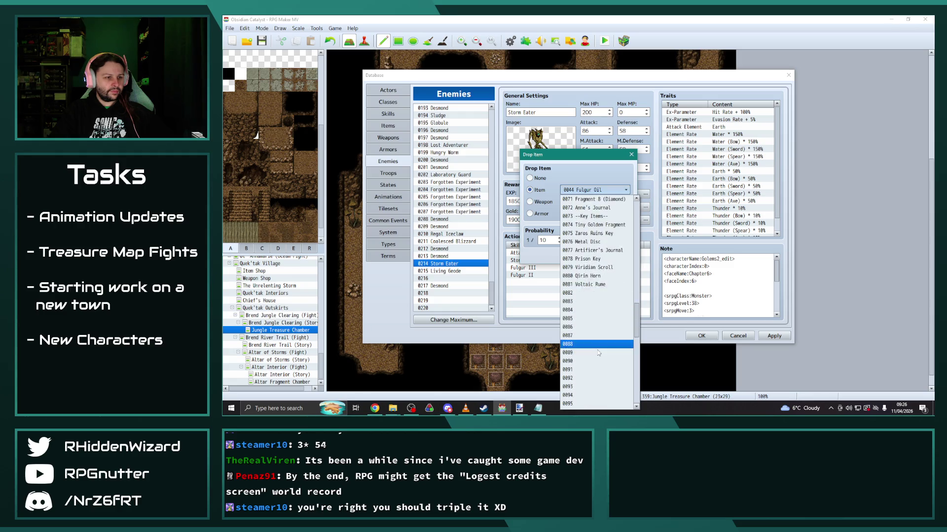
drag(635, 358, 635, 220)
scroll(599, 306, down, 6)
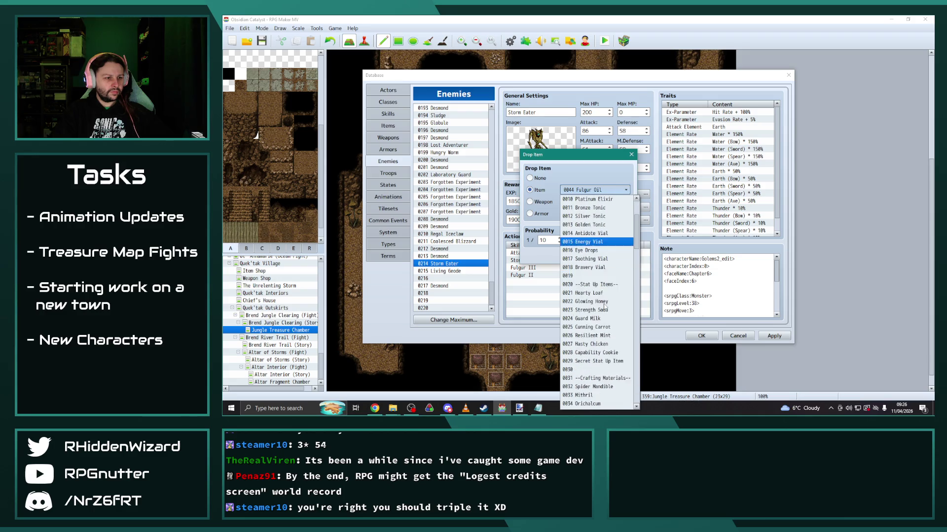
click(592, 345)
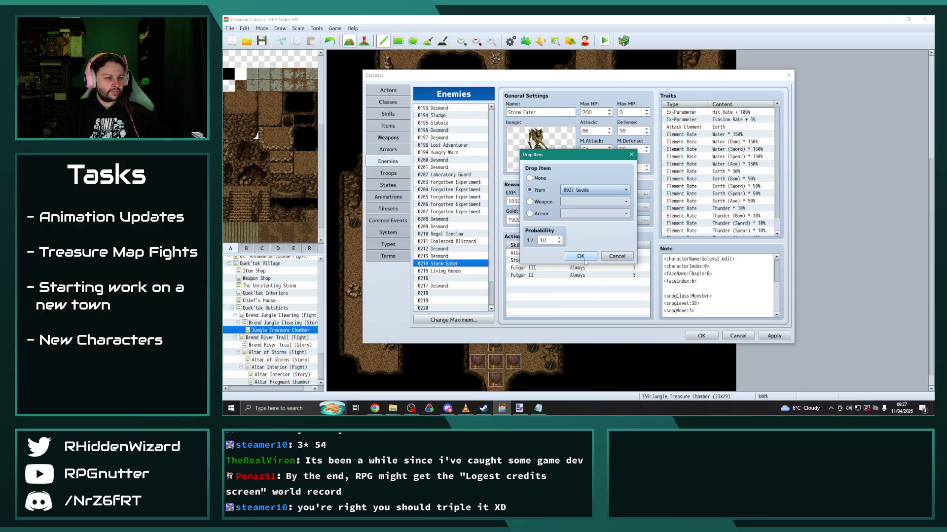
key(Tab)
text(1)
click(584, 260)
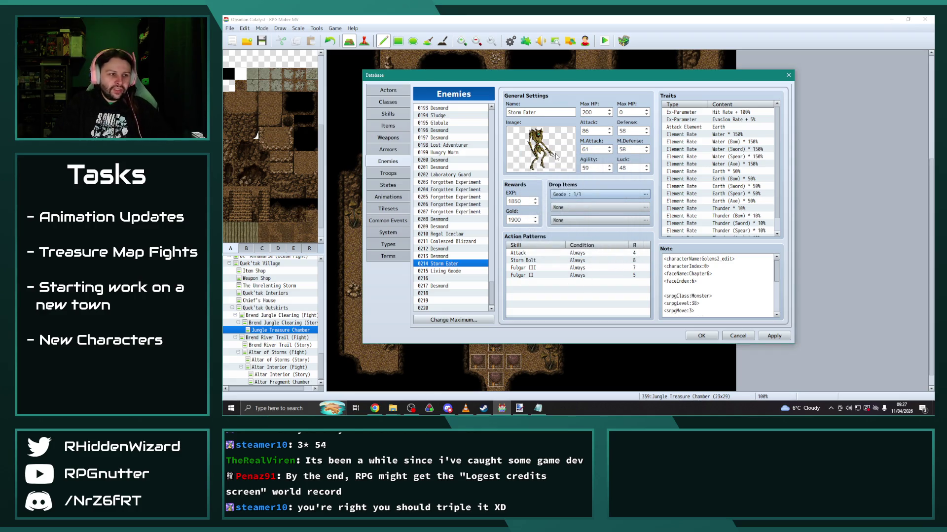
Set Storm Eater's Gold to 2500 and Luck to 52, comparing against Regal Iceclaw.
click(518, 220)
text(25)
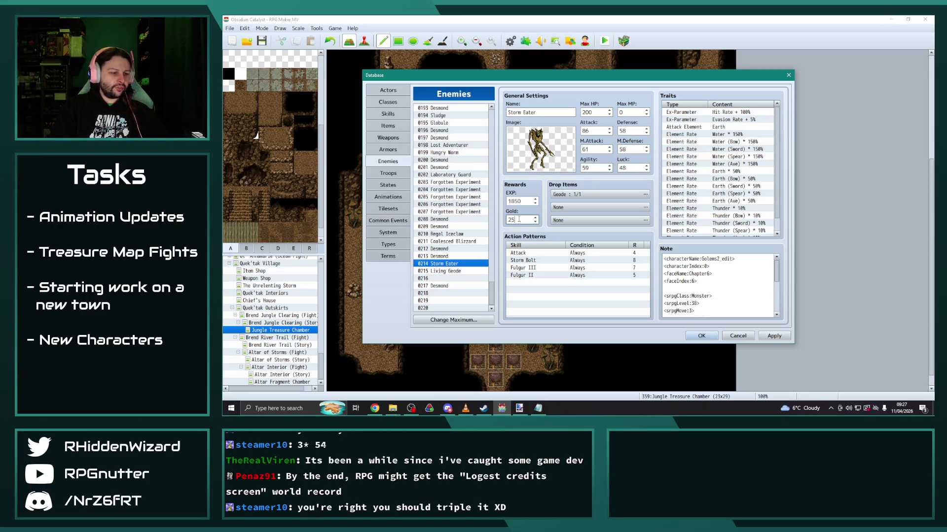
click(446, 249)
click(446, 234)
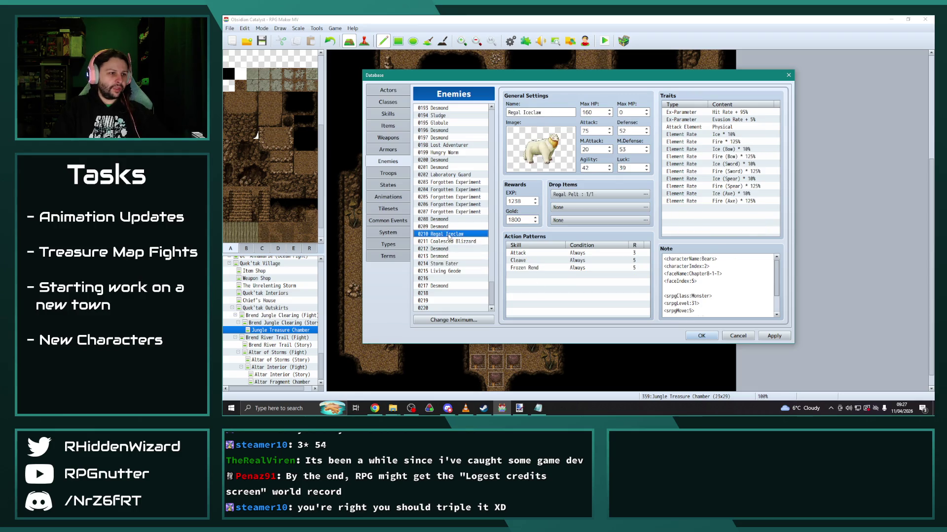
click(448, 265)
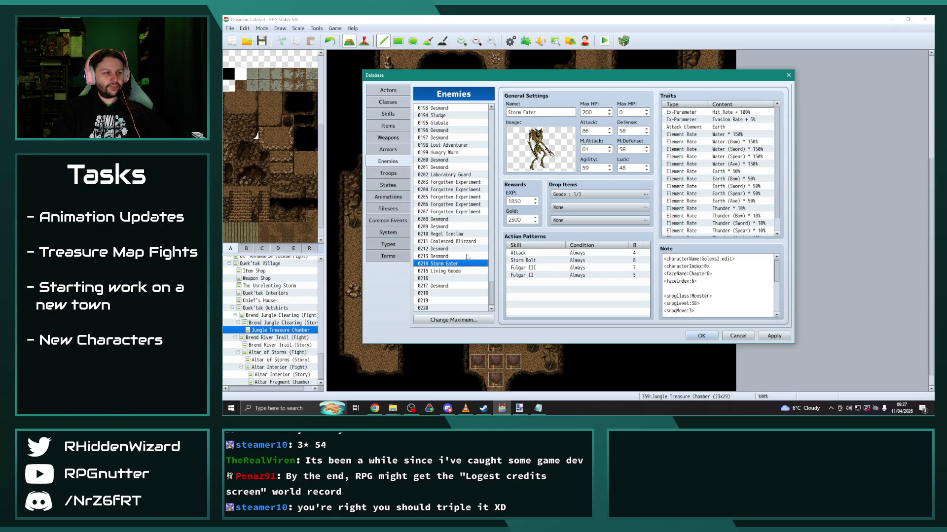
double_click(631, 167)
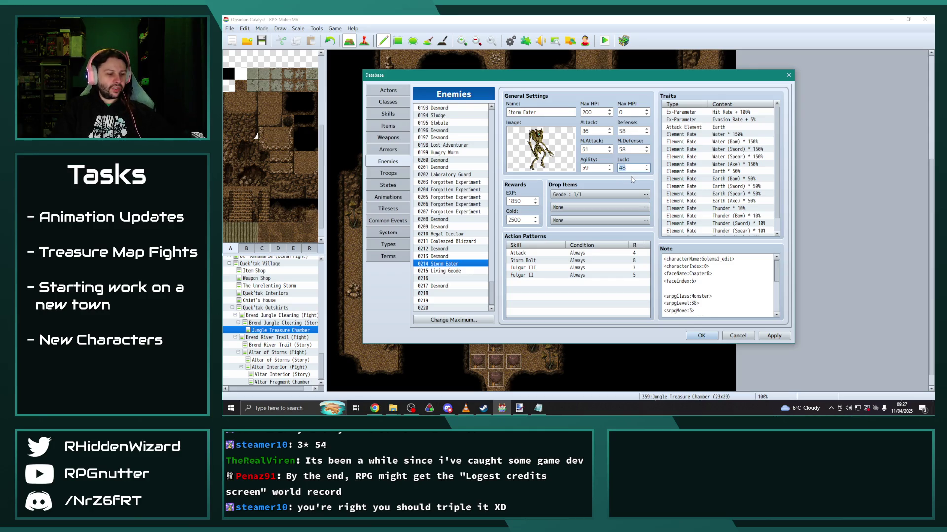
text(52)
Set Living Geode's Luck to 57.
click(450, 271)
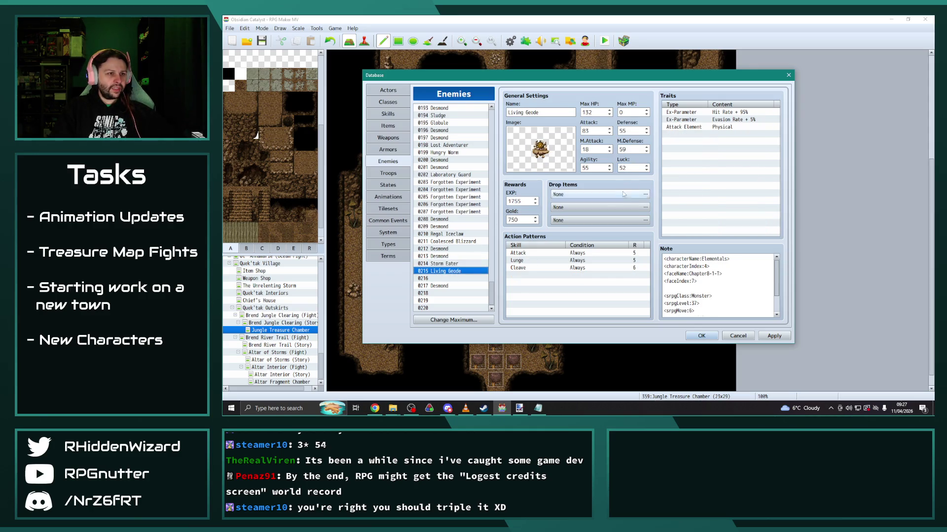
double_click(629, 168)
text(5)
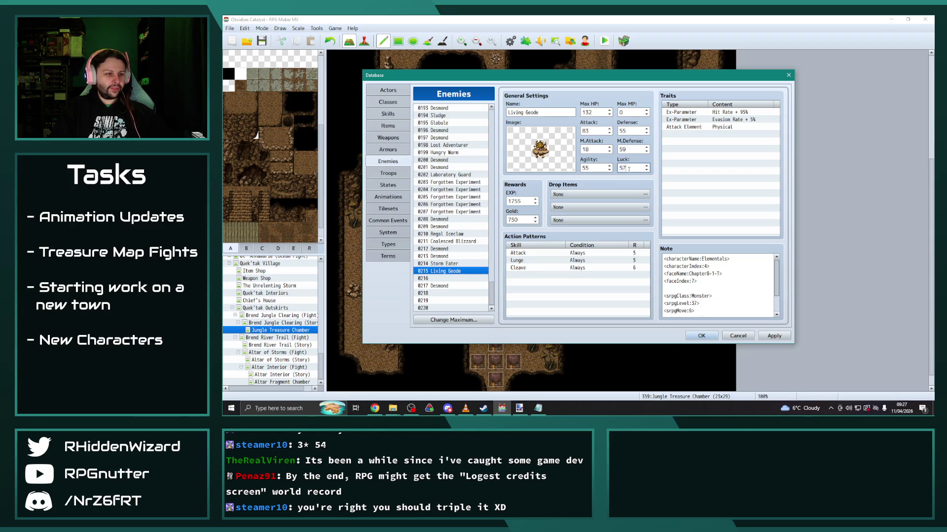
click(449, 265)
click(450, 271)
click(450, 265)
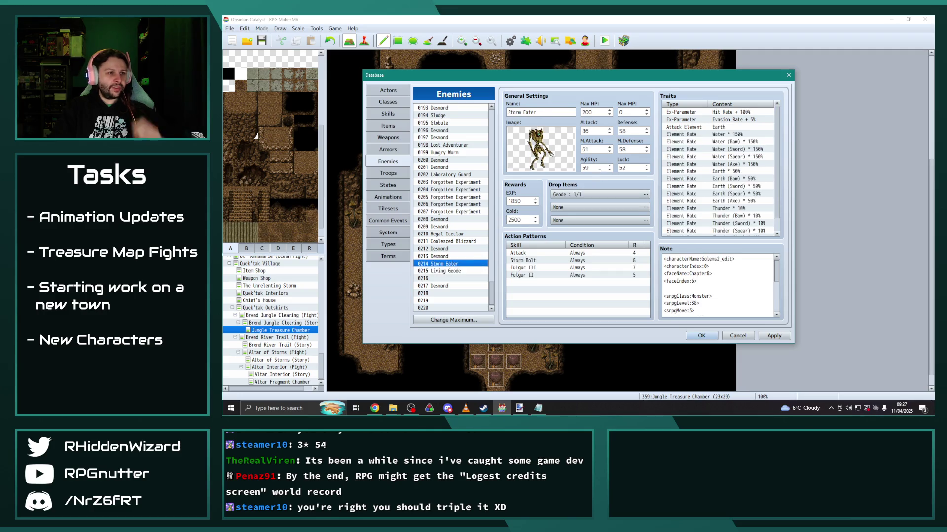
Set Storm Eater's Agility to 50 after comparing Coalesced Blizzard, Desmond and Living Geode.
double_click(596, 170)
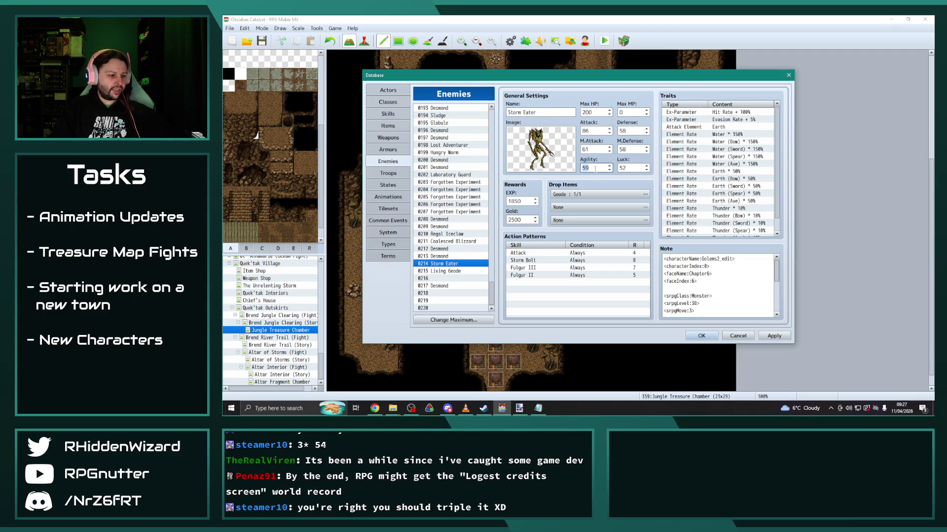
text(51)
click(450, 242)
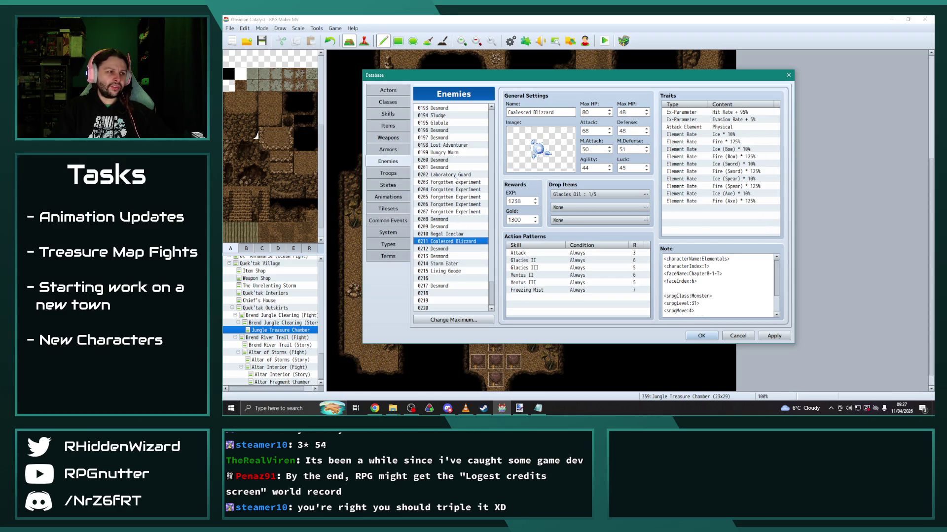
click(444, 249)
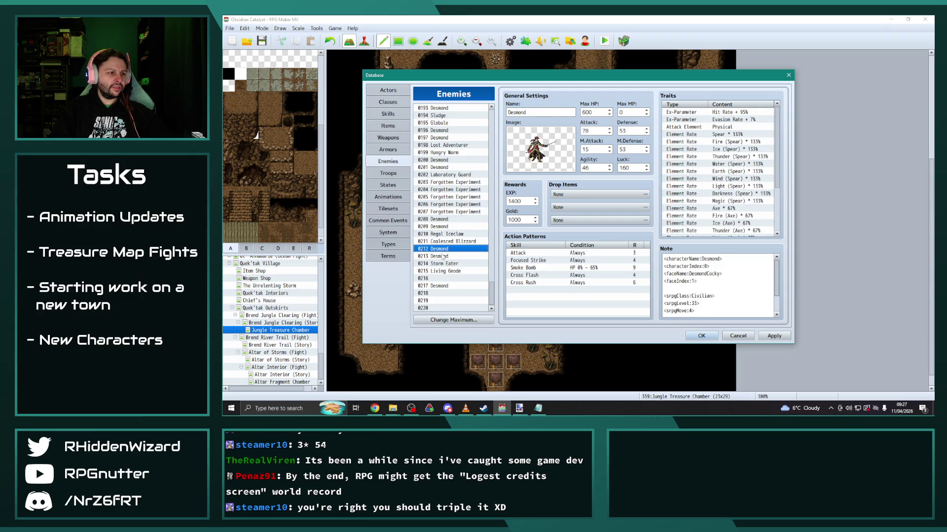
click(443, 256)
click(449, 263)
click(452, 269)
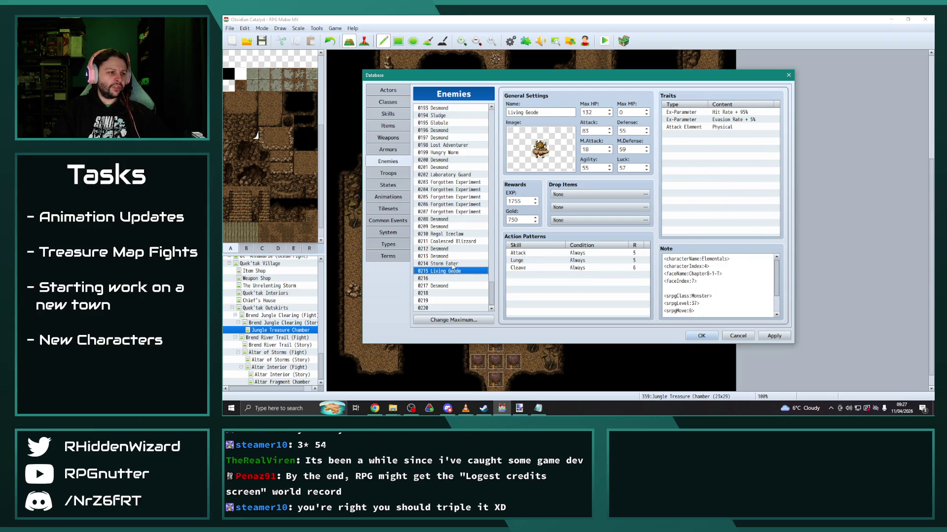
click(452, 264)
click(594, 168)
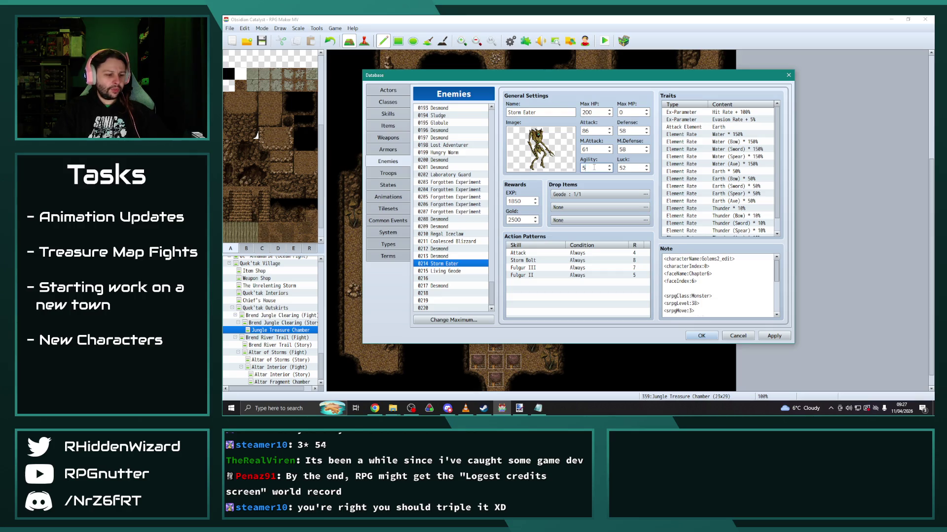
click(459, 272)
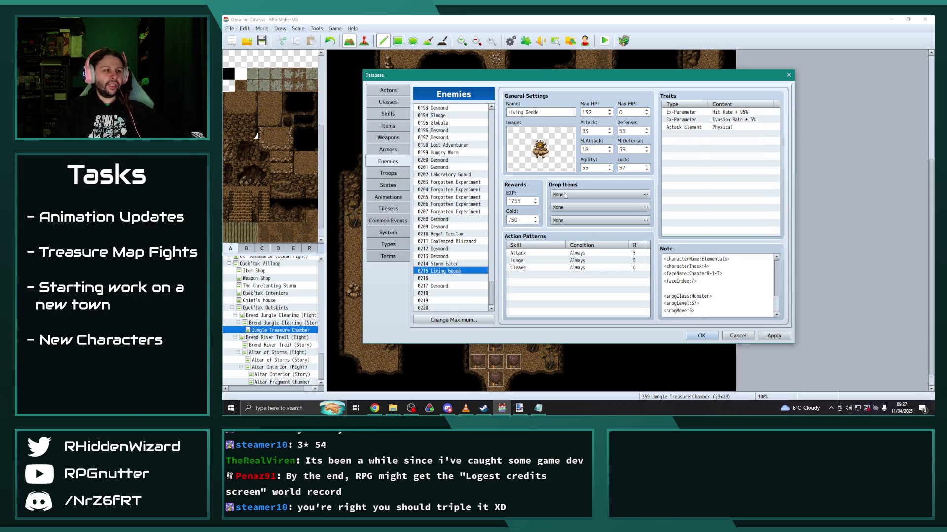
click(445, 264)
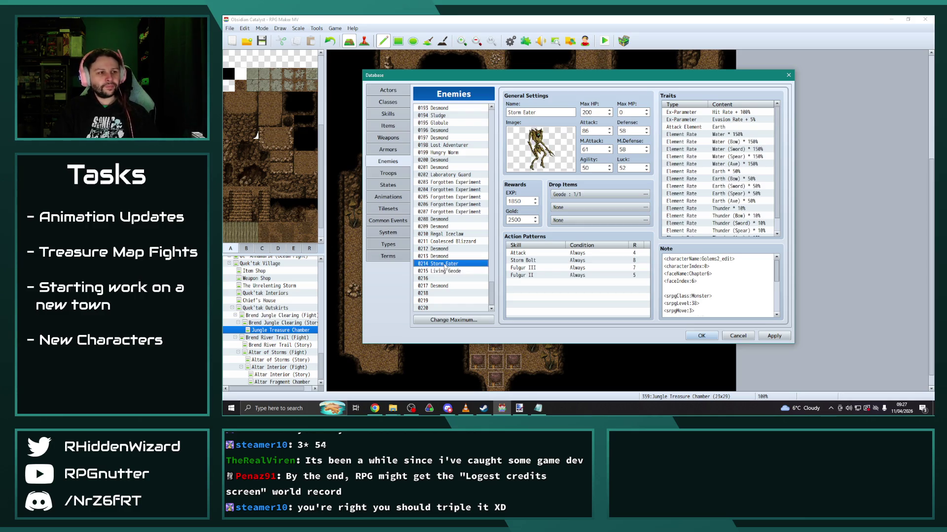
Delete Storm Eater's Thunder * 10% element-rate trait.
scroll(726, 295, down, 5)
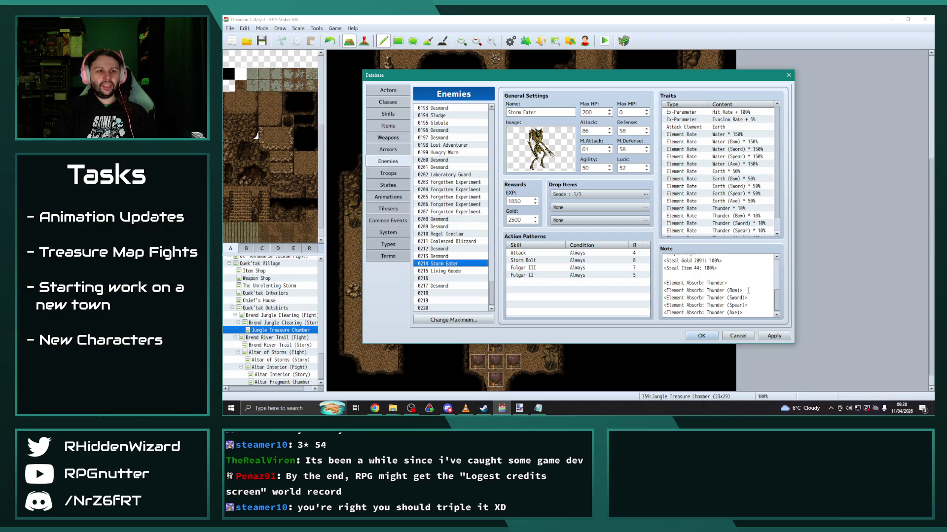
click(751, 203)
key(Delete)
key(Delete)
key(Delete)
key(Delete)
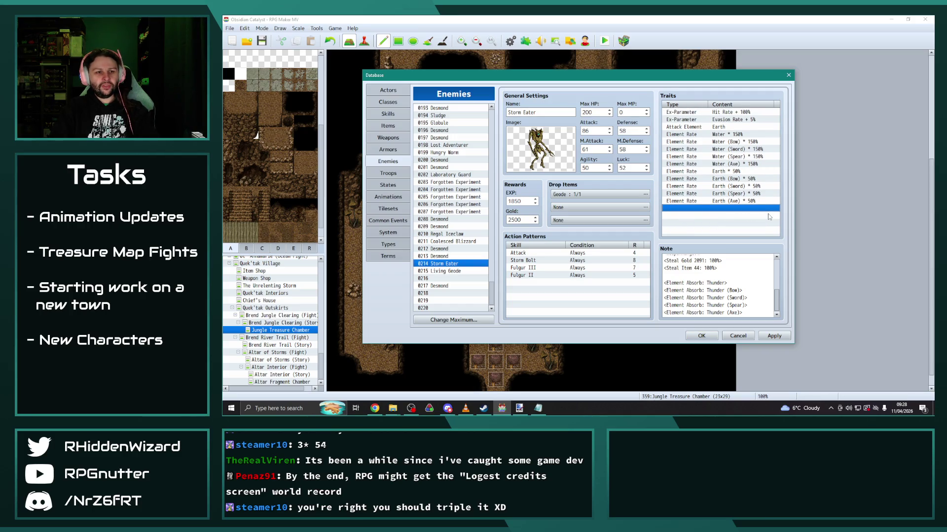
Remove the <Steal Item 44: 100%> note line and change Steal Gold from 2091 to 3000.
click(717, 269)
drag(718, 268, 661, 274)
key(BackSpace)
key(BackSpace)
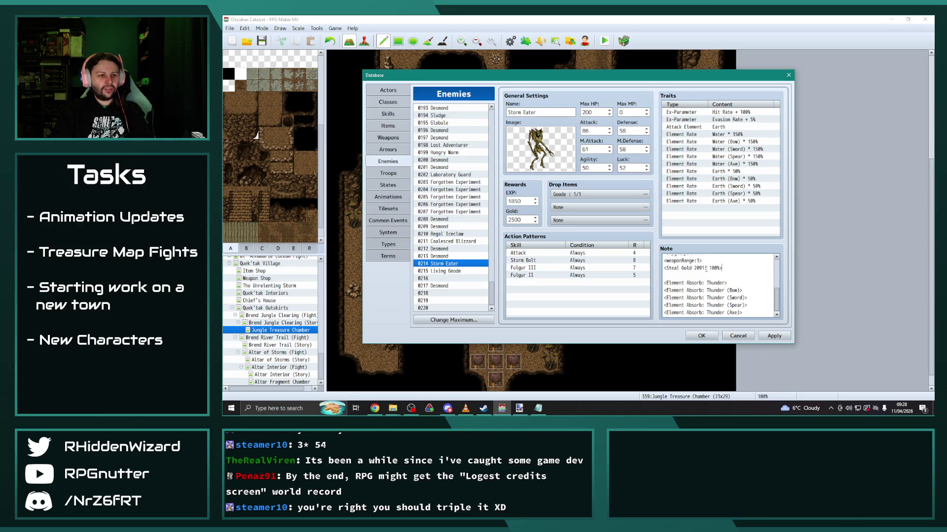
double_click(701, 269)
text(3000)
scroll(729, 298, up, 1)
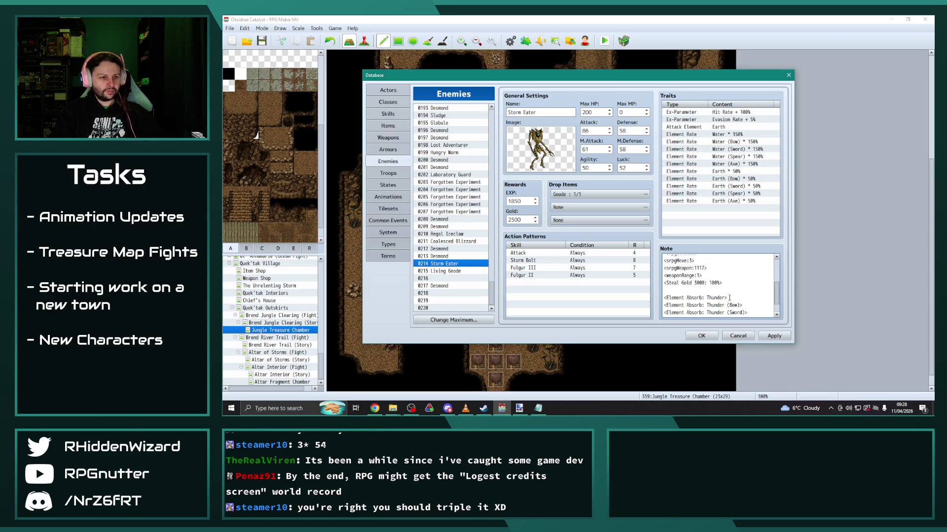
click(450, 271)
scroll(721, 288, down, 3)
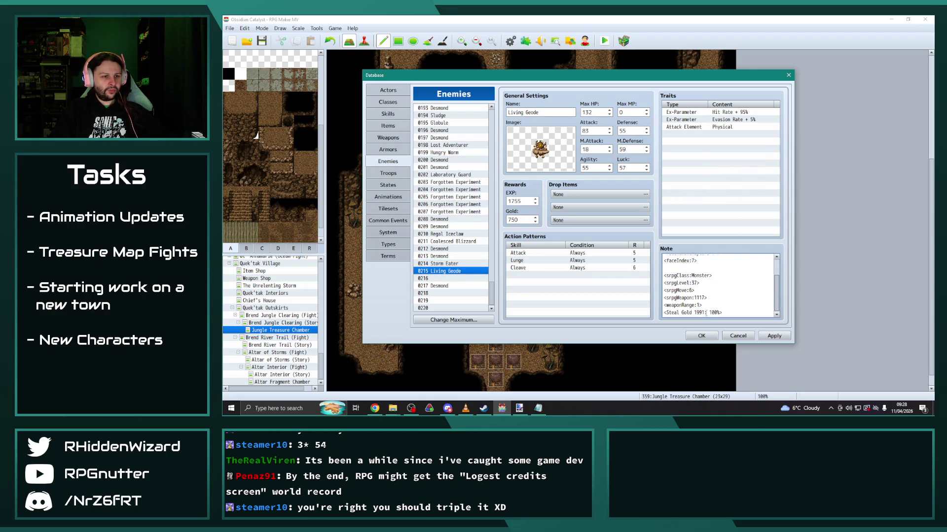
Set Living Geode's note Steal Gold to 825 and srpgMove to 5, and Max MP to 38.
double_click(698, 313)
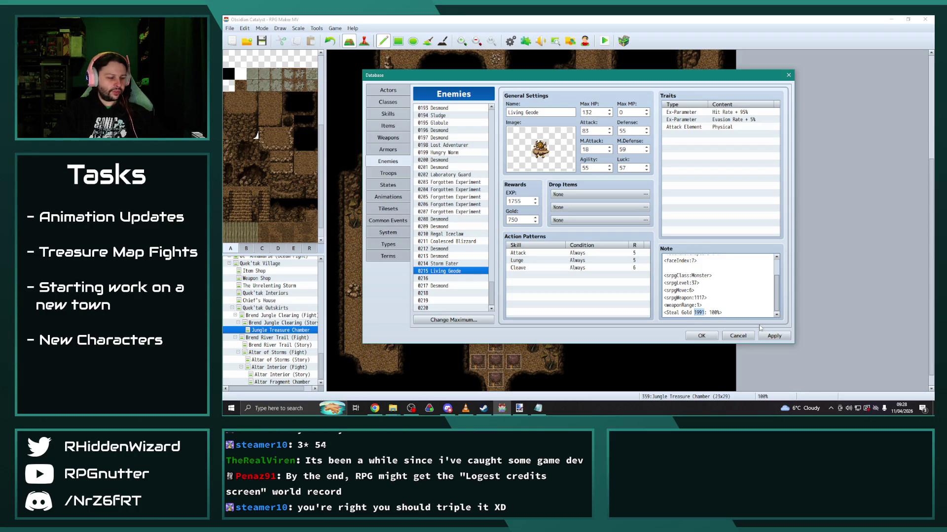
text(825)
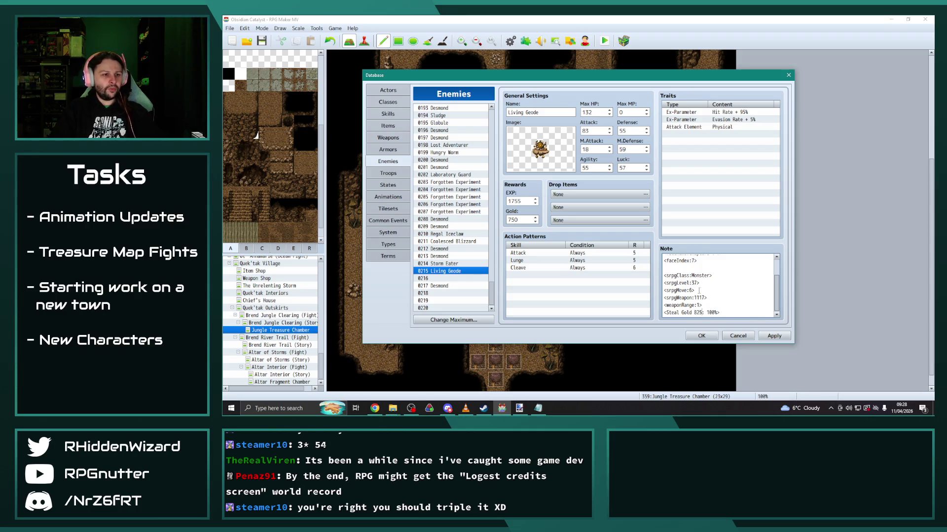
double_click(692, 291)
key(BackSpace)
text(5)
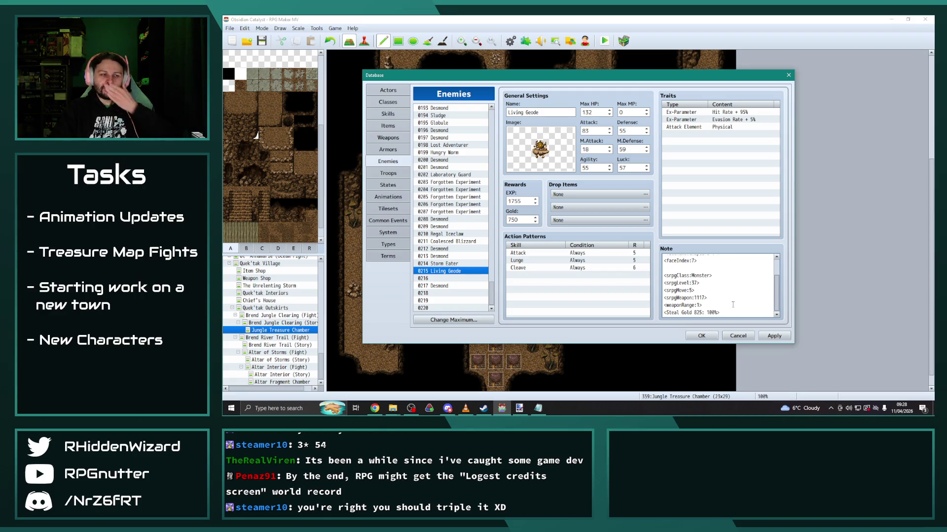
key(Tab)
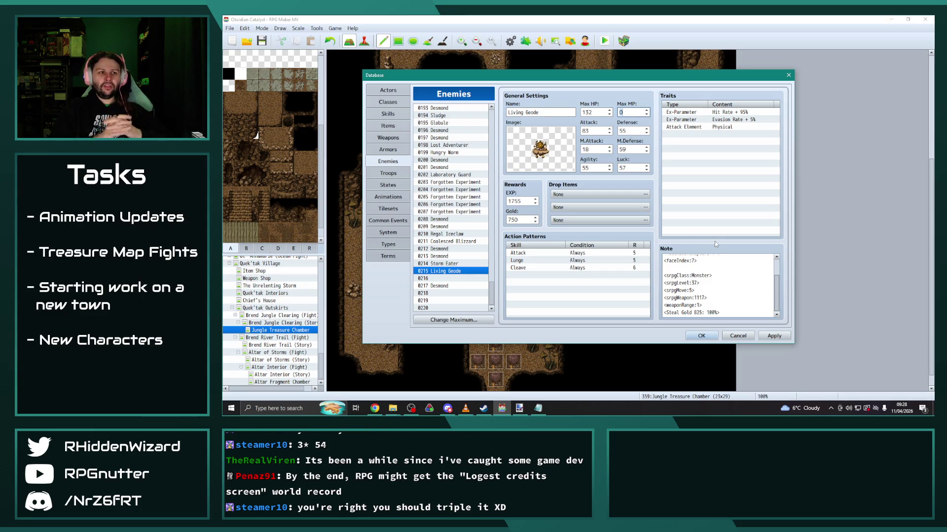
text(8)
click(387, 114)
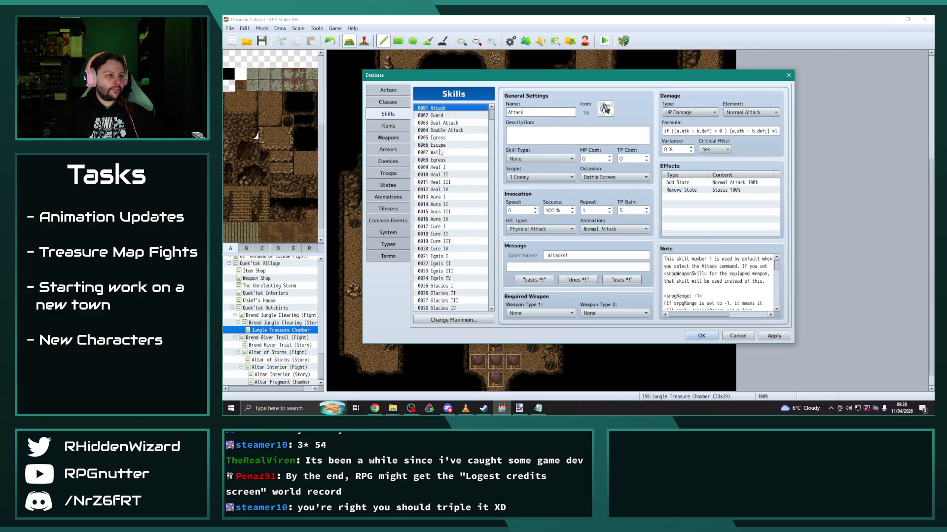
scroll(458, 260, down, 3)
scroll(464, 260, down, 1)
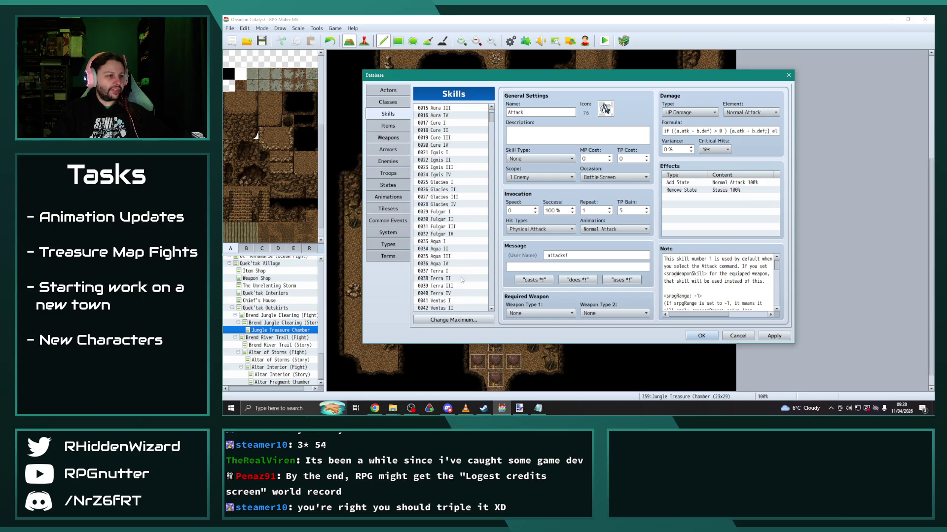
click(456, 286)
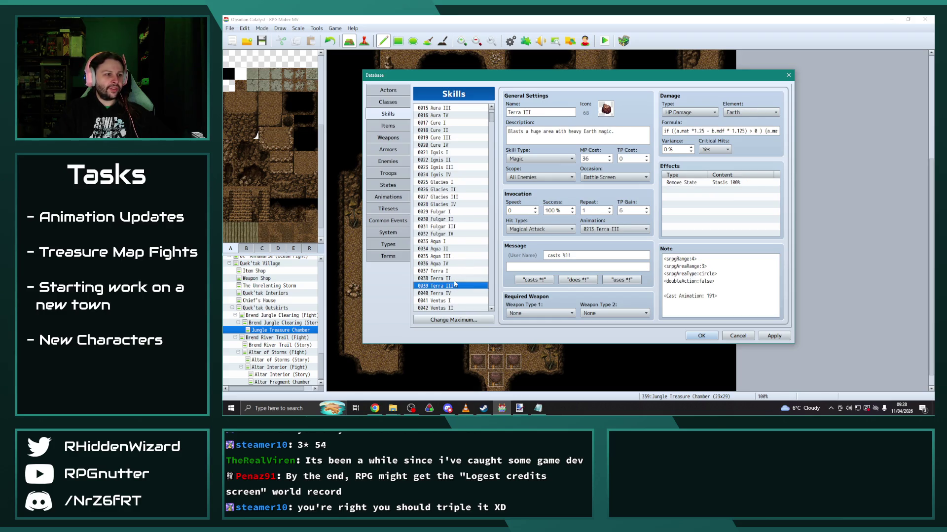
click(454, 279)
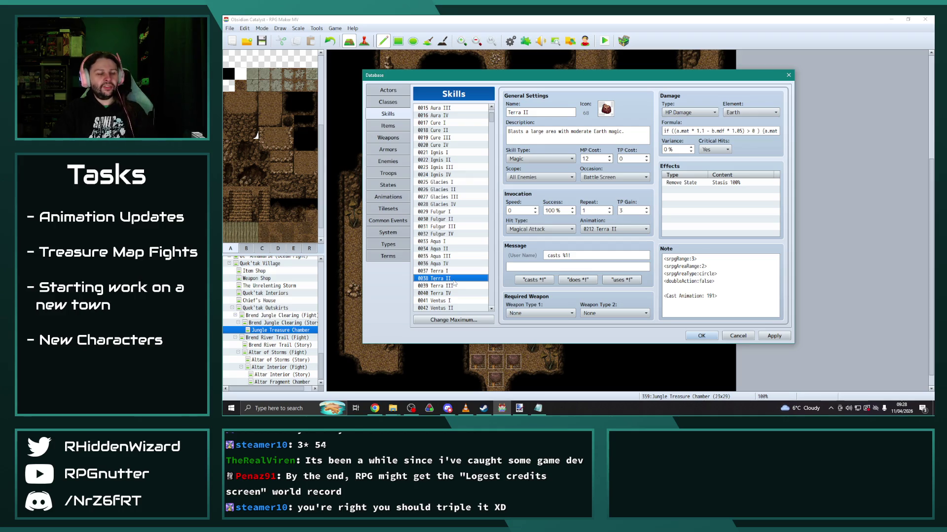
key(Up)
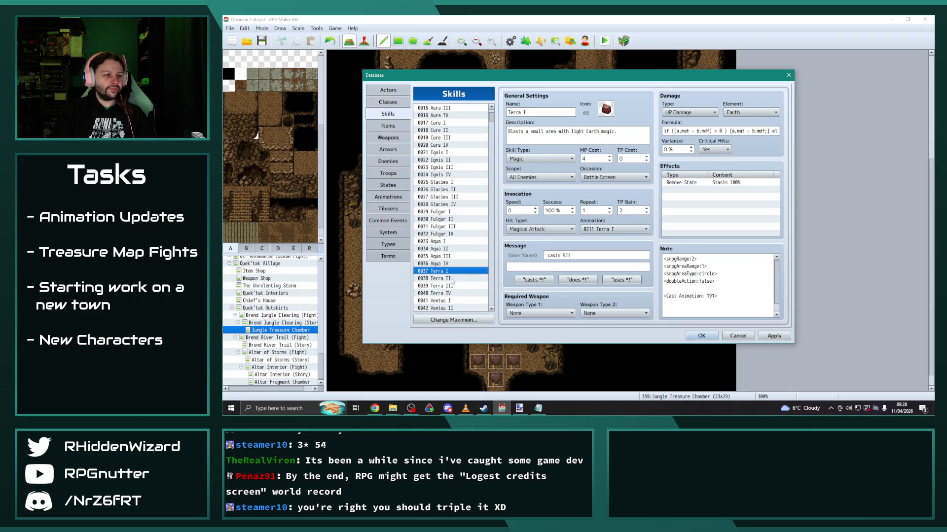
click(452, 285)
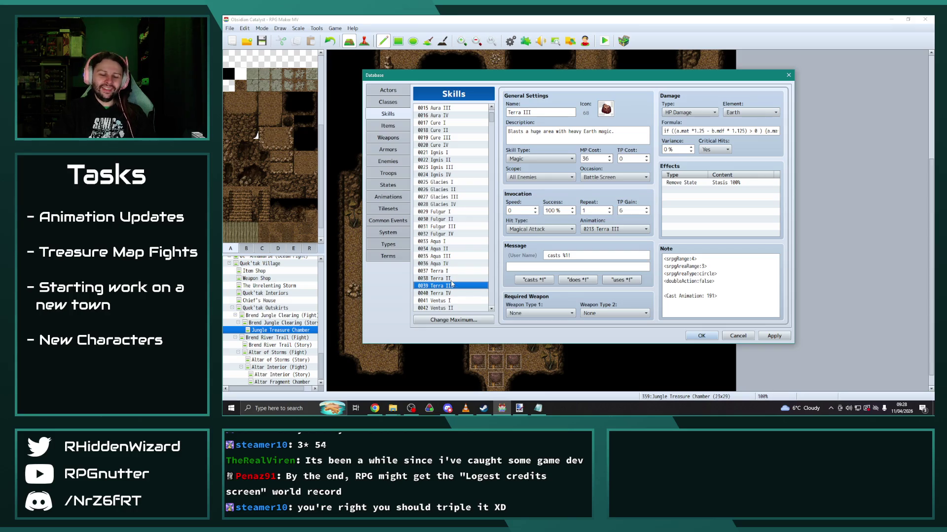
click(451, 279)
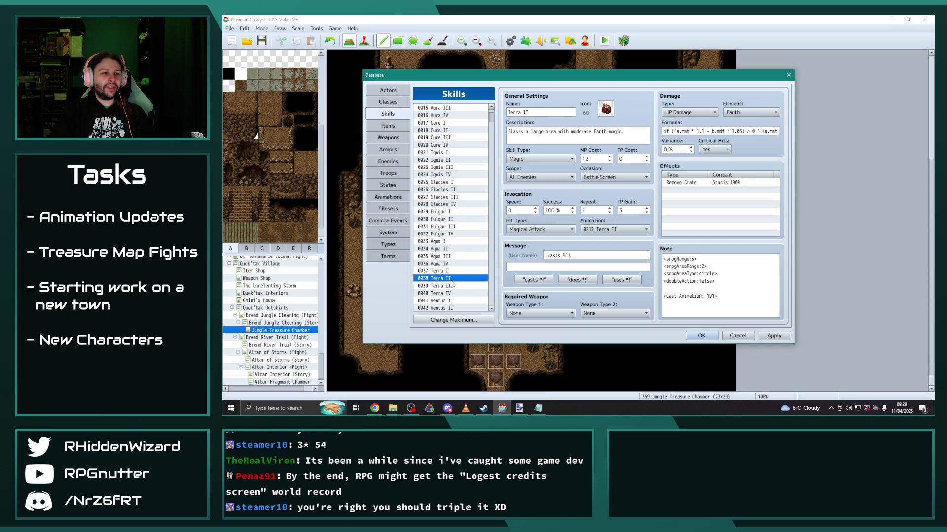
click(388, 161)
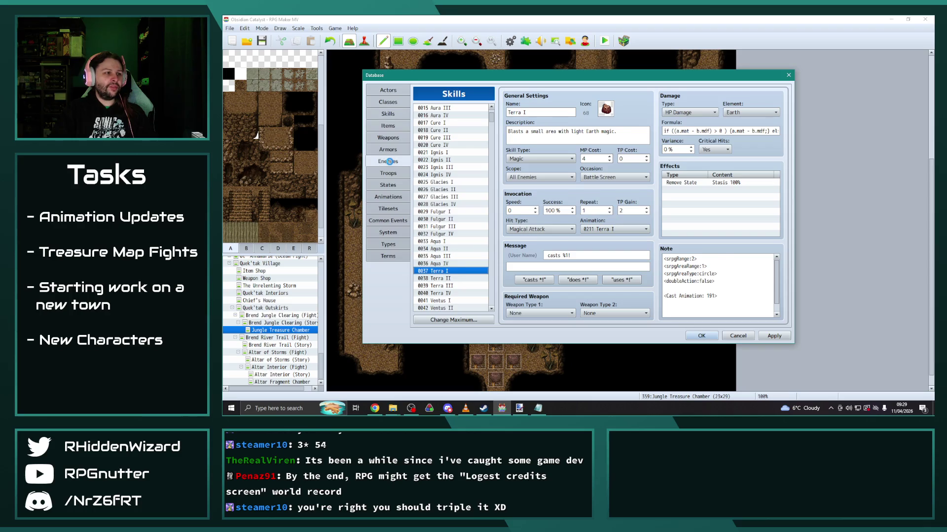
Set the Living Geode's Max MP to 52.
double_click(631, 110)
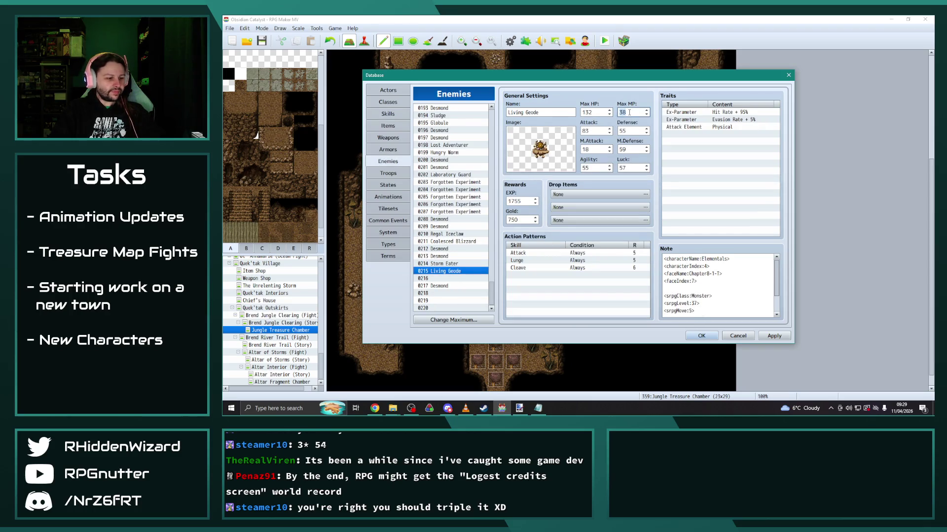
text(52)
click(541, 287)
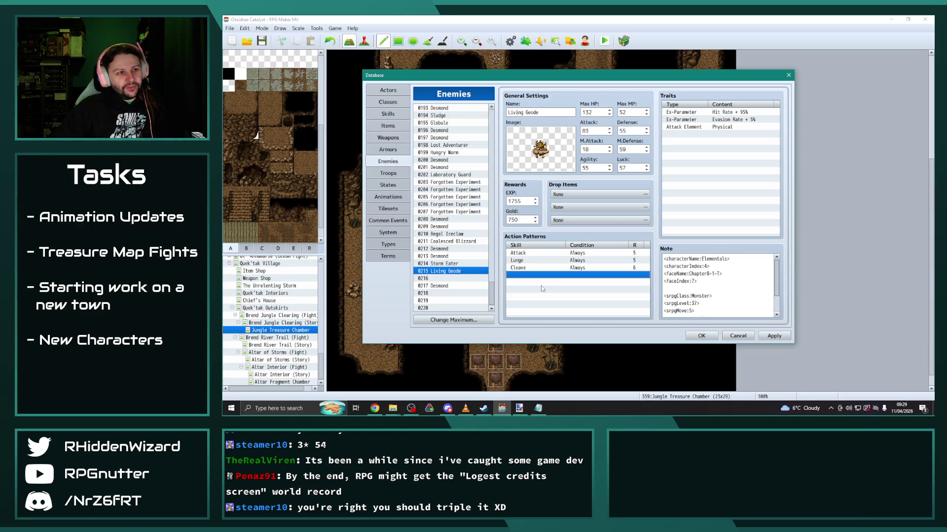
Compare stats of Coalesced Blizzard, Living Lightning and Storm Elemental, then reselect Living Geode.
click(447, 241)
scroll(449, 254, up, 7)
scroll(457, 241, up, 4)
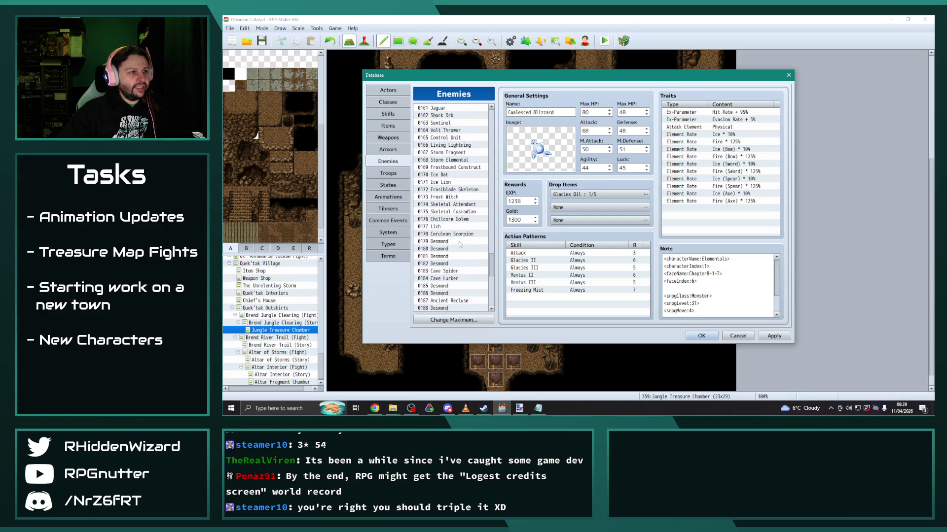
click(458, 145)
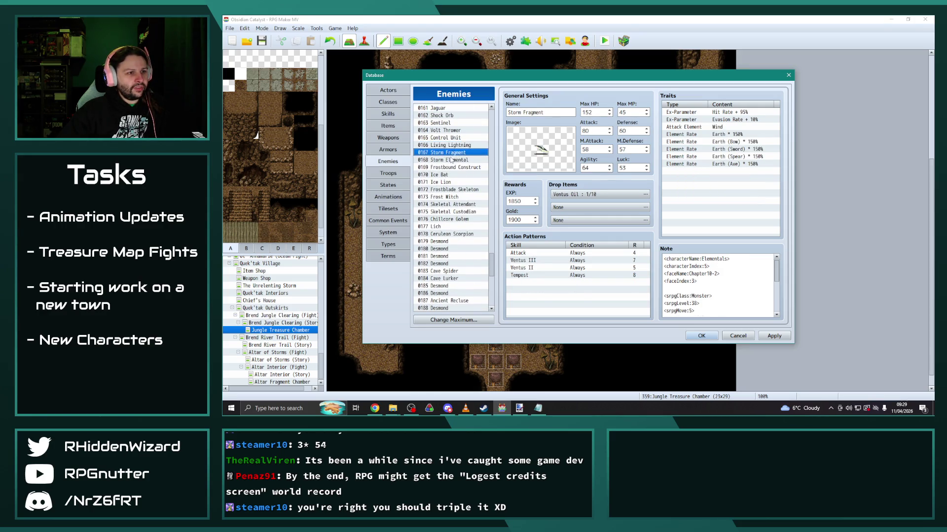
click(450, 160)
click(451, 154)
click(450, 147)
click(453, 159)
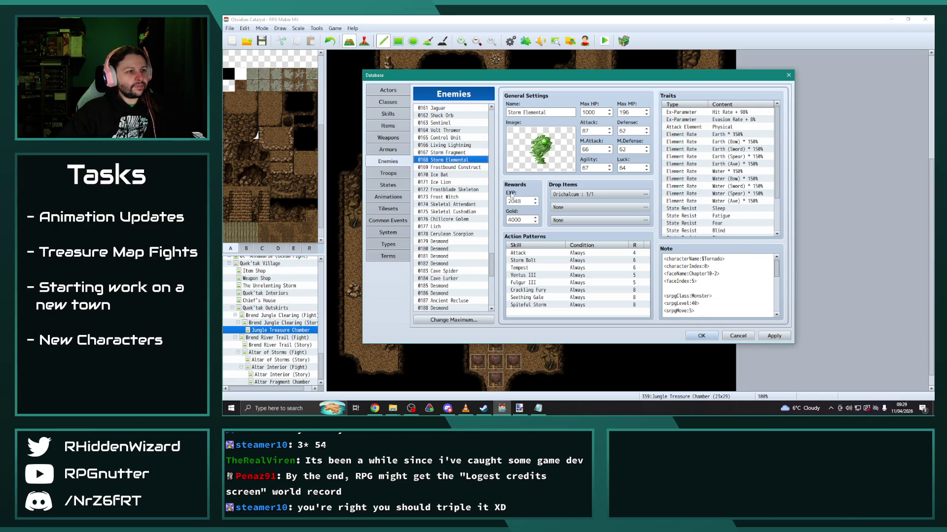
drag(492, 261, 497, 311)
click(446, 272)
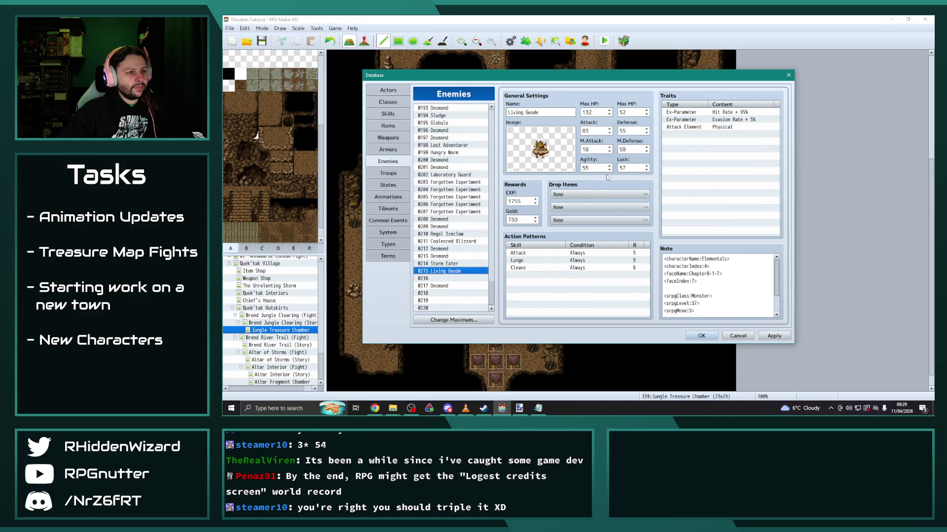
Set the Living Geode's M.Attack to 59 and Max HP to 90, checking Storm Eater.
double_click(596, 149)
text(59)
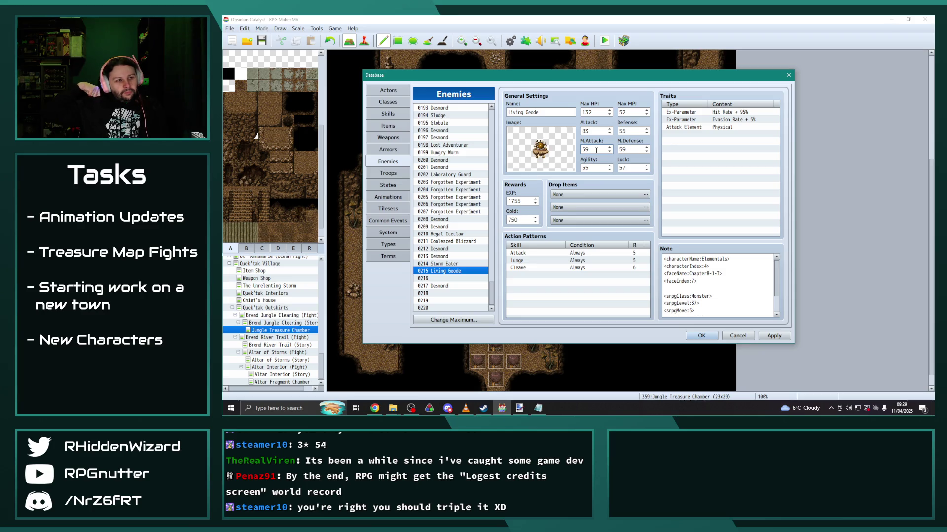
double_click(598, 113)
text(90)
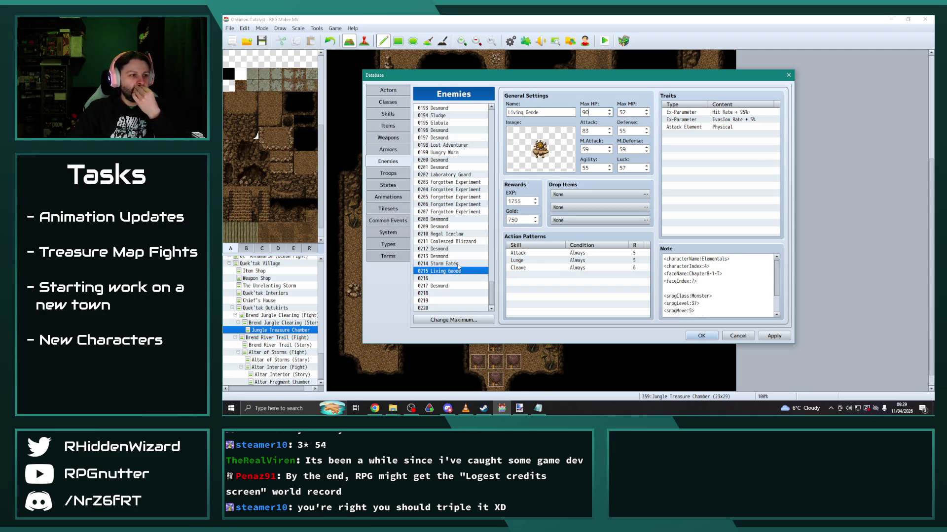
click(456, 264)
click(456, 272)
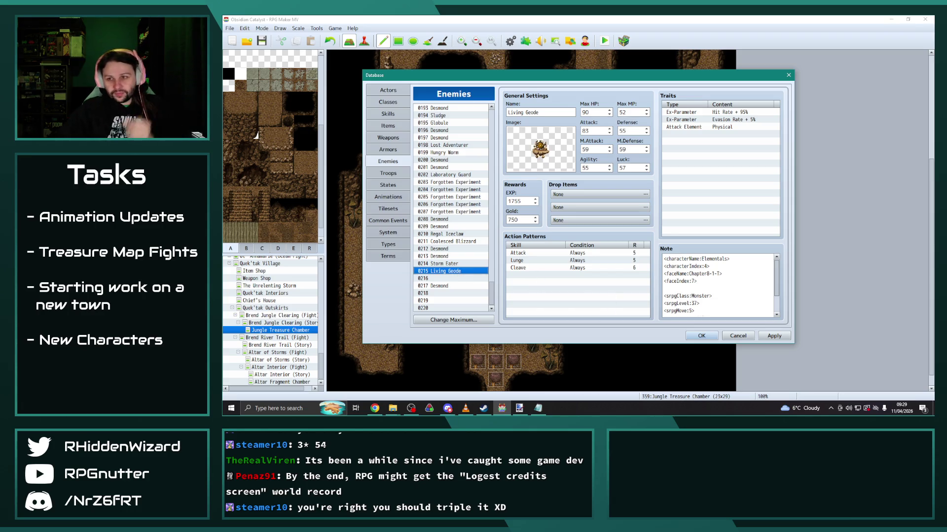
key(alt+Tab)
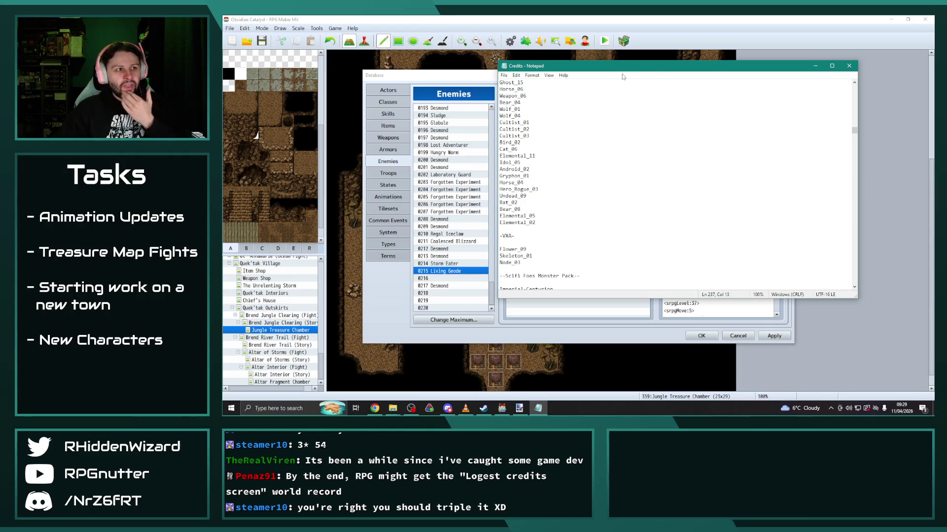
click(504, 75)
key(Escape)
key(alt+Tab)
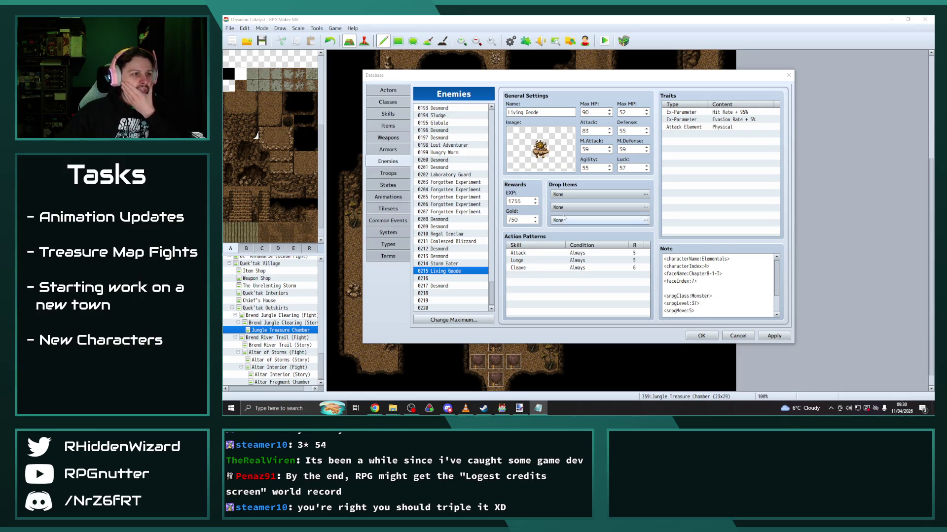
Give the Living Geode a Geode drop at 1/3 probability, apply, and close the Database.
click(576, 203)
double_click(576, 200)
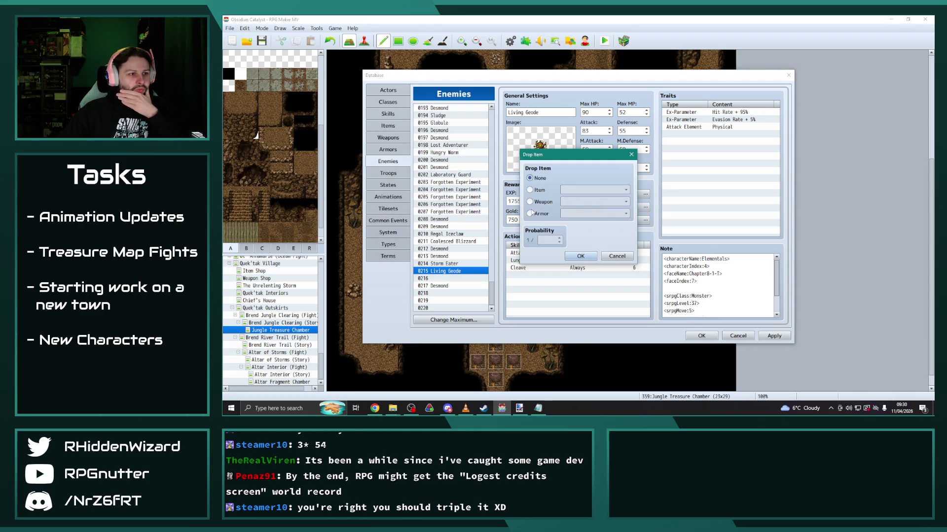
click(530, 190)
click(594, 190)
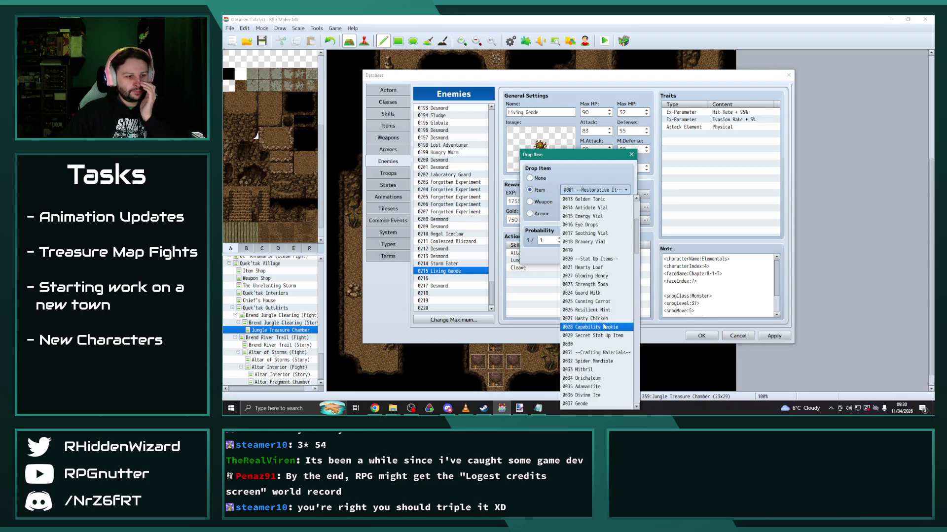
click(579, 403)
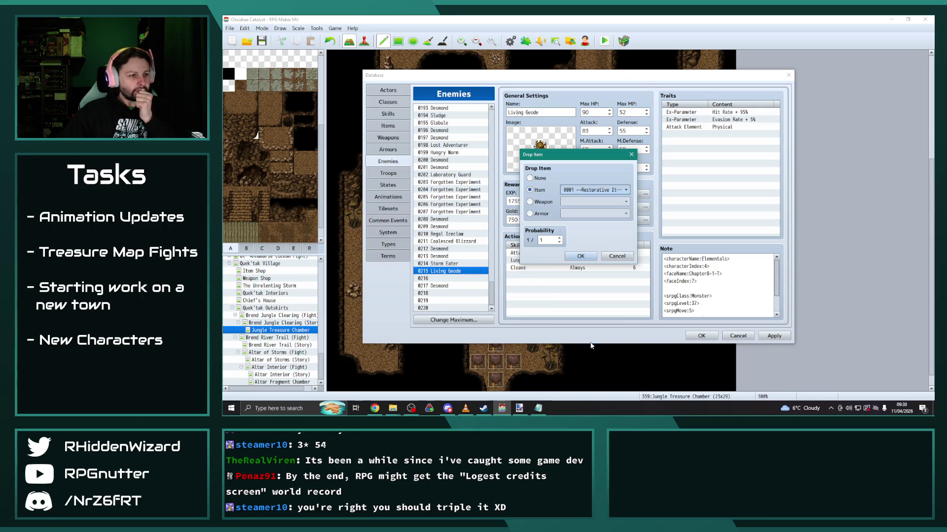
text(3)
click(586, 256)
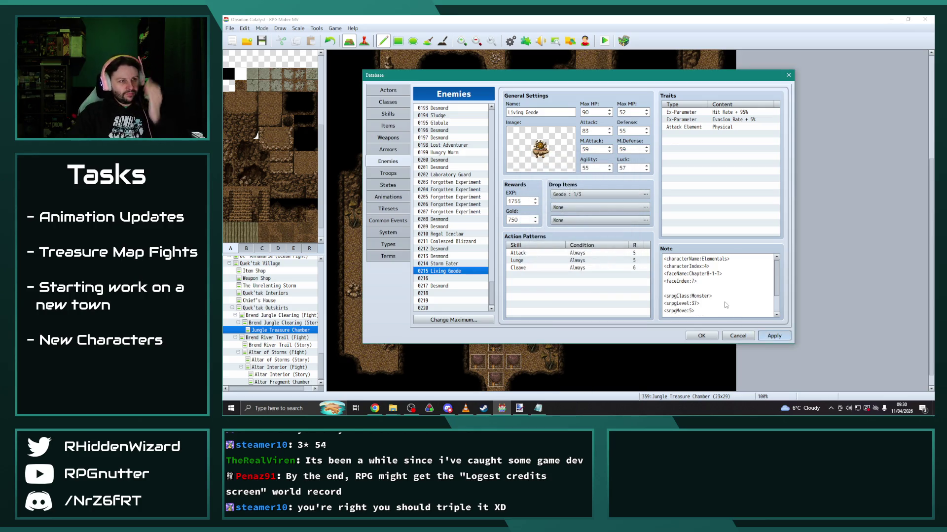
key(alt+a)
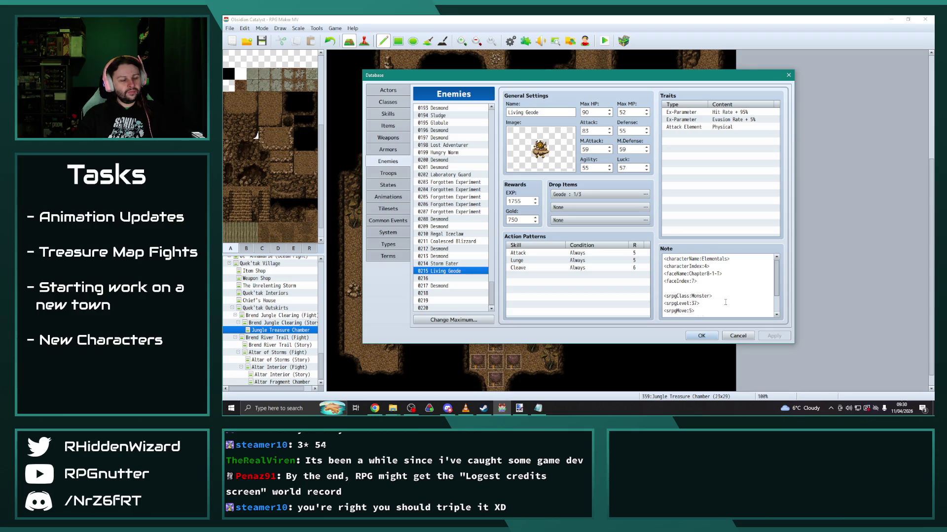
click(701, 335)
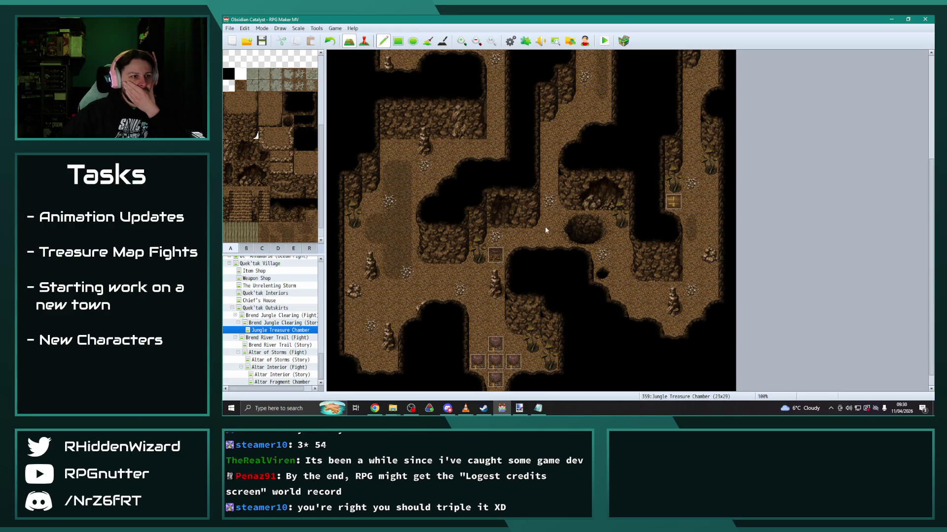
Inspect an event on the Frozen Treasure Chamber in Event mode, then reopen Jungle Treasure Chamber.
scroll(547, 238, up, 4)
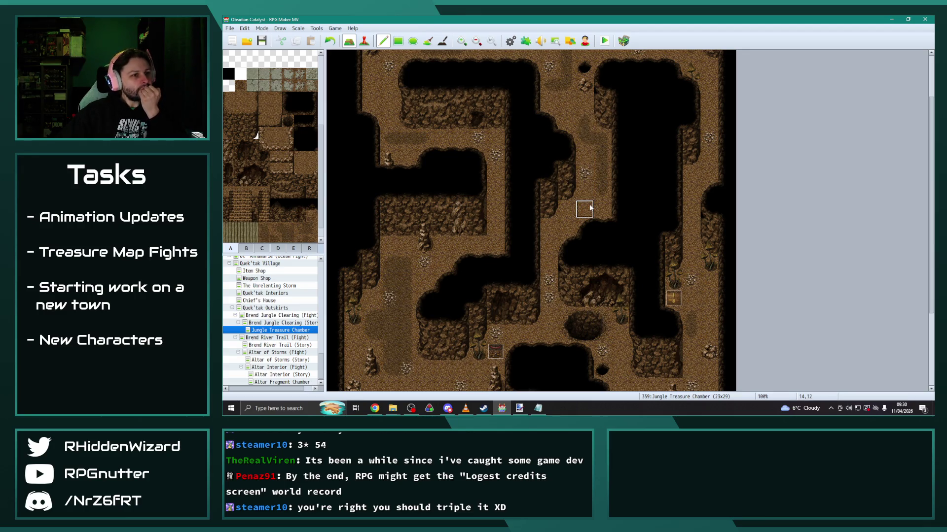
scroll(583, 261, down, 3)
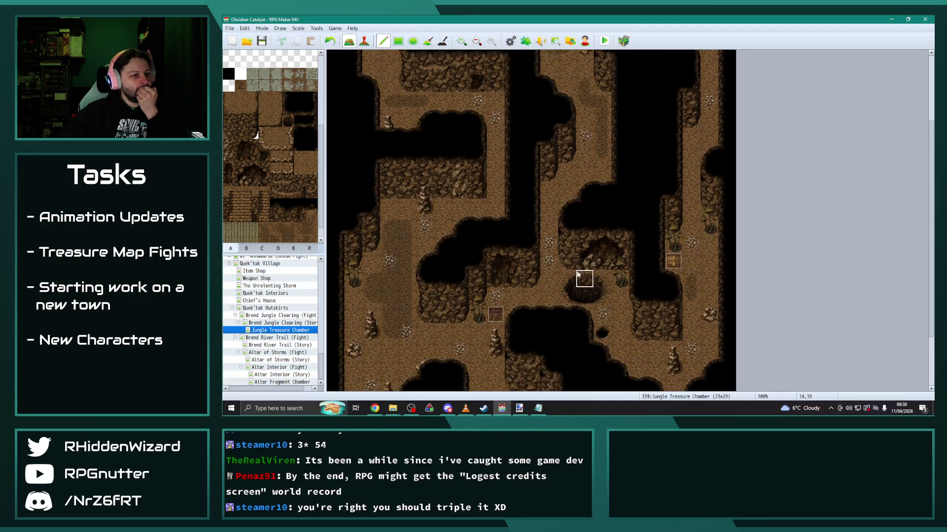
scroll(579, 275, down, 2)
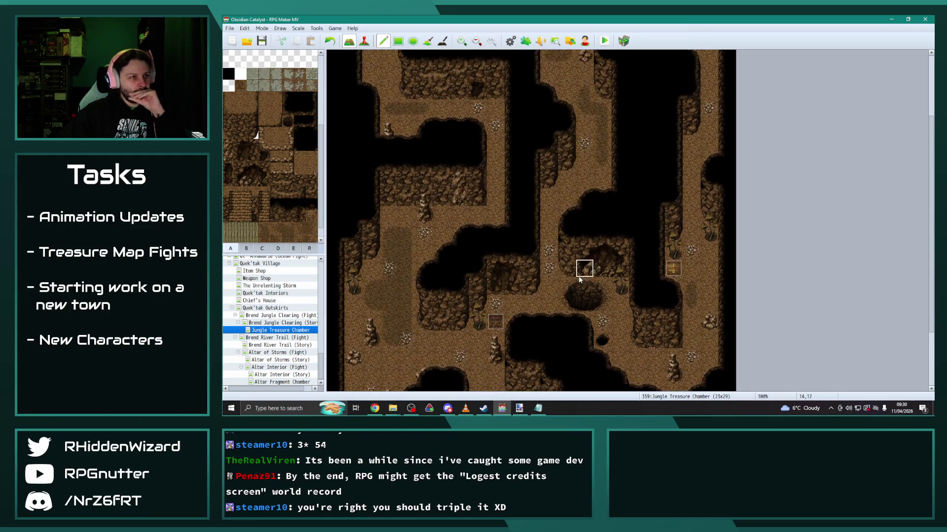
scroll(574, 285, down, 2)
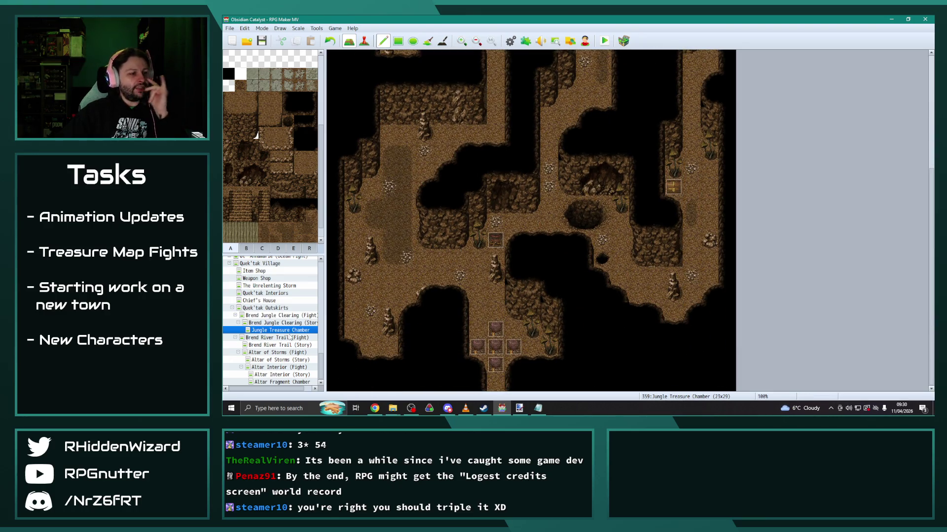
scroll(273, 288, up, 3)
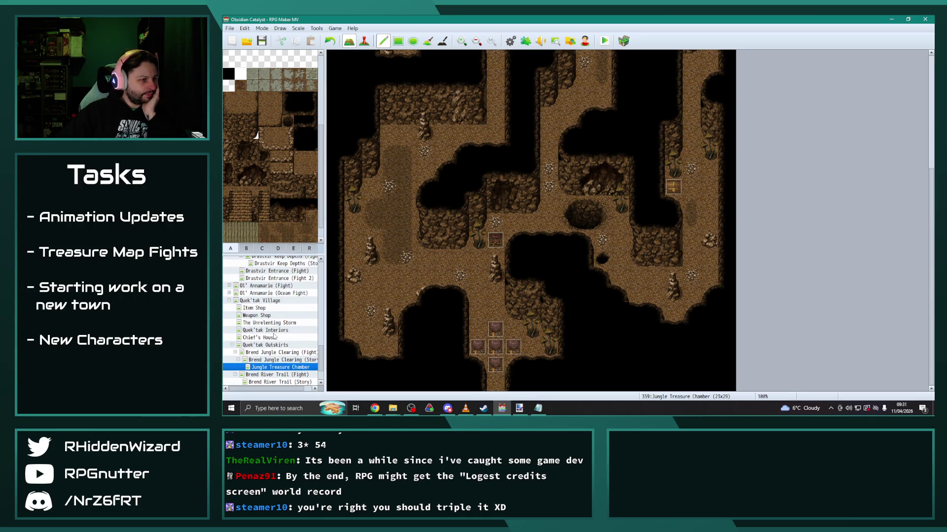
scroll(278, 291, up, 2)
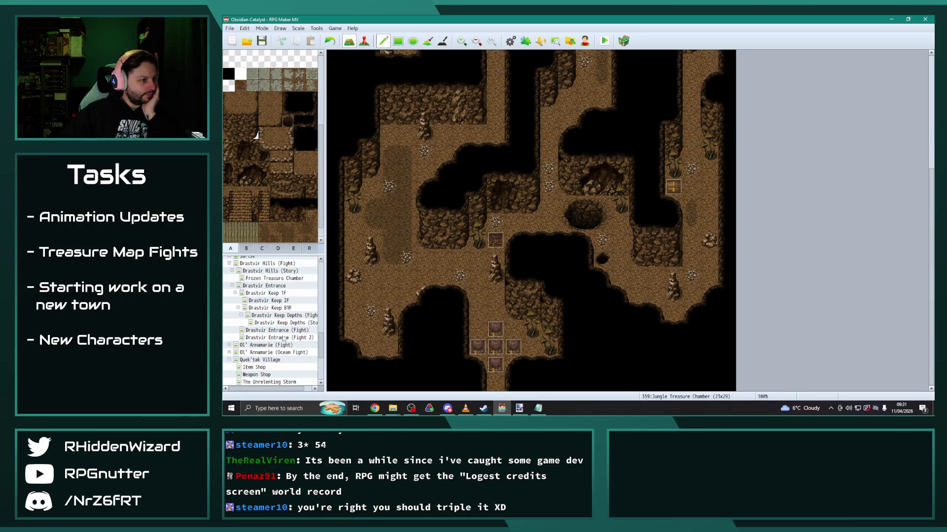
click(274, 279)
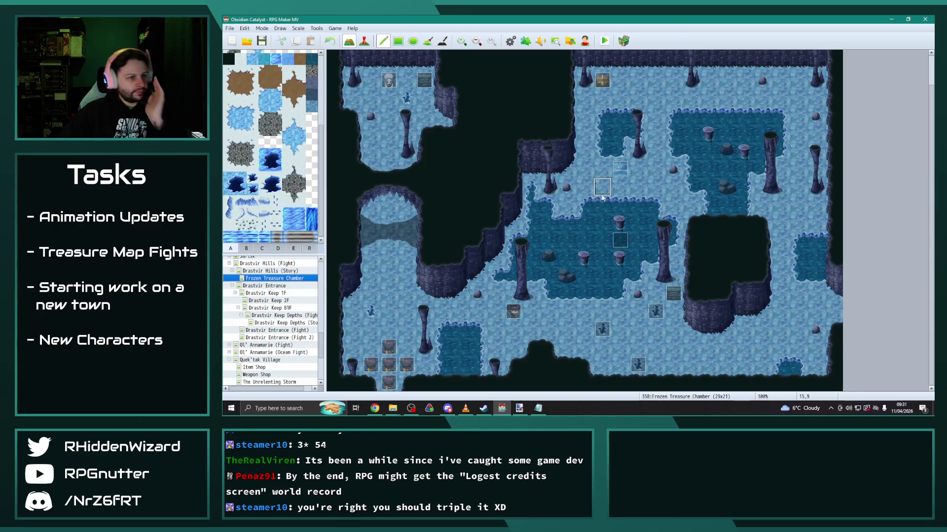
click(364, 41)
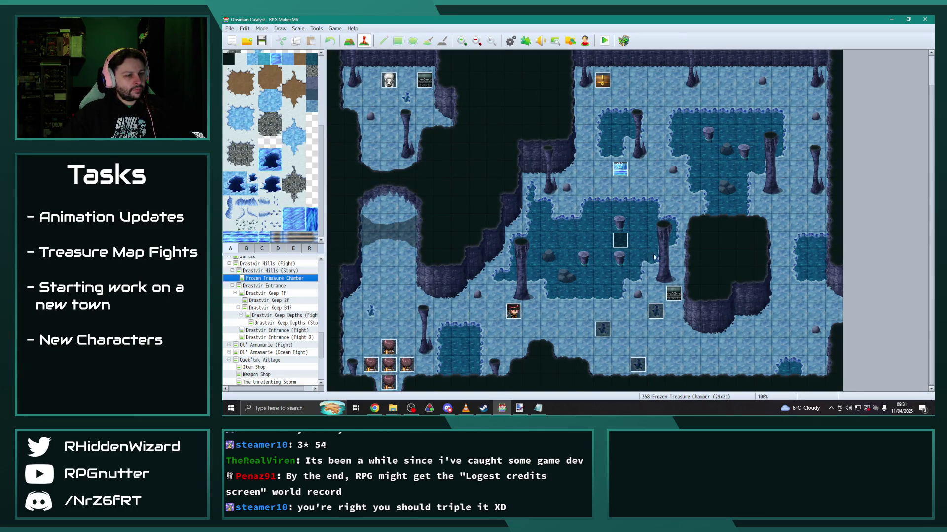
click(673, 294)
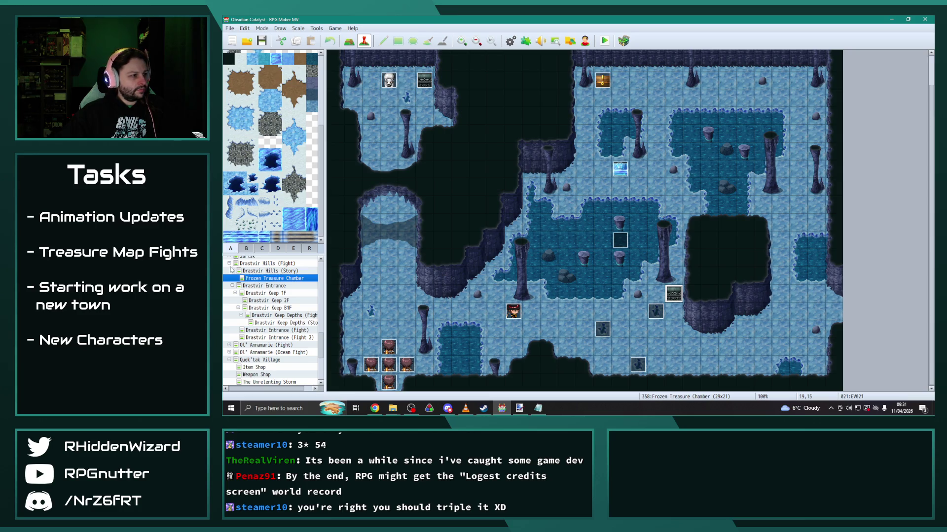
click(229, 263)
scroll(281, 327, down, 2)
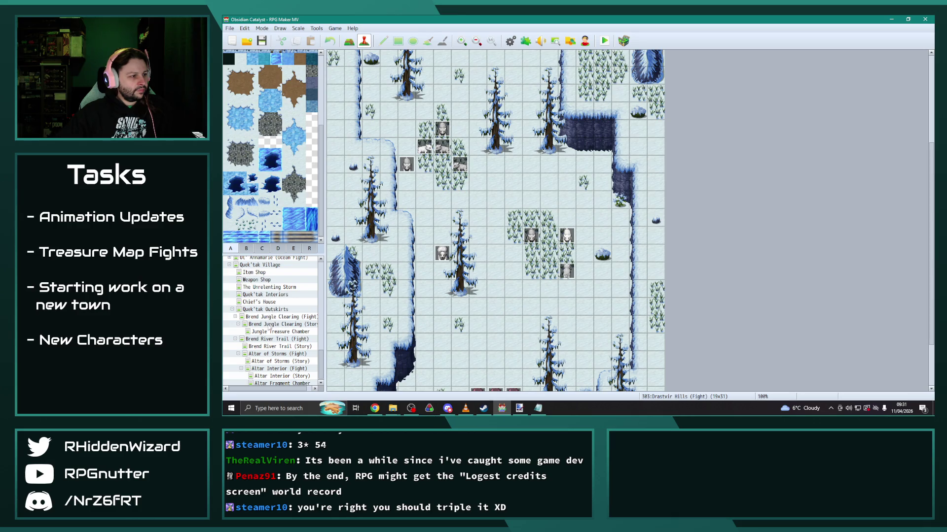
click(271, 334)
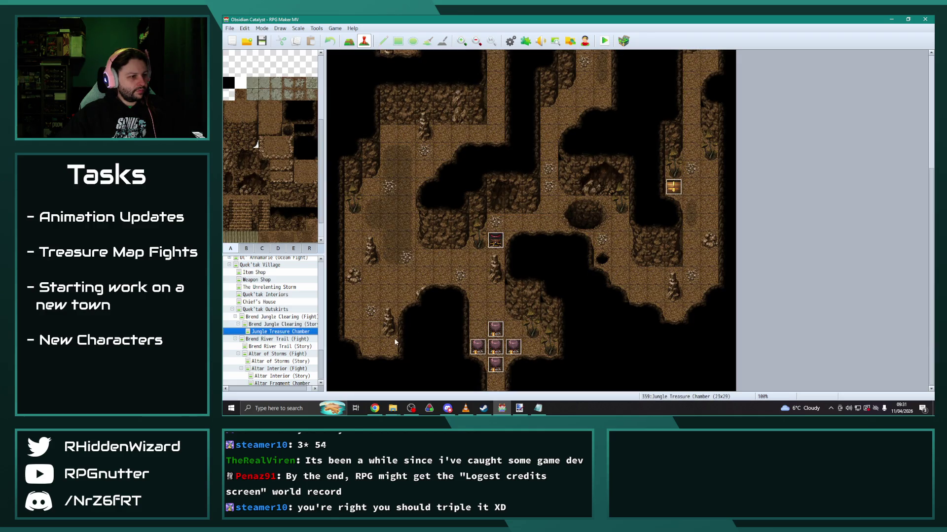
Paste a copy of the chest event onto an empty tile and give it a chest graphic.
key(ctrl+v)
double_click(393, 349)
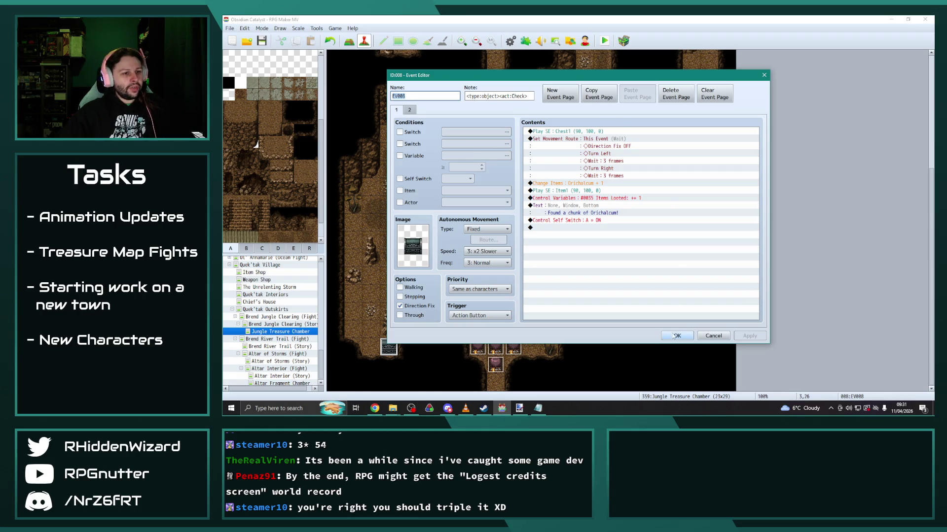
click(677, 335)
double_click(389, 348)
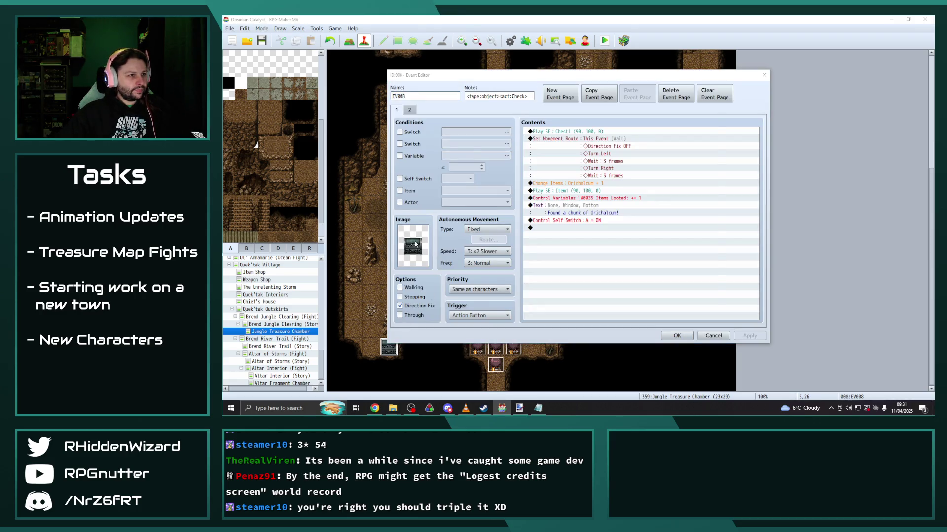
double_click(416, 243)
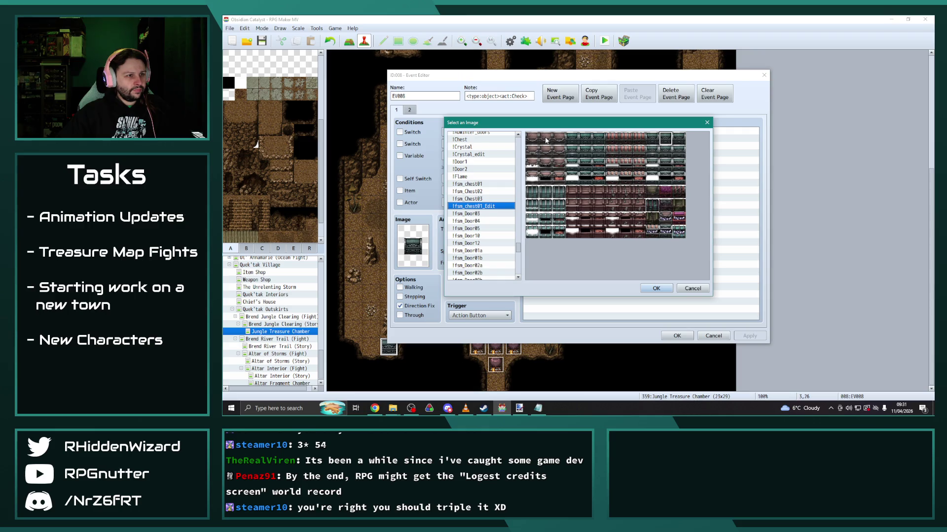
double_click(546, 140)
click(749, 335)
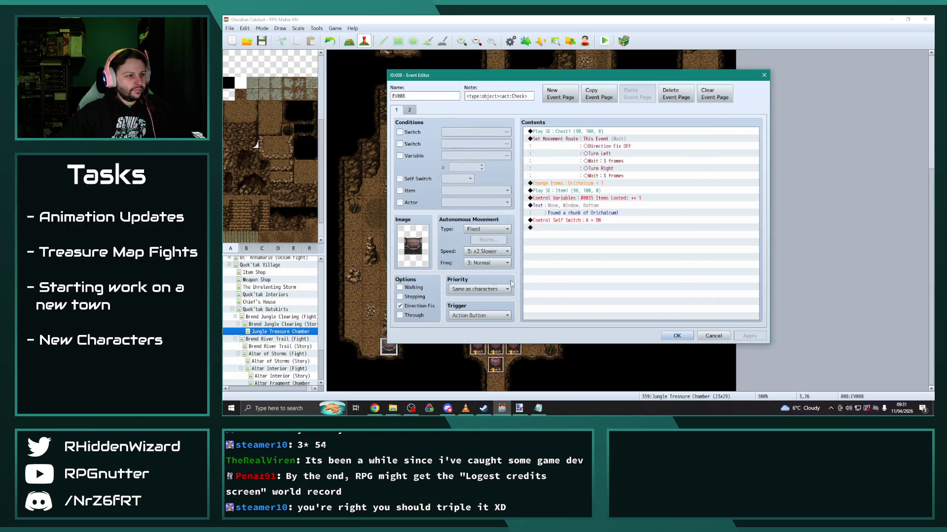
click(685, 340)
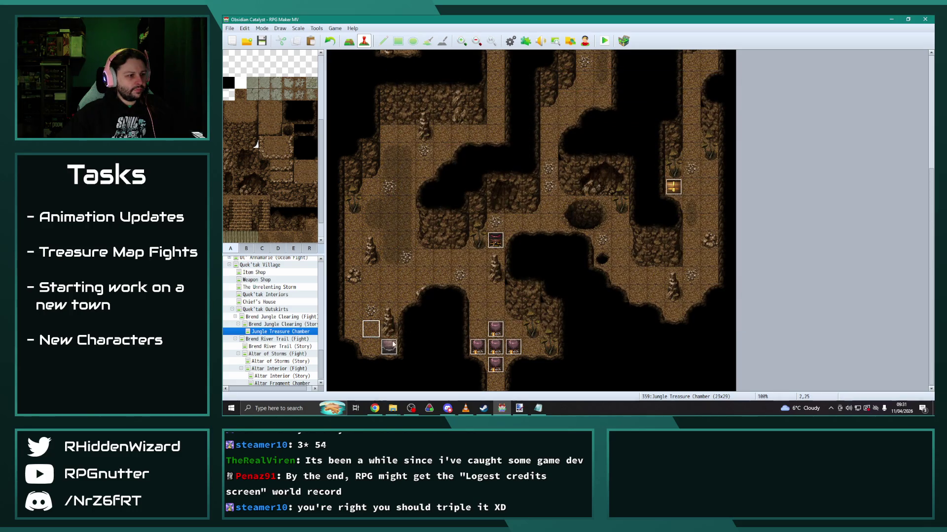
Change chest EV009's message at 2,4 to 'Found a Geode!'.
scroll(398, 324, up, 3)
scroll(398, 324, up, 5)
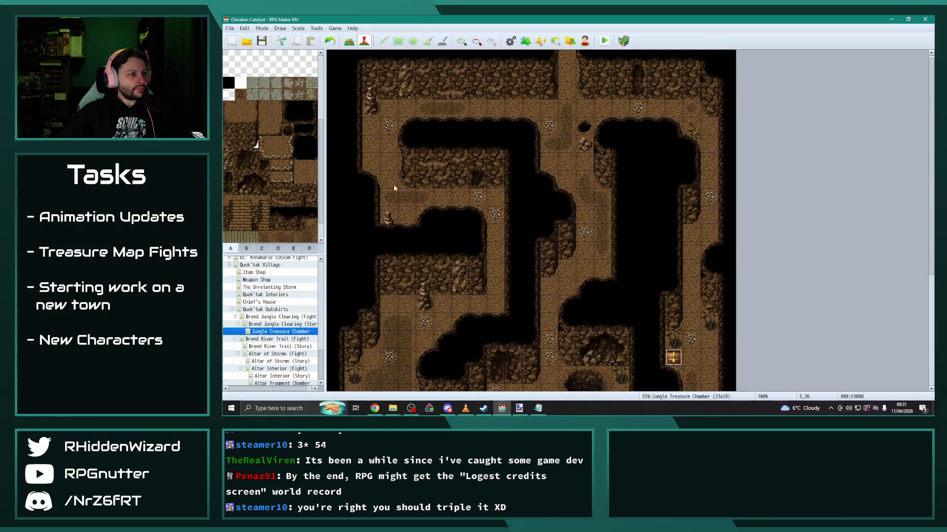
double_click(371, 127)
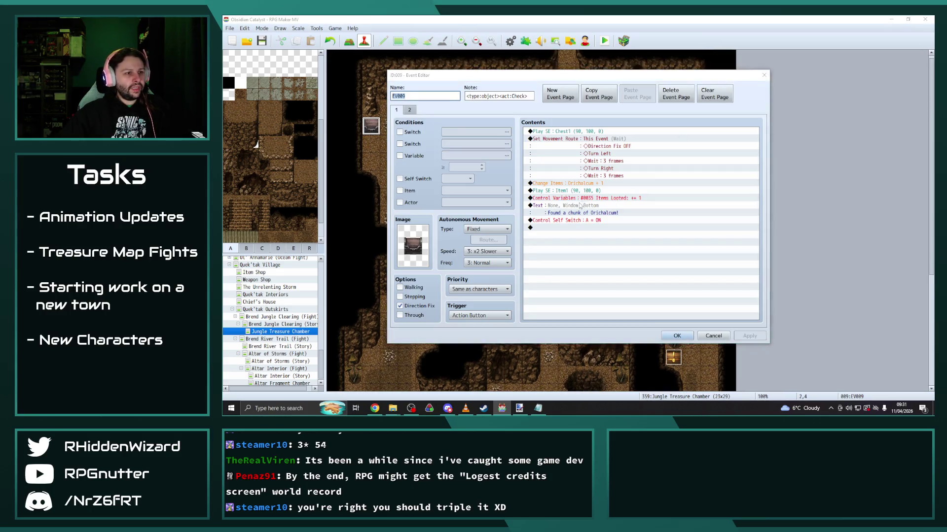
double_click(651, 206)
drag(652, 198, 603, 197)
text(Geode!)
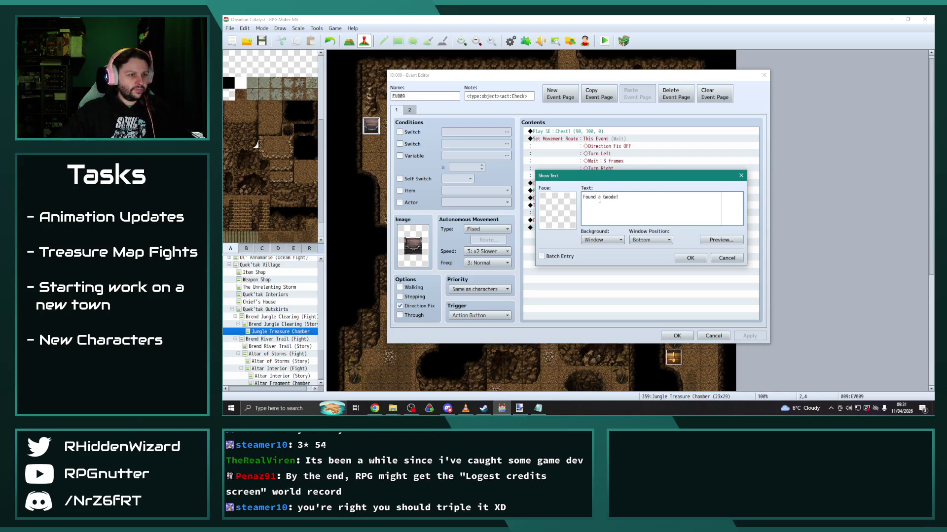
click(690, 258)
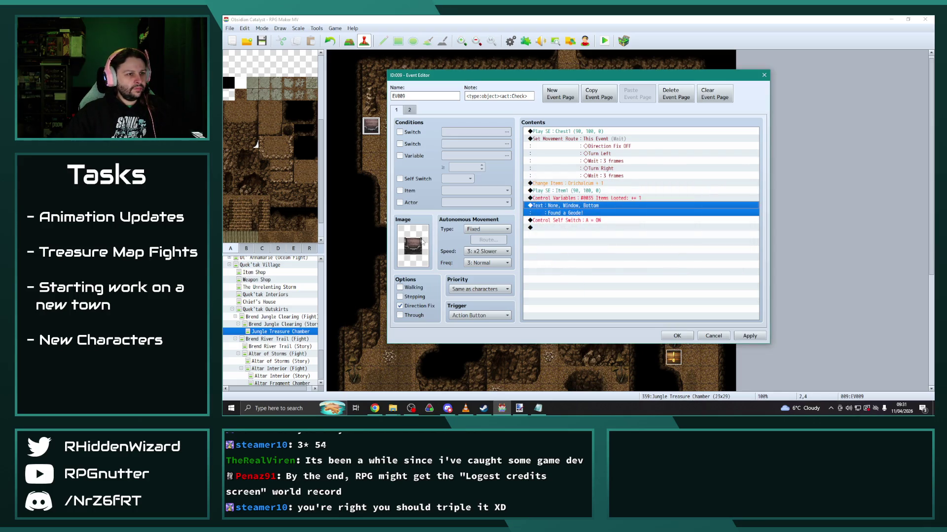
Make chest EV009 give a Geode as its reward item and save the event.
double_click(599, 183)
click(641, 190)
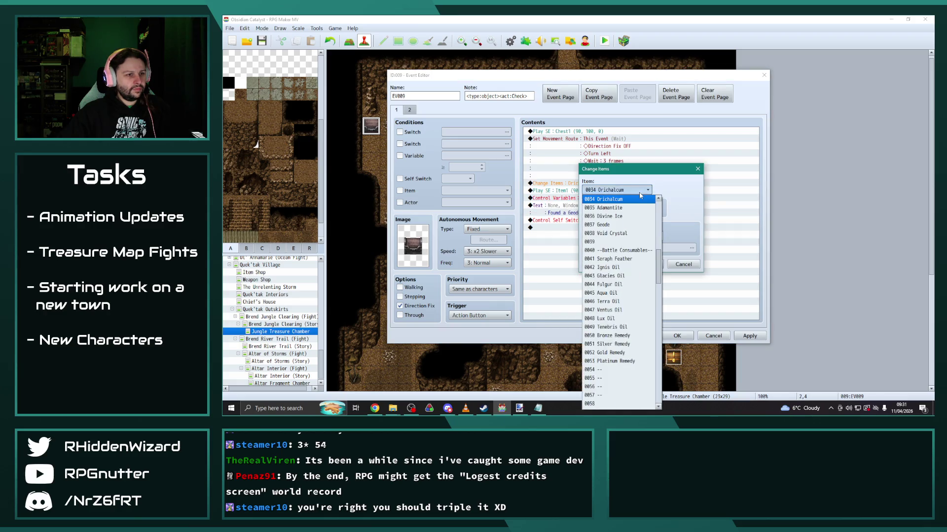
click(603, 225)
click(649, 264)
click(750, 336)
click(689, 339)
scroll(552, 282, down, 5)
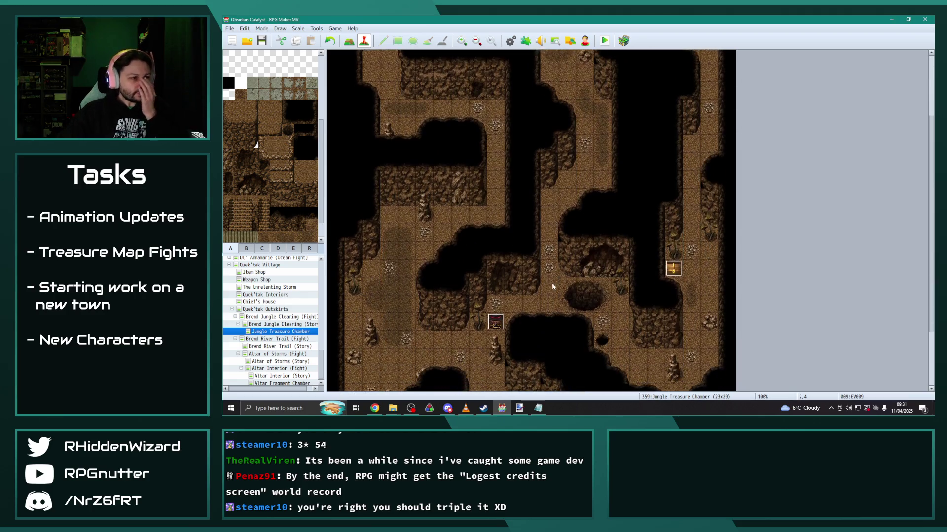
scroll(541, 282, down, 2)
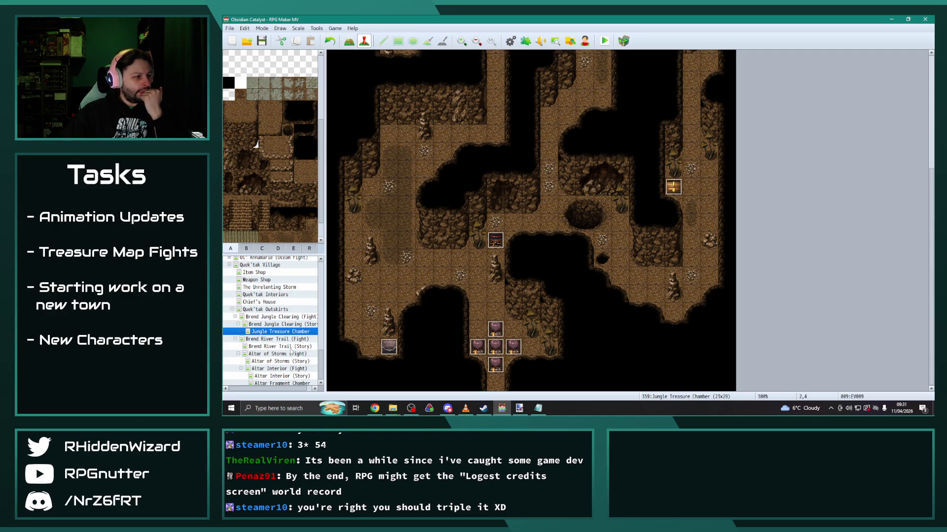
Look at the Bear enemy event on the Frozen Treasure Chamber, then return to Jungle Treasure Chamber.
scroll(290, 350, up, 2)
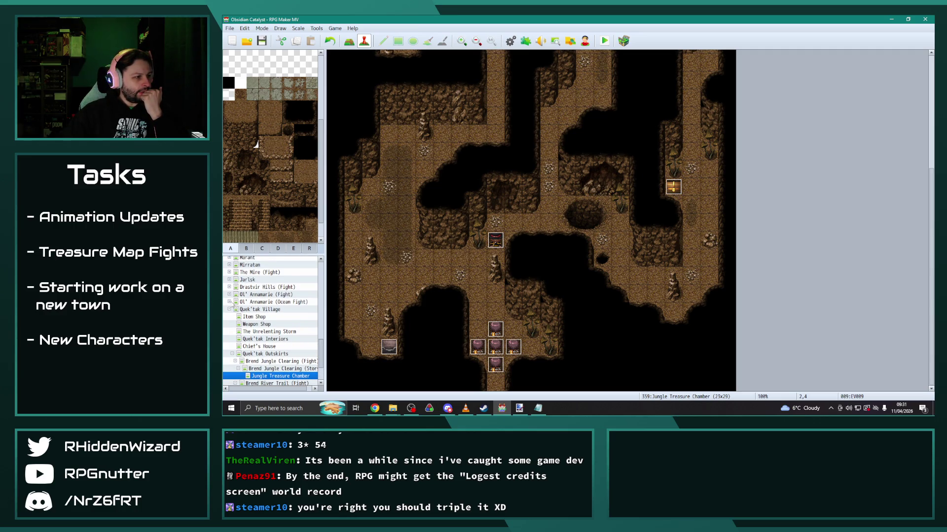
click(236, 288)
click(228, 287)
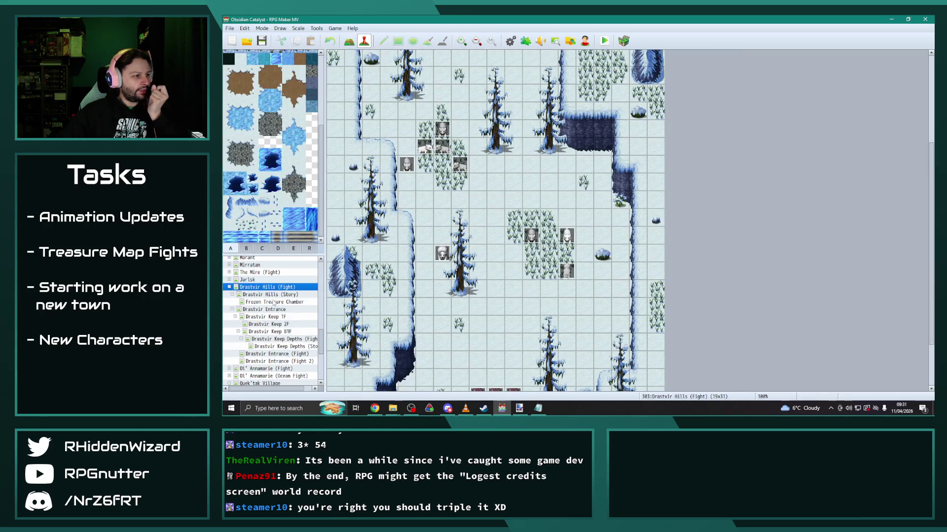
click(274, 302)
click(389, 104)
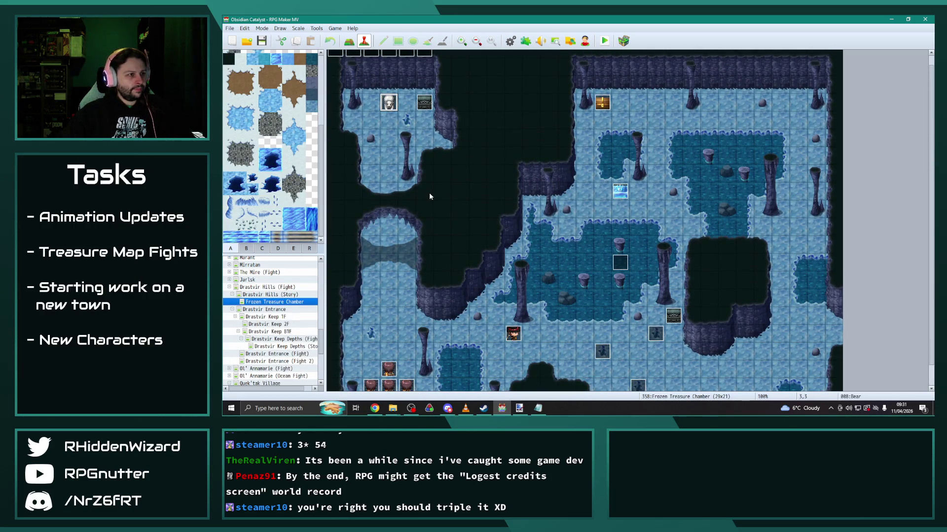
click(238, 295)
scroll(276, 321, down, 5)
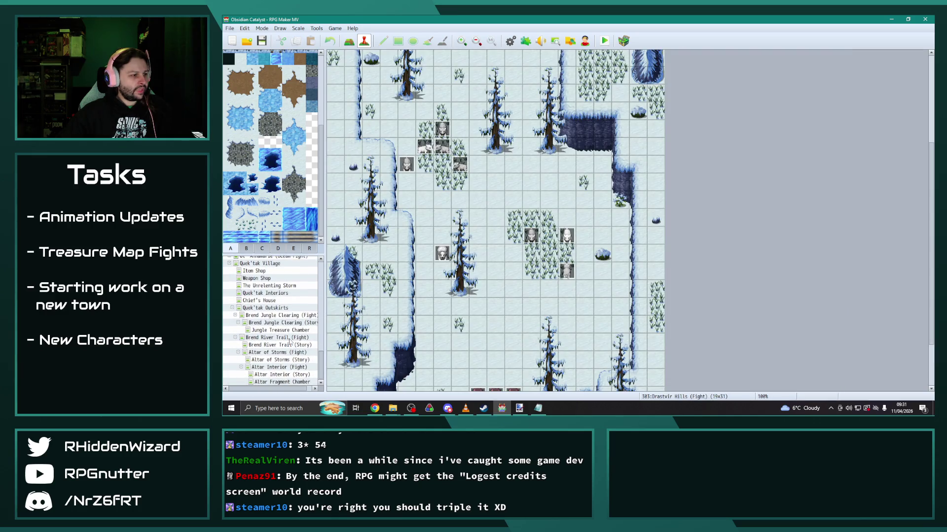
click(282, 330)
Move the Bear event left to tile 3,15 and set its note's enemy id to 214.
click(405, 151)
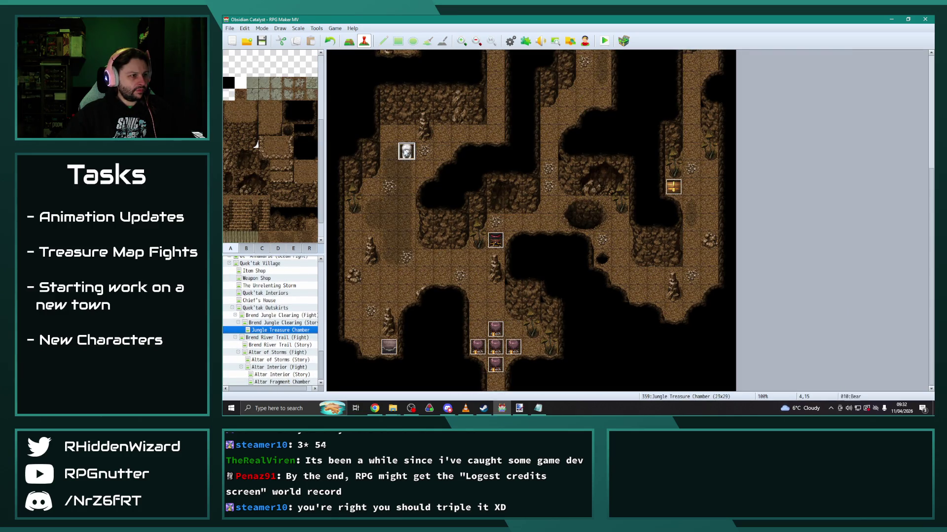
drag(407, 153, 398, 154)
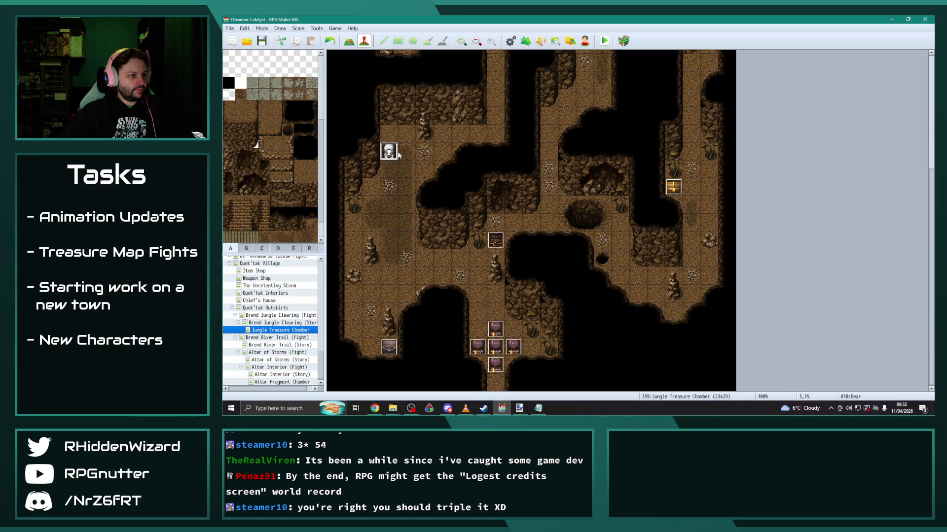
double_click(392, 154)
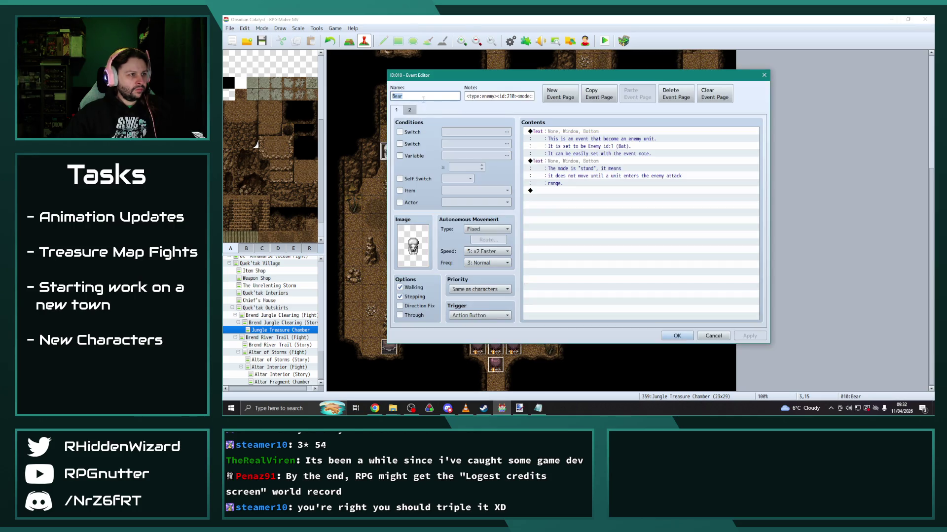
click(510, 96)
text(214)
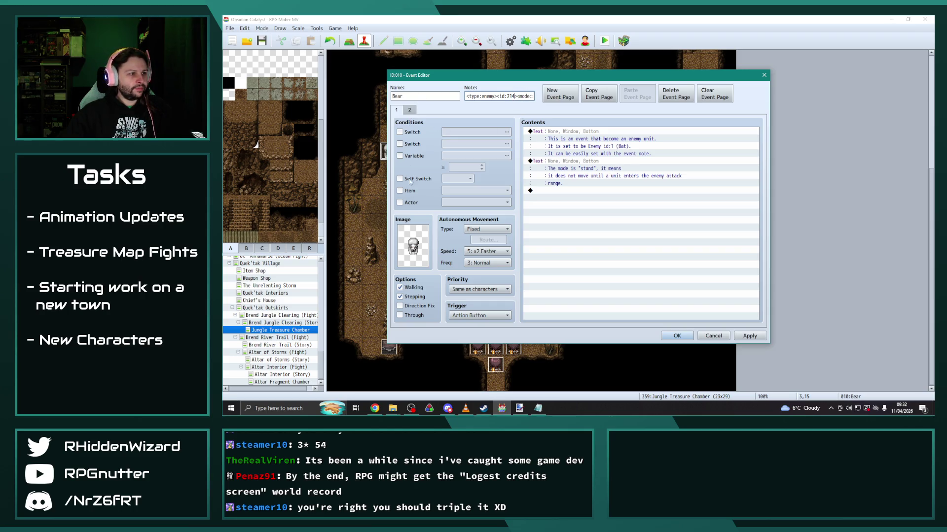
Give the Bear event the second golem sprite as its graphic.
double_click(403, 227)
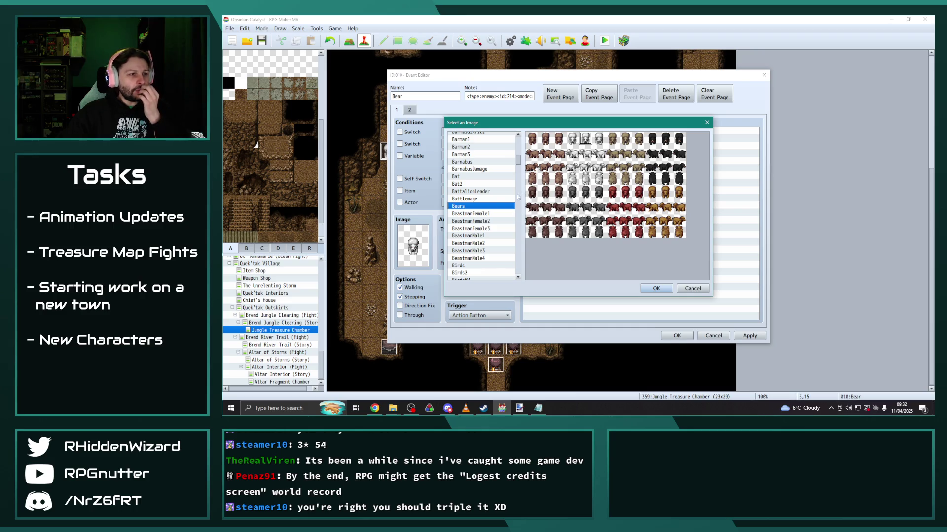
drag(518, 158, 519, 186)
click(472, 226)
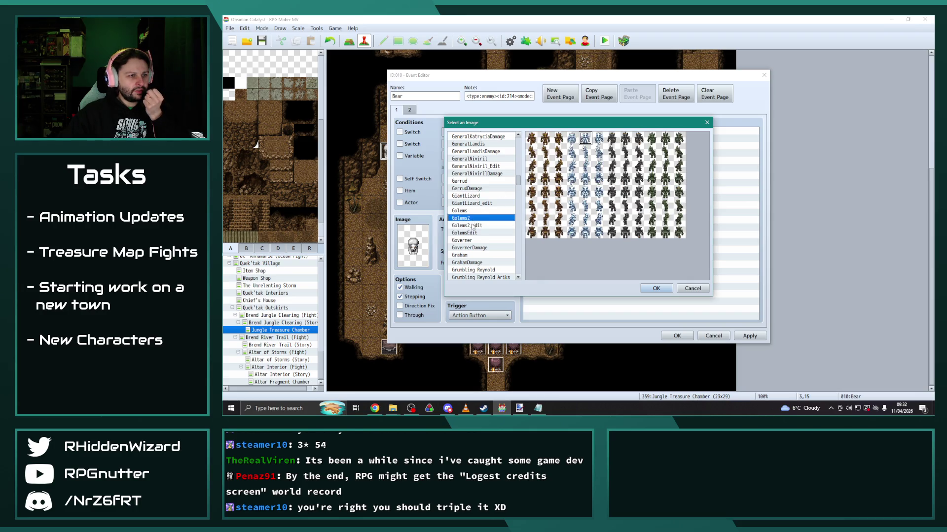
click(545, 138)
double_click(546, 138)
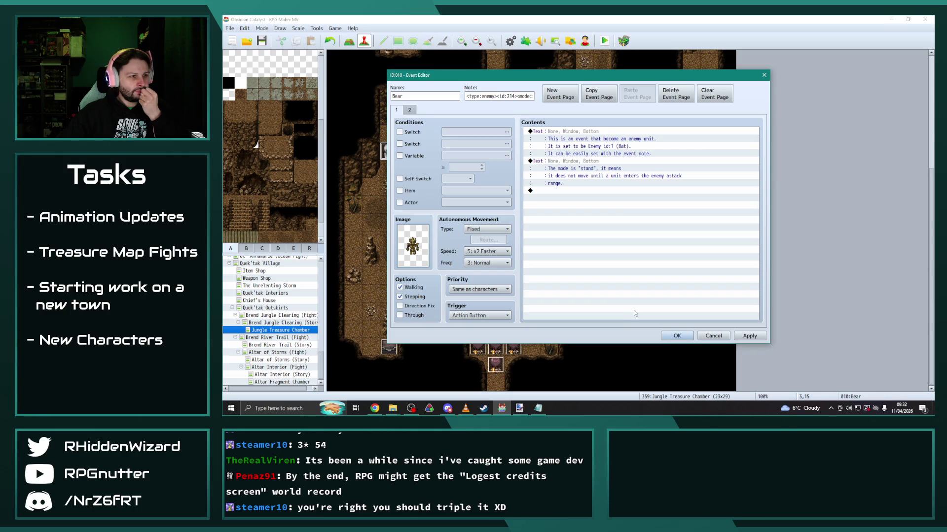
click(749, 336)
click(713, 336)
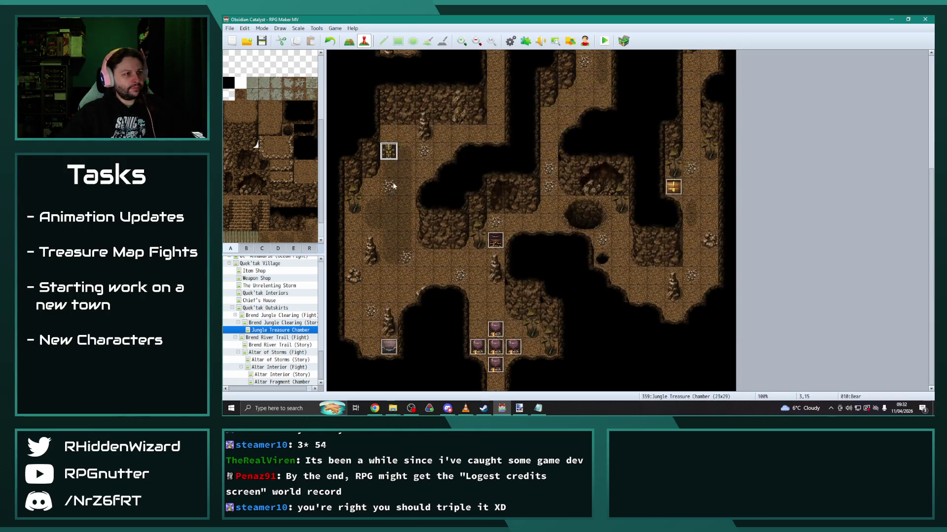
Rename the event at 3,15 to Storm Eater and save it.
double_click(388, 152)
text(Storm Eater)
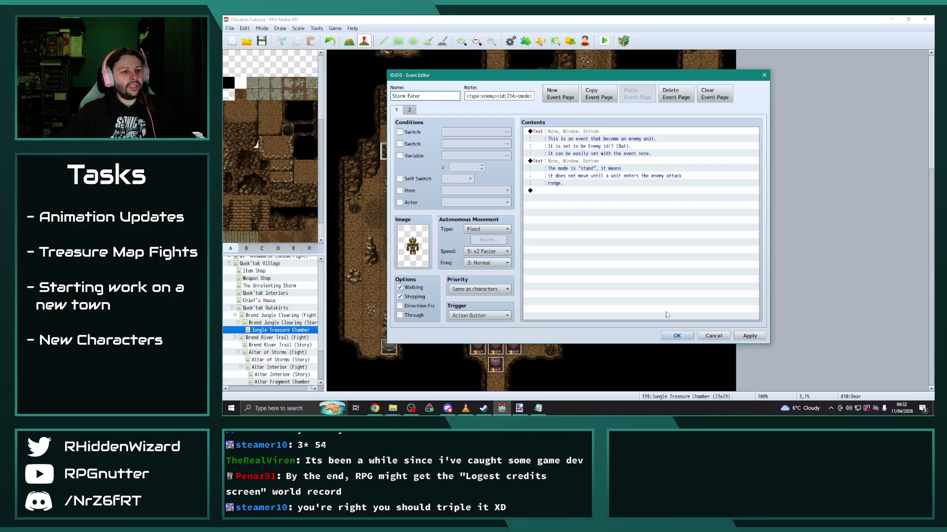
click(739, 336)
click(685, 339)
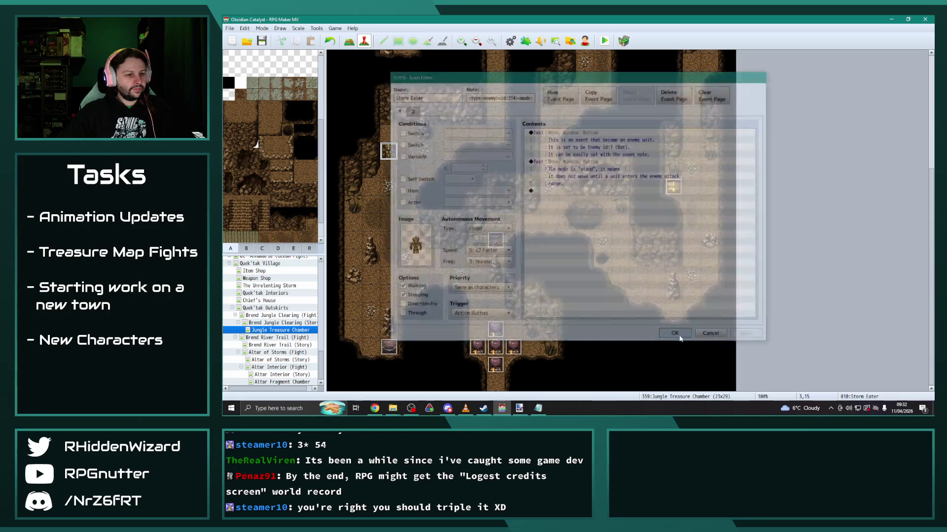
click(390, 155)
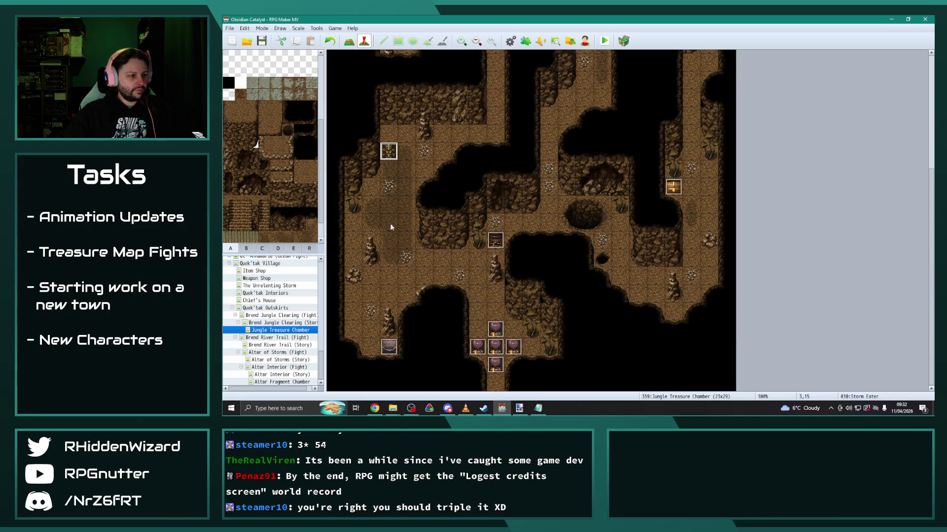
Paste the Storm Eater event at tile 2,24 and give it the black elemental sprite.
click(371, 311)
key(ctrl+v)
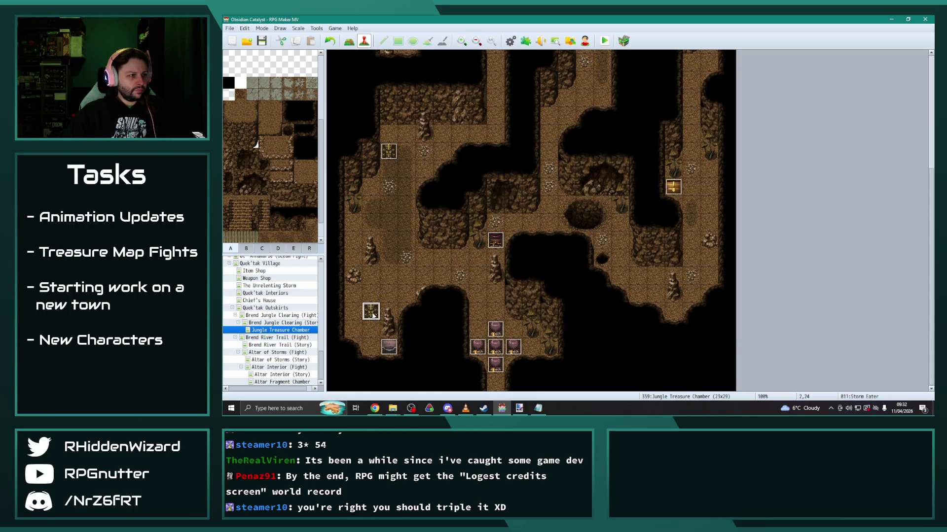
double_click(371, 312)
double_click(412, 244)
drag(517, 184, 523, 175)
click(478, 244)
double_click(536, 175)
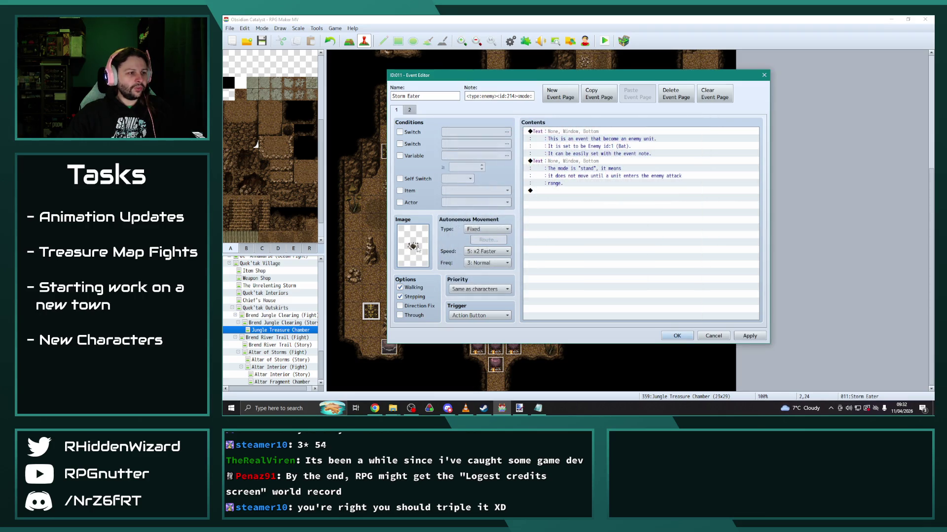
Rename the copied event to Geode and change its note to enemy id 215.
triple_click(438, 97)
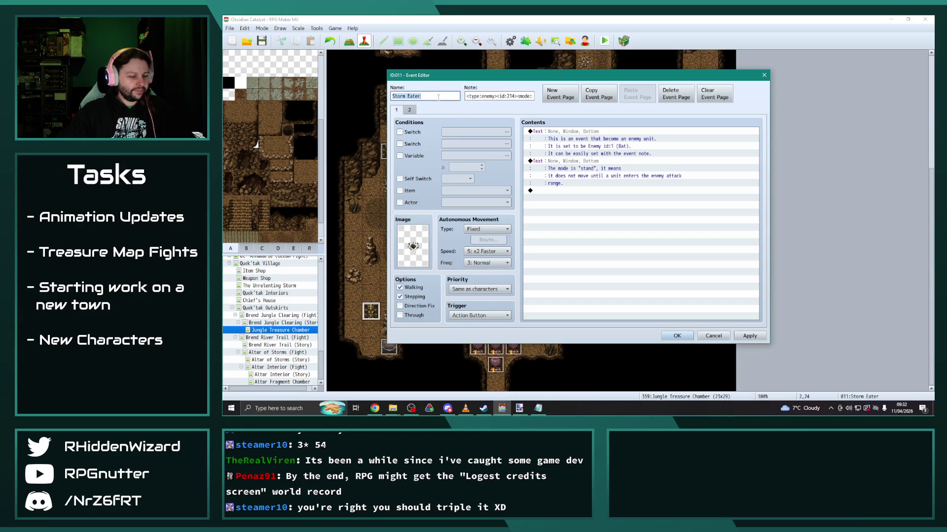
text(Geode)
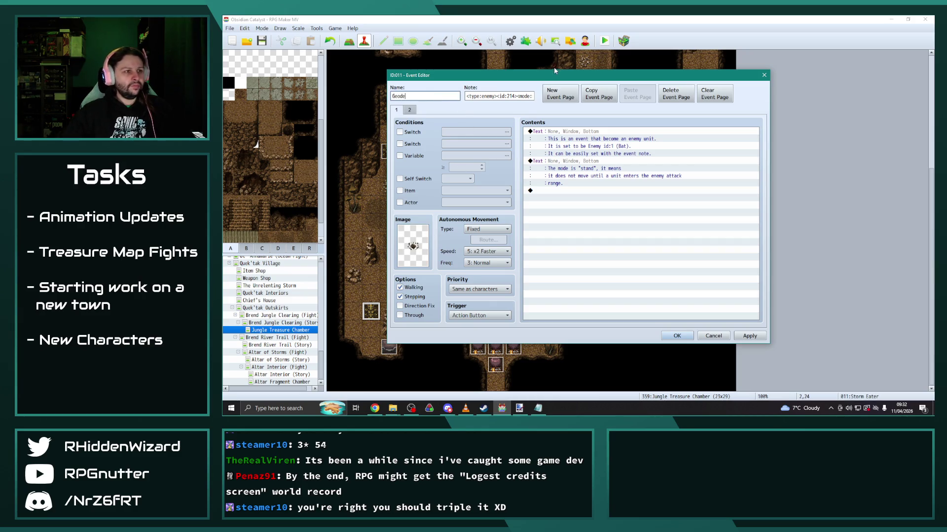
click(514, 97)
key(BackSpace)
text(5)
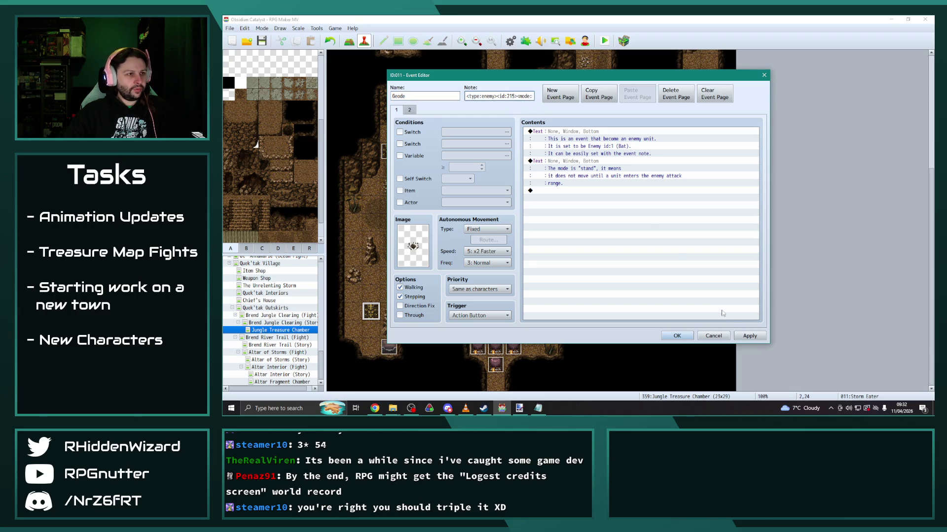
click(750, 336)
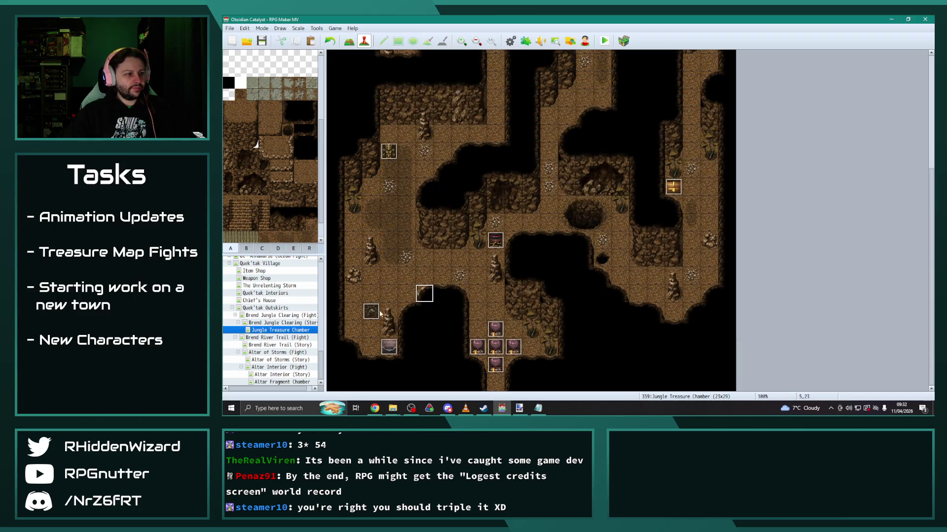
Paste another Geode enemy event at tile 3,4.
scroll(434, 310, up, 3)
scroll(434, 310, up, 1)
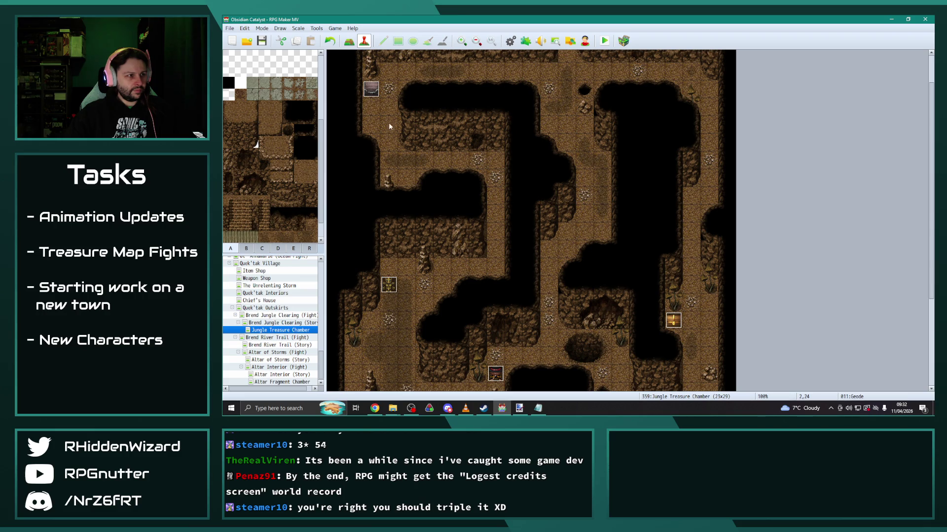
click(388, 90)
key(ctrl+v)
Survey the chamber map and create a new event on empty tile 16,26.
click(442, 232)
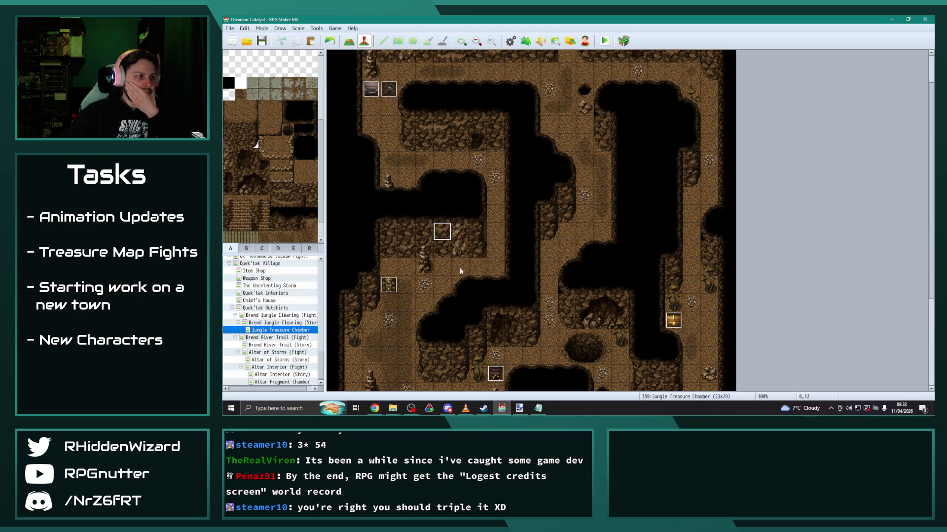
scroll(460, 276, down, 2)
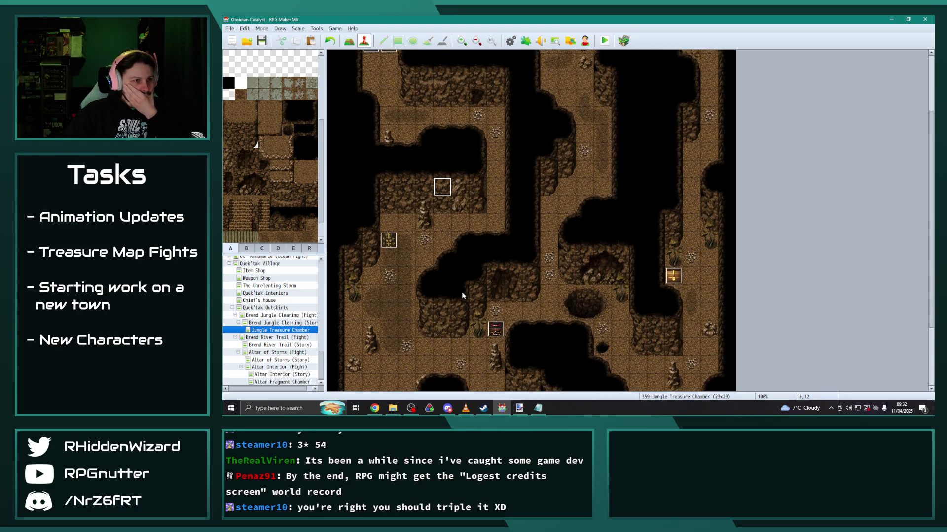
scroll(461, 295, down, 4)
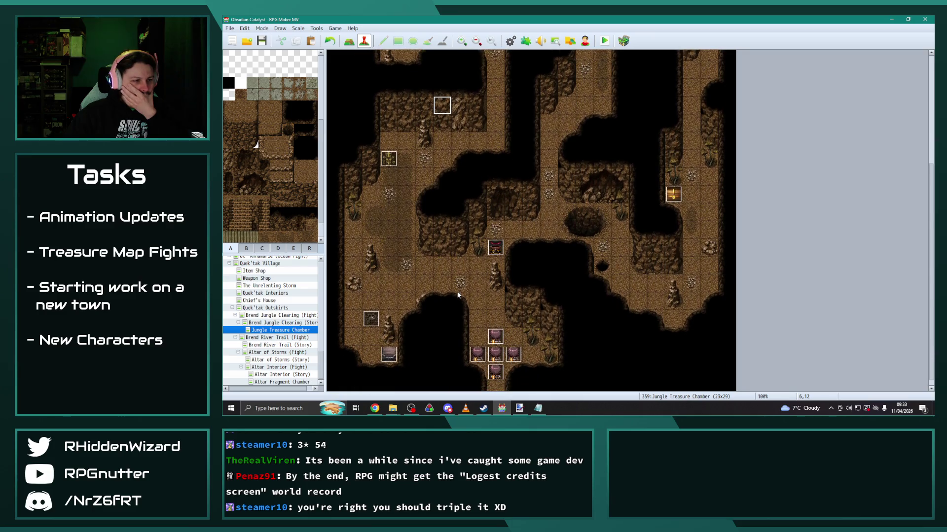
scroll(457, 295, up, 7)
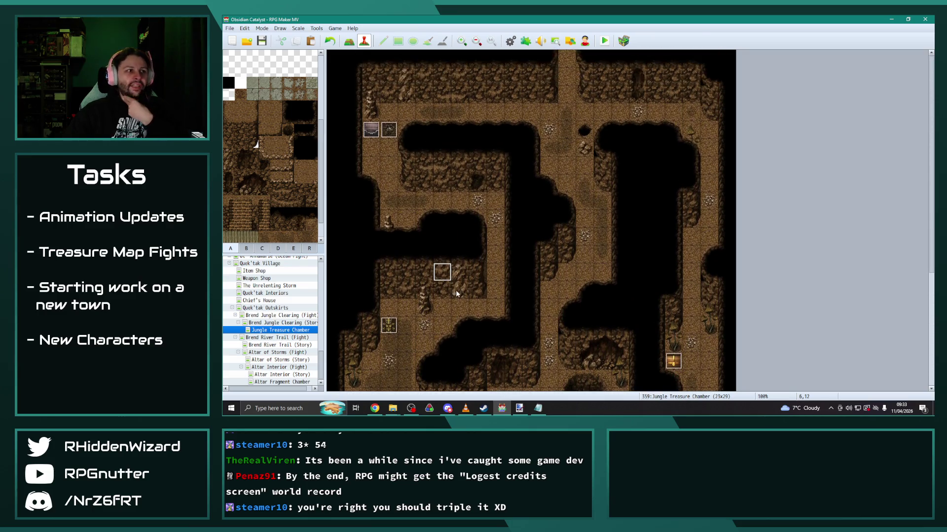
scroll(444, 293, down, 4)
scroll(442, 294, down, 2)
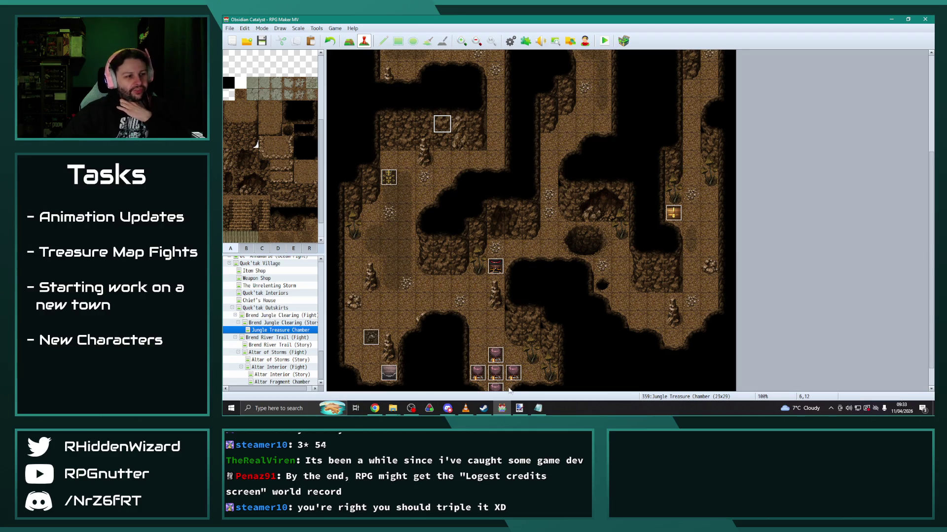
scroll(403, 312, up, 5)
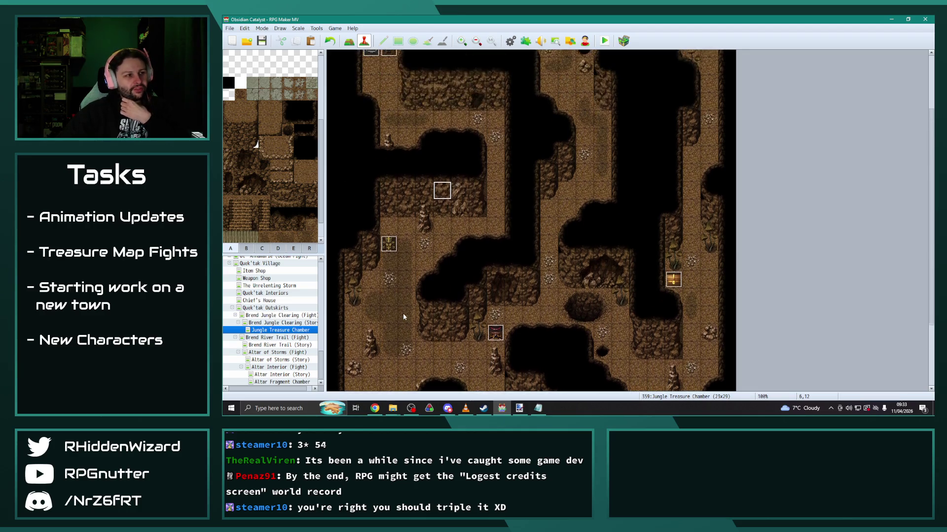
scroll(399, 318, down, 4)
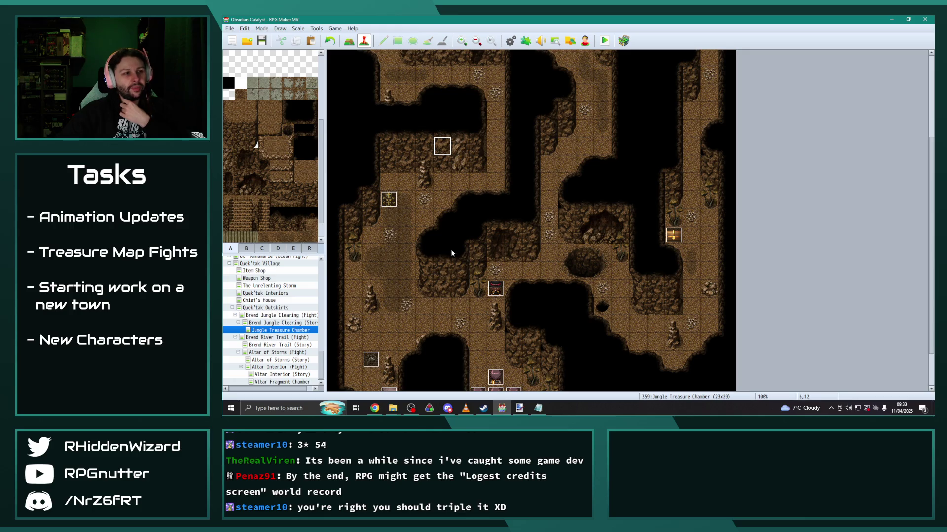
scroll(471, 267, up, 4)
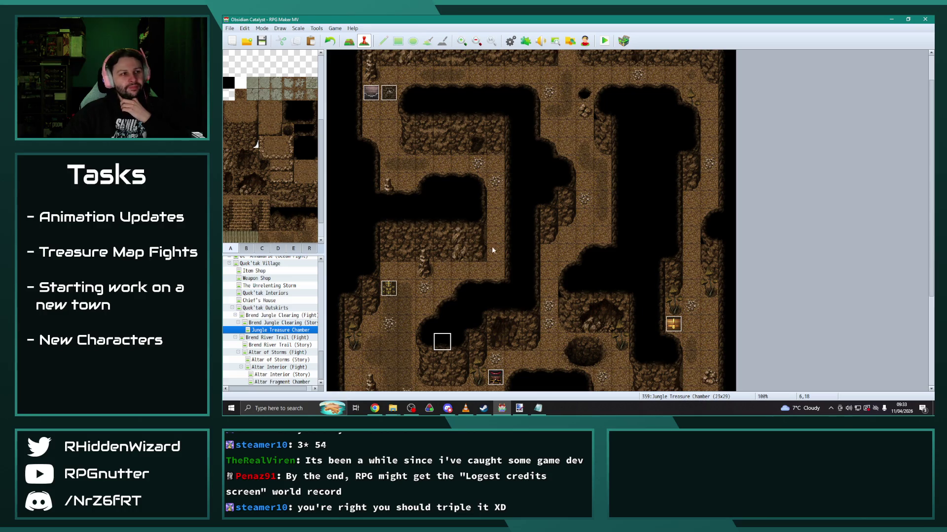
scroll(492, 232, down, 6)
double_click(620, 348)
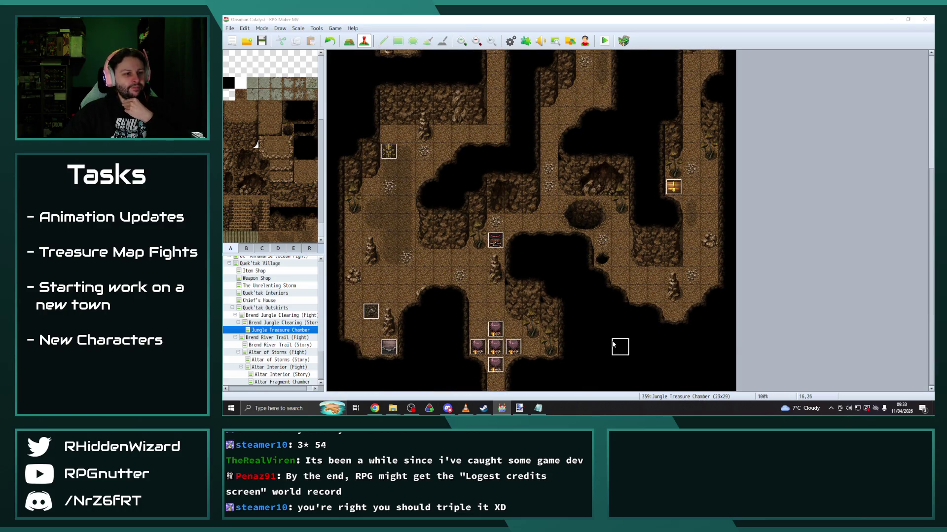
Name the new event at 16,26 HiddenGeode1 and save it.
text(HiddenGeo)
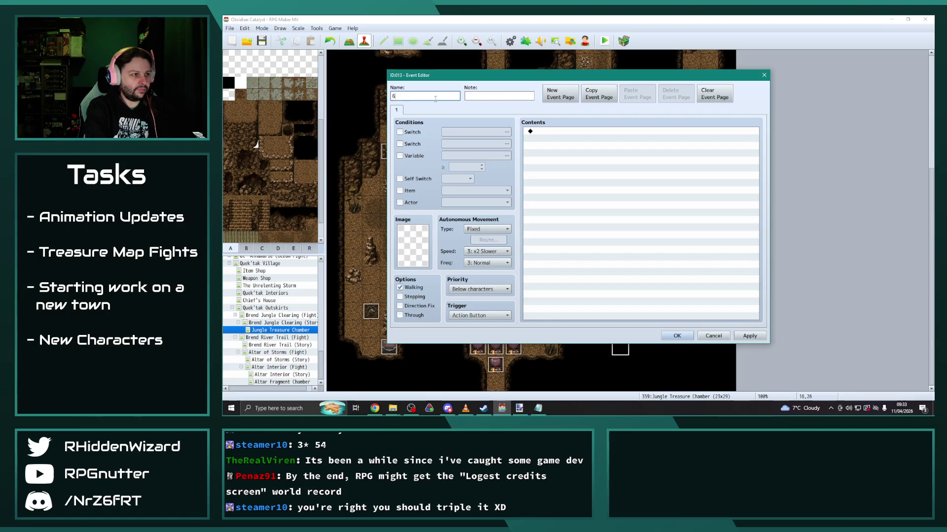
text(de1)
click(739, 338)
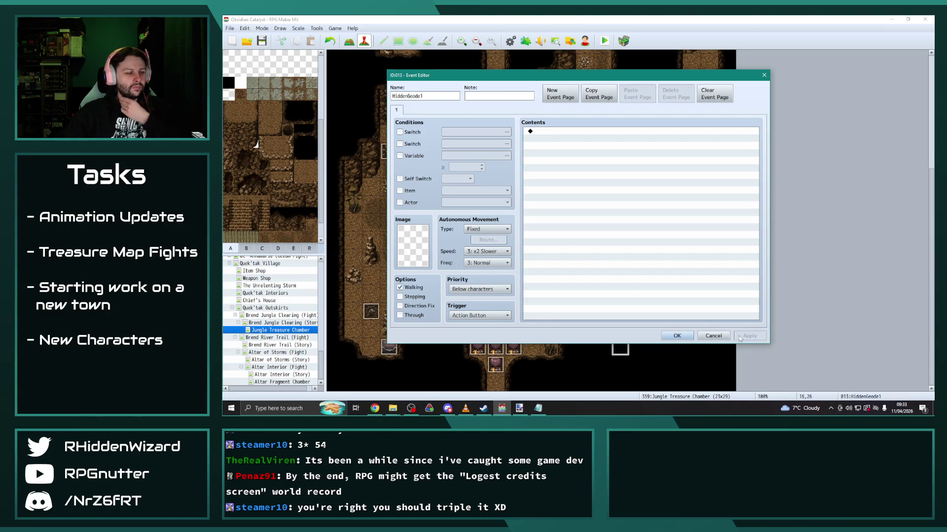
click(683, 339)
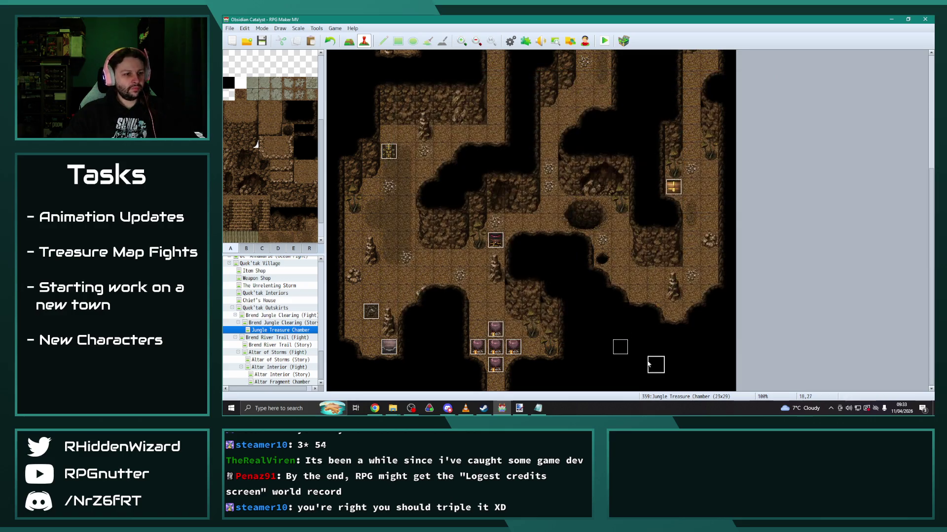
Create a HiddenGeode2 event on the neighbouring tile 17,26.
double_click(638, 349)
key(ctrl+v)
key(BackSpace)
text(2)
click(750, 335)
click(670, 336)
scroll(580, 302, up, 5)
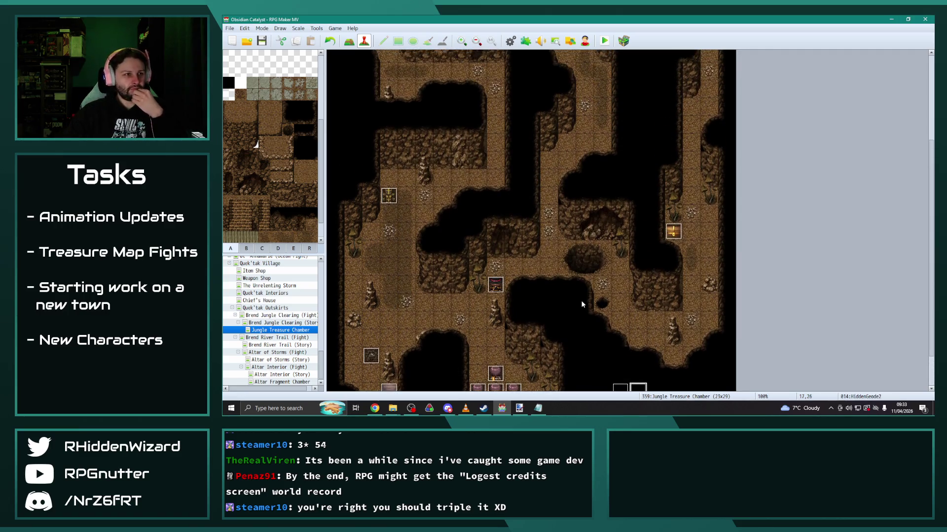
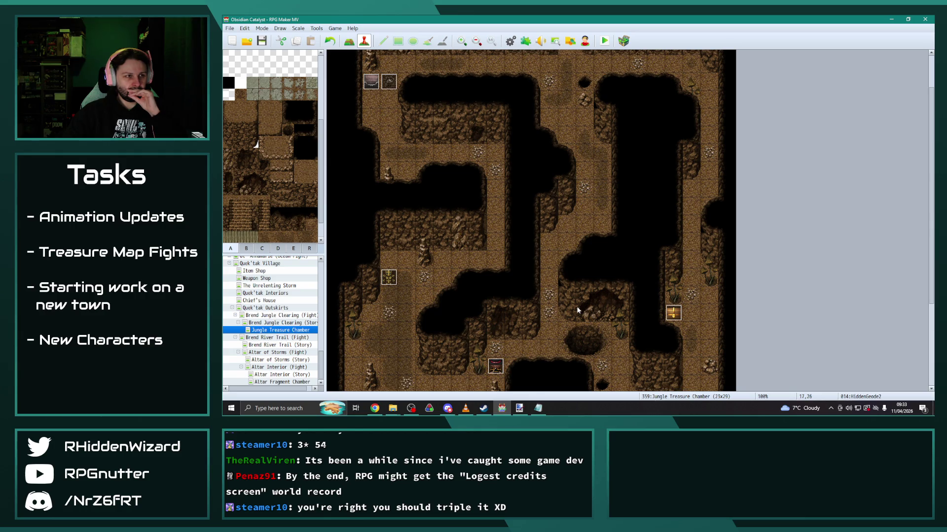
Open the Mittelstadt West Hills (Fight) map and its EV007 battle event.
scroll(578, 309, down, 5)
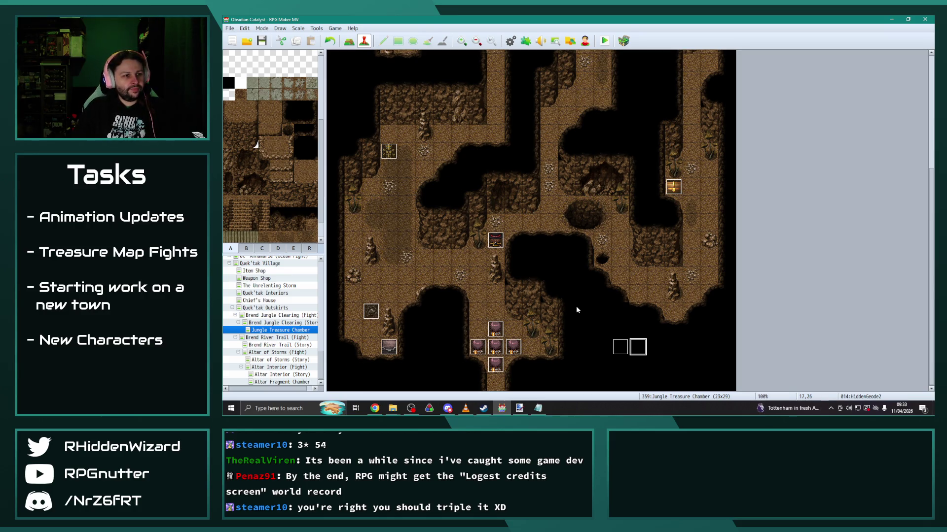
scroll(575, 310, up, 3)
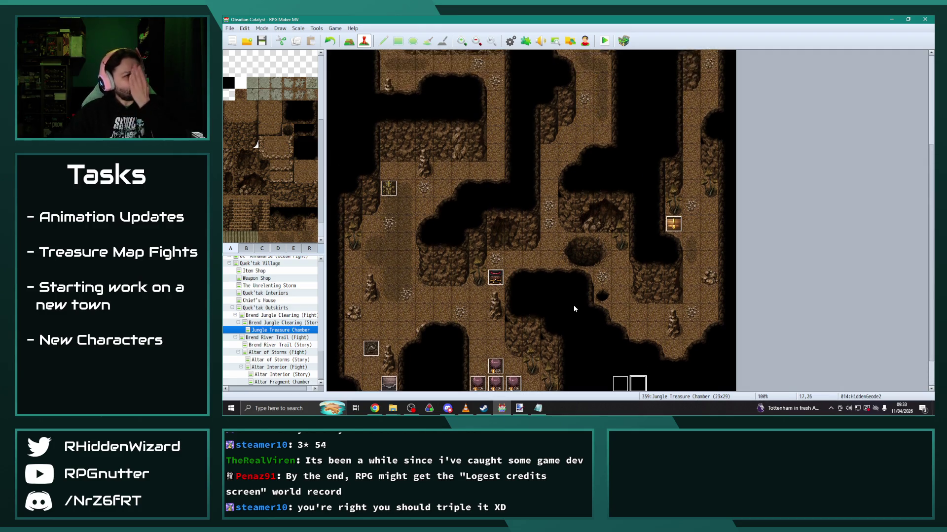
scroll(283, 308, up, 10)
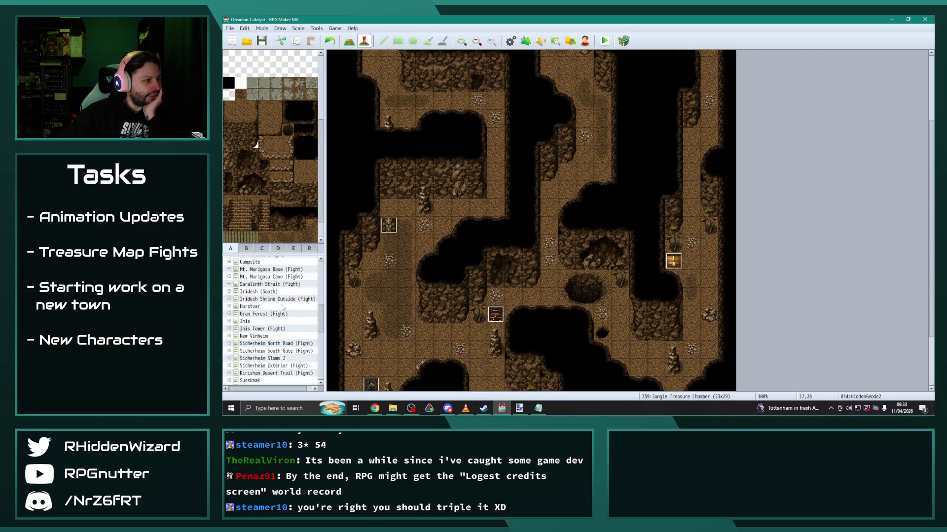
scroll(283, 307, up, 2)
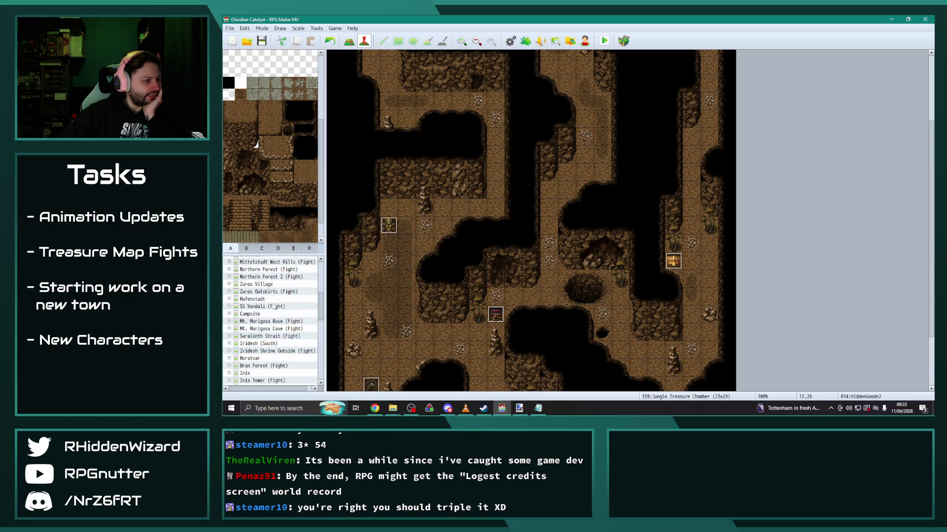
click(271, 262)
double_click(531, 58)
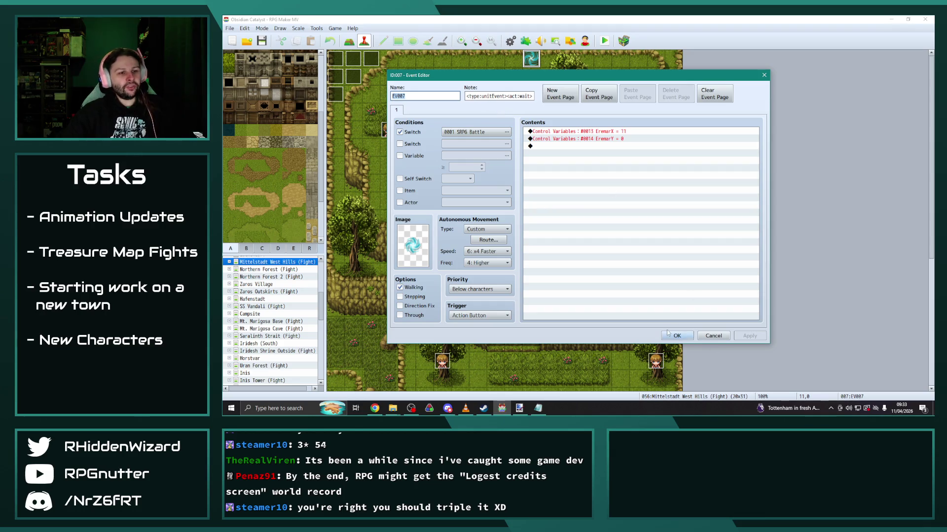
Close EV007's editor and switch to the Jungle Treasure Chamber map.
click(677, 335)
scroll(279, 306, down, 15)
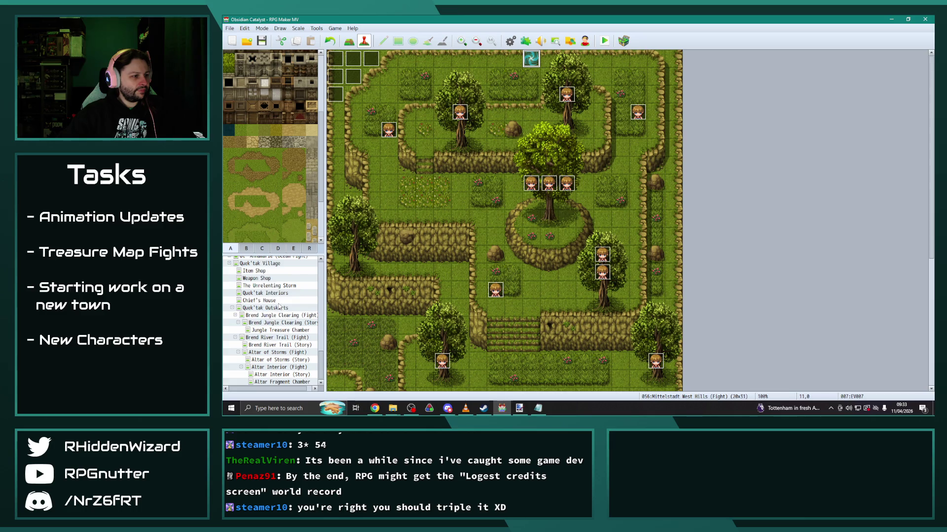
click(278, 330)
scroll(579, 221, up, 1)
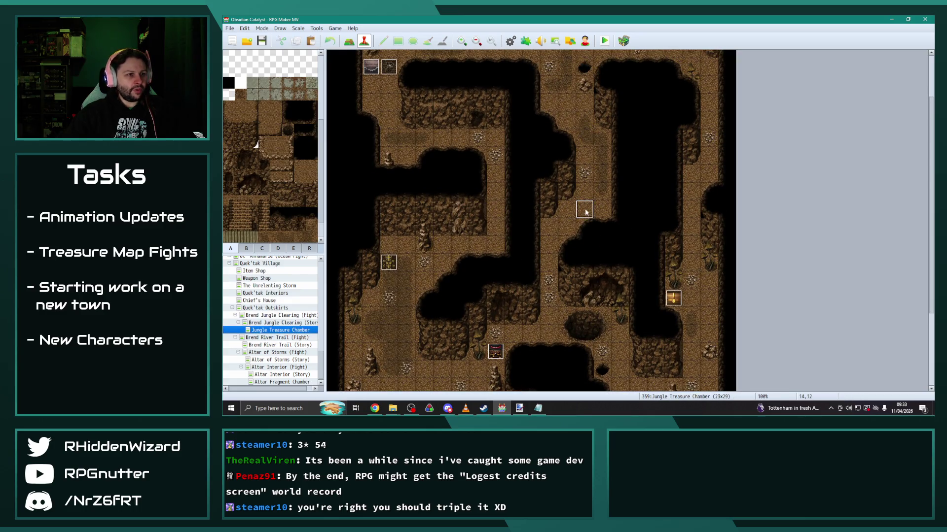
Paste the battle event at tile 14,7 with no graphic, walking off and Direction Fix on.
key(ctrl+v)
double_click(586, 121)
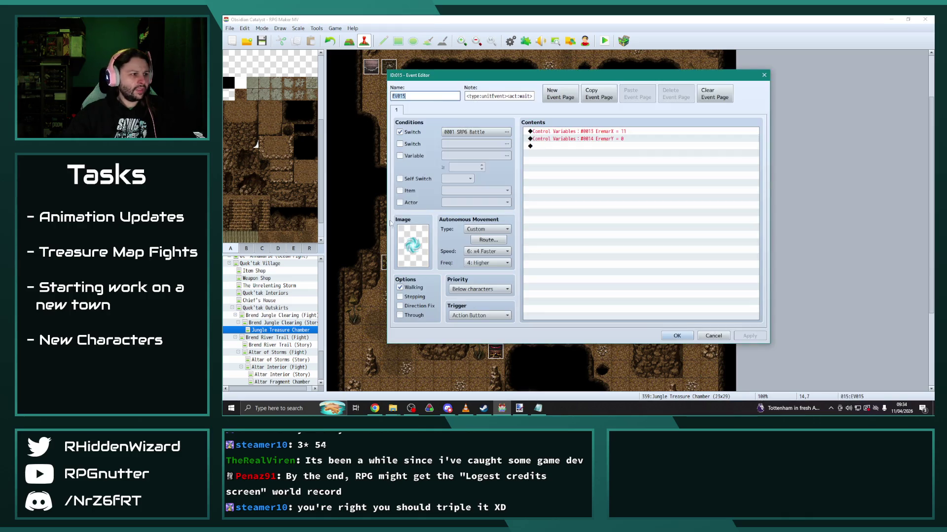
double_click(418, 245)
drag(518, 253, 518, 138)
click(473, 136)
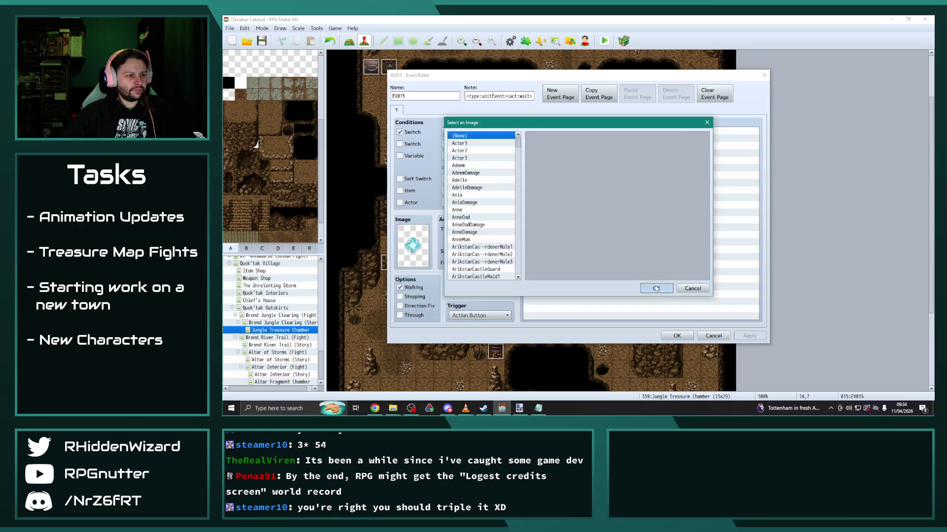
click(657, 289)
click(412, 306)
click(410, 292)
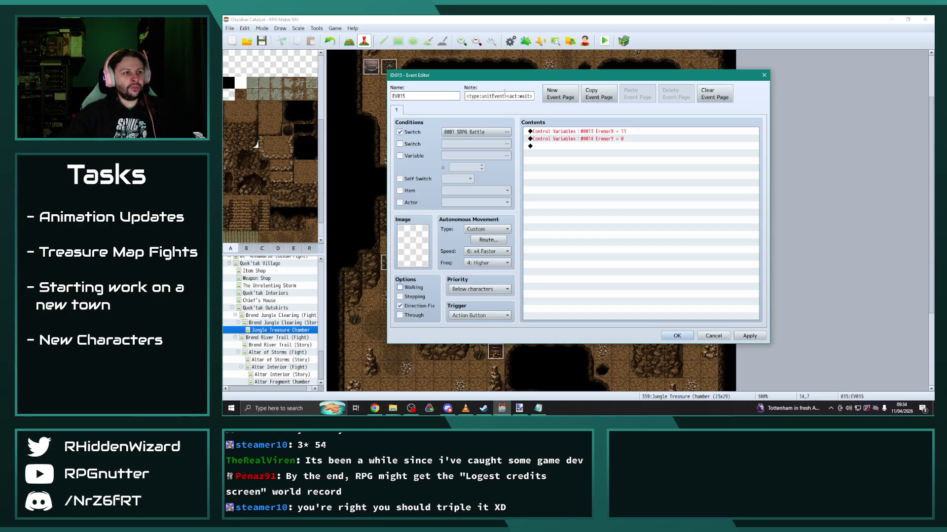
Replace its Control Variables commands with a 20-frame Wait and save the event.
click(603, 132)
key(Delete)
key(Delete)
double_click(602, 132)
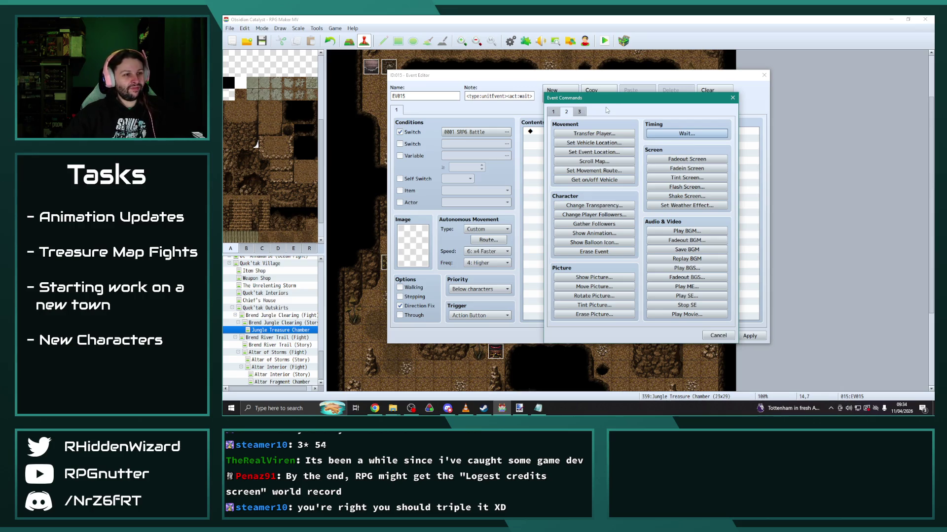
click(554, 112)
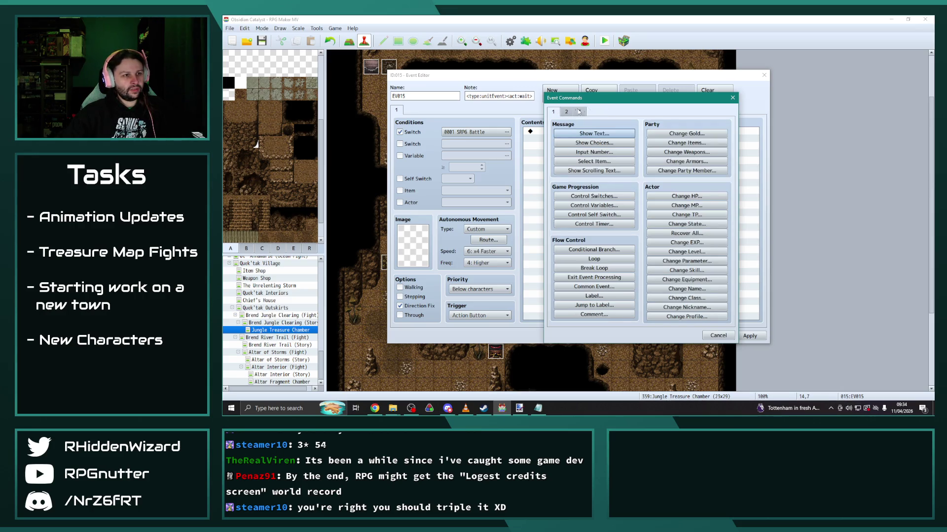
click(567, 112)
click(692, 133)
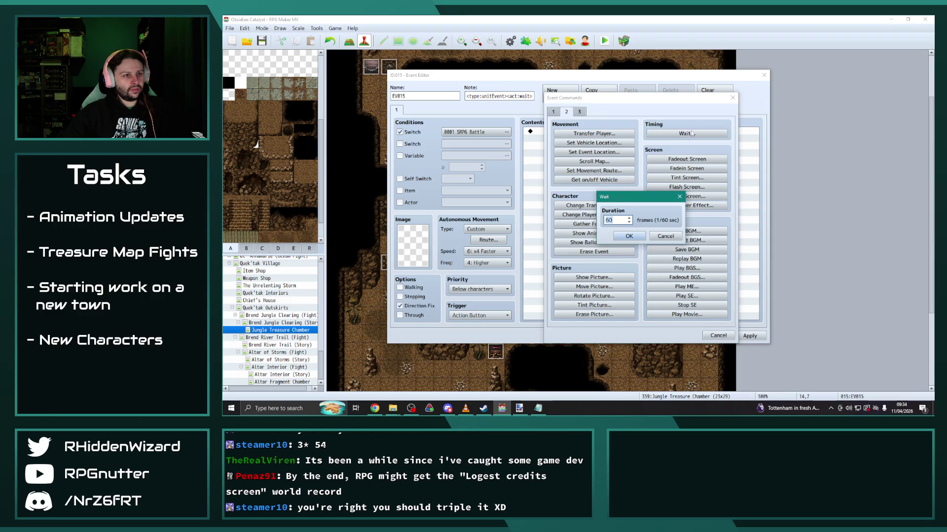
text(20)
click(629, 237)
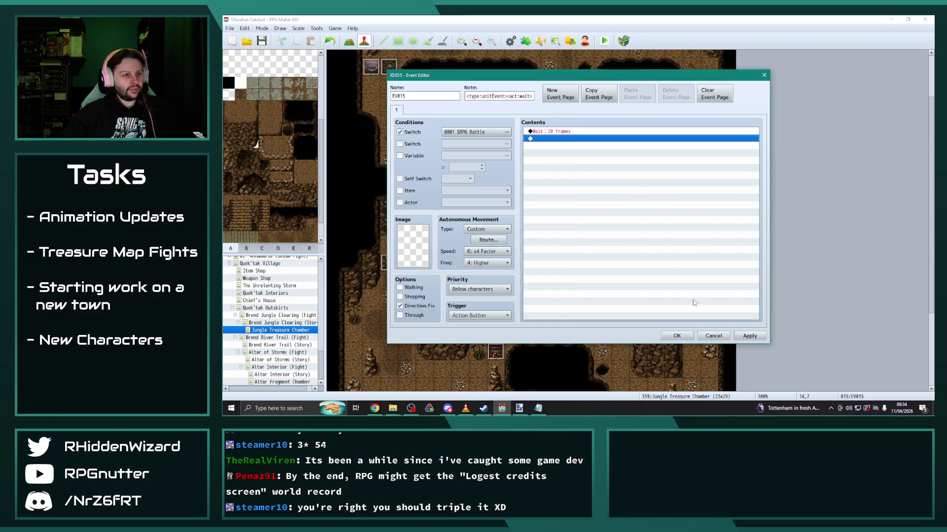
click(750, 335)
click(677, 336)
Check tile 14,10's coordinates, then reopen EV015 and close it without adding commands.
click(584, 171)
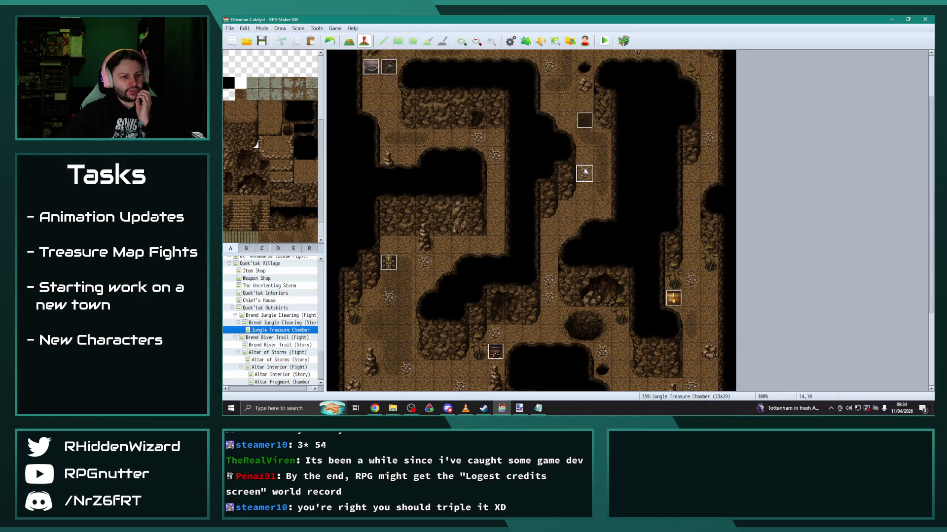
double_click(587, 119)
click(556, 139)
double_click(557, 139)
key(Escape)
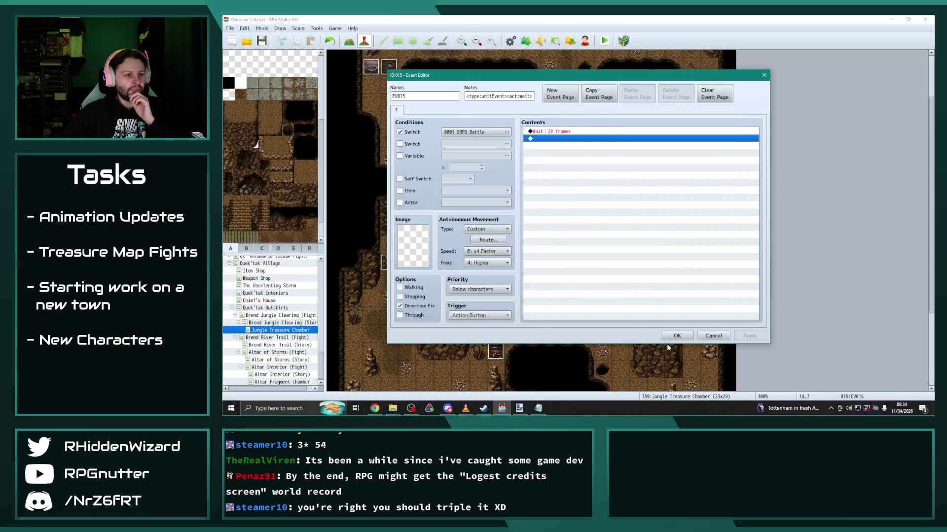
key(Escape)
scroll(275, 321, up, 4)
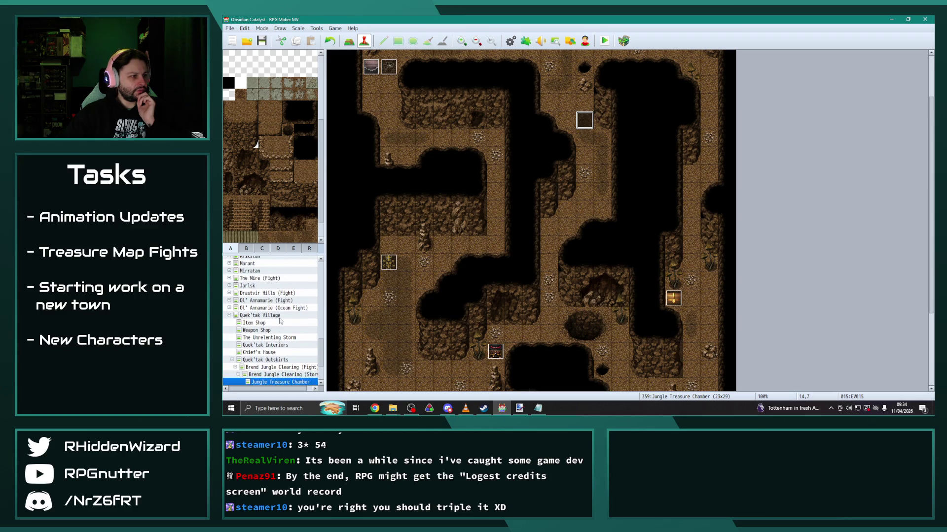
scroll(269, 320, down, 2)
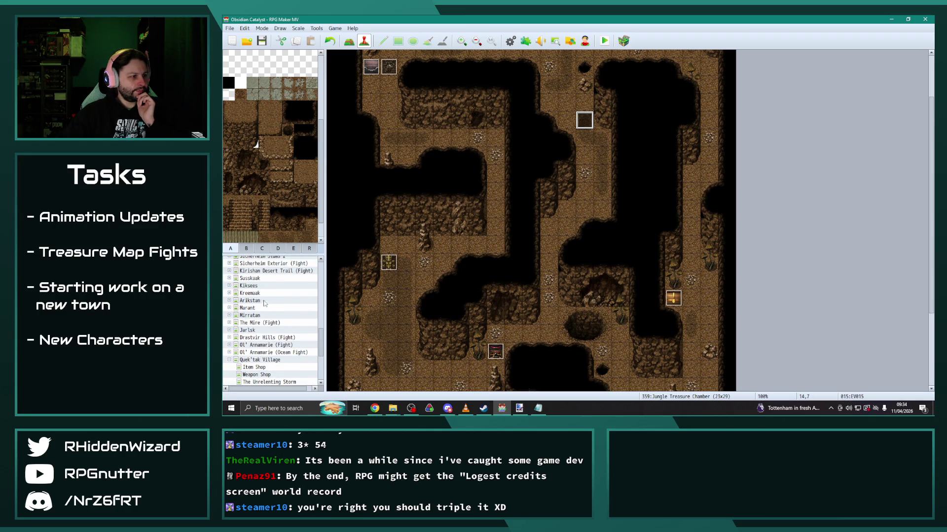
click(246, 301)
click(229, 300)
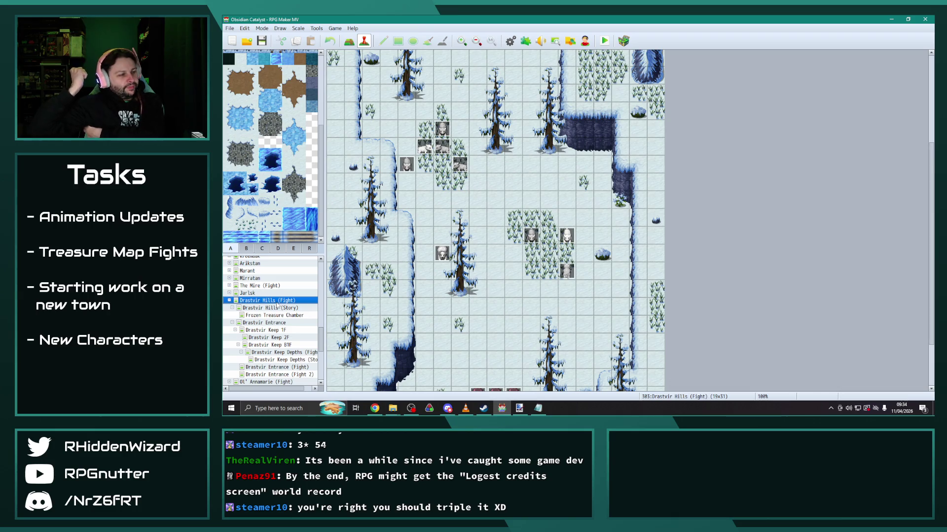
click(276, 315)
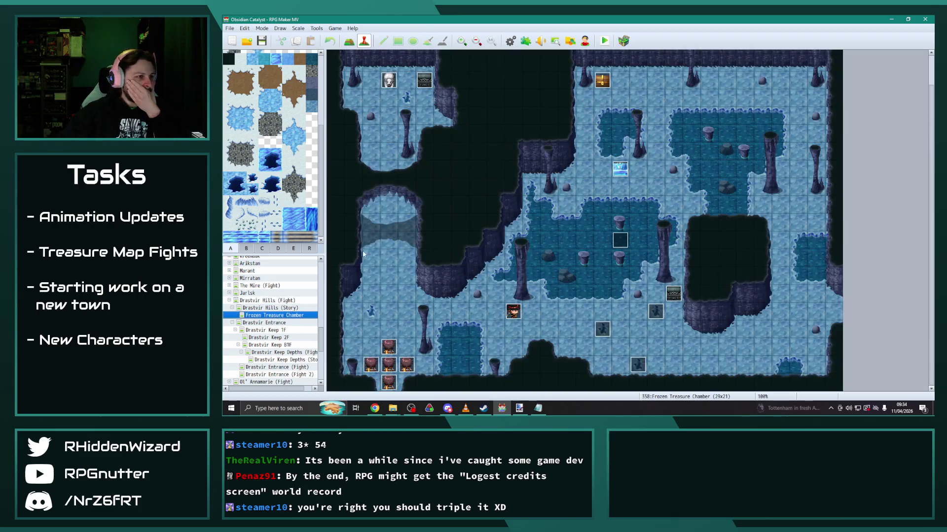
double_click(388, 59)
click(599, 236)
click(670, 337)
scroll(276, 339, down, 5)
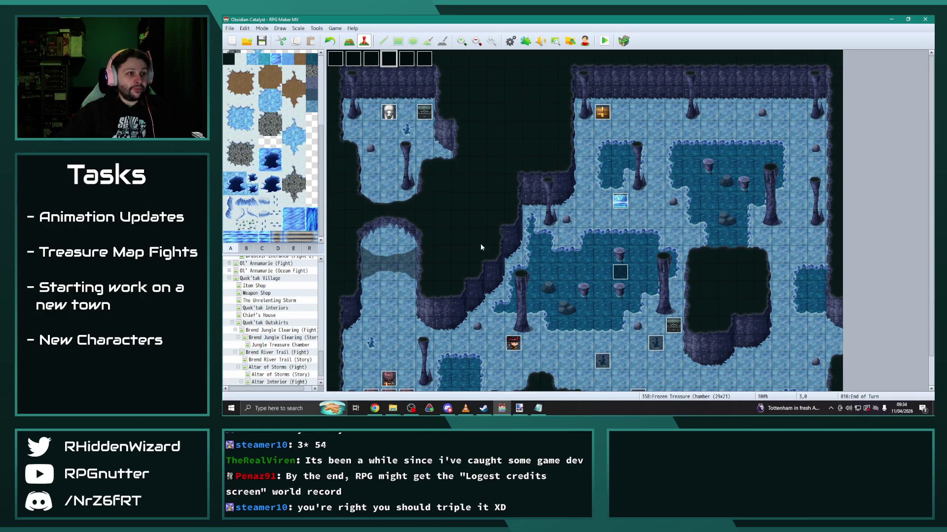
scroll(296, 360, down, 1)
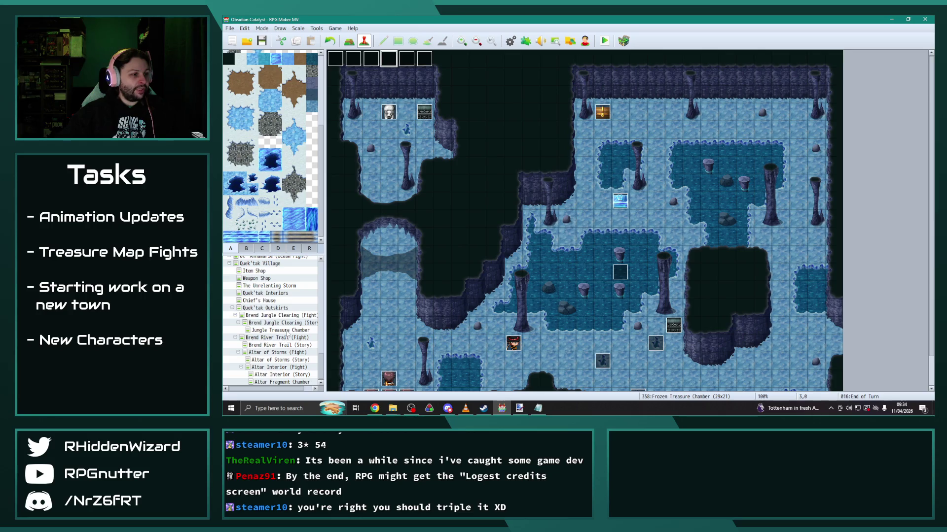
click(286, 331)
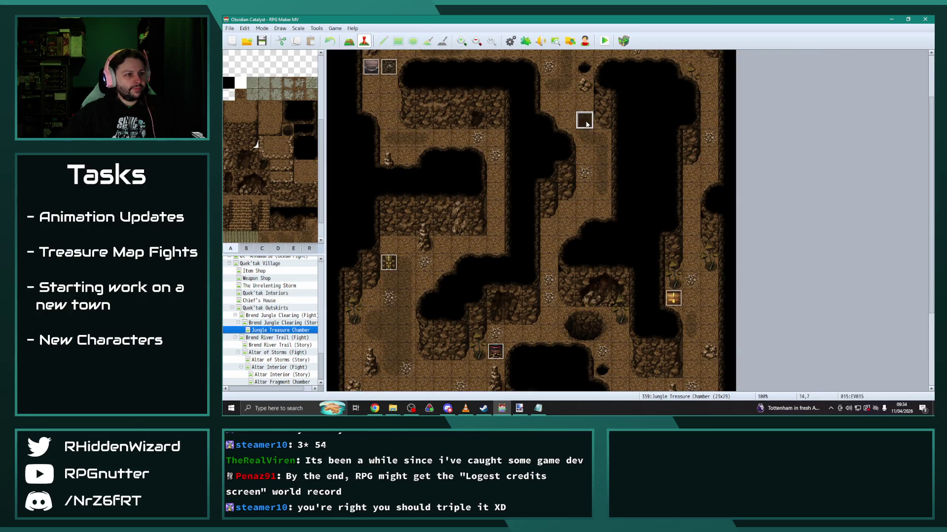
Paste a Script command this.playerMoveTo(14,10); after EV015's wait and apply it.
double_click(585, 123)
key(Escape)
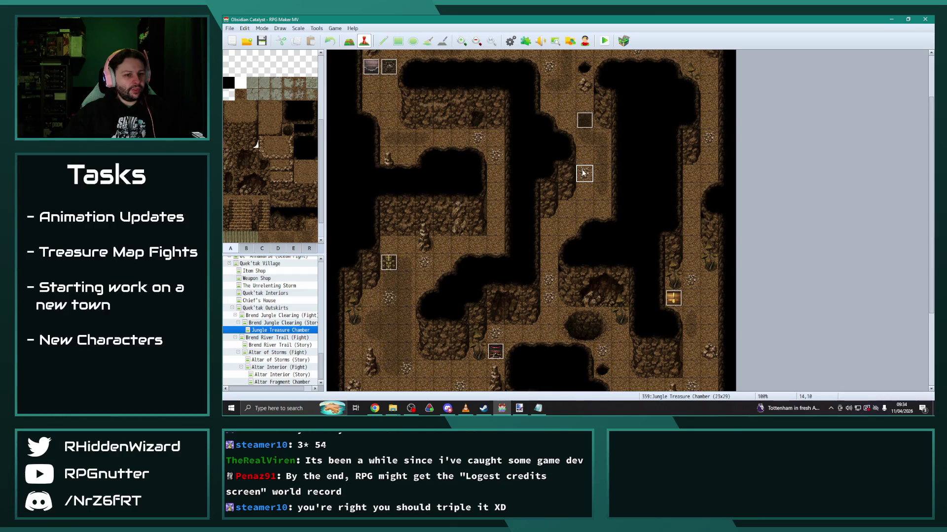
double_click(586, 121)
click(535, 140)
key(ctrl+v)
key(Return)
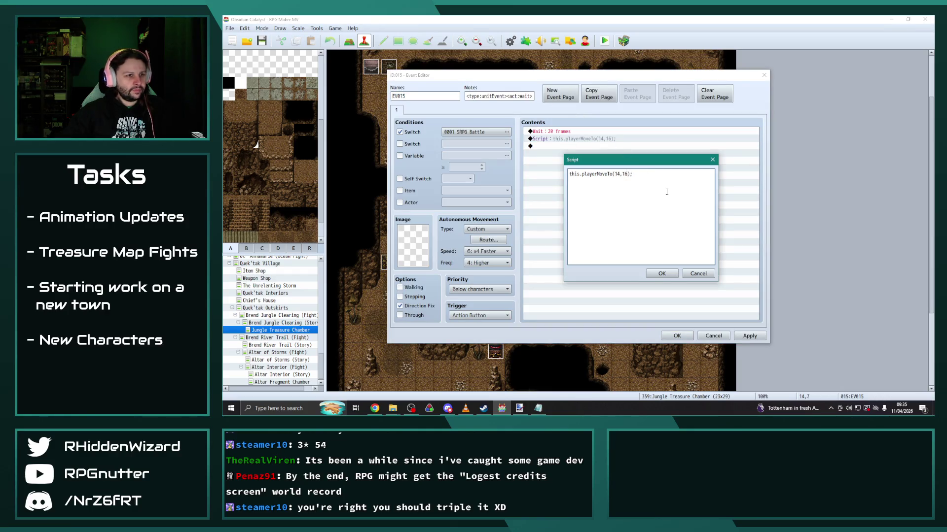
text(0)
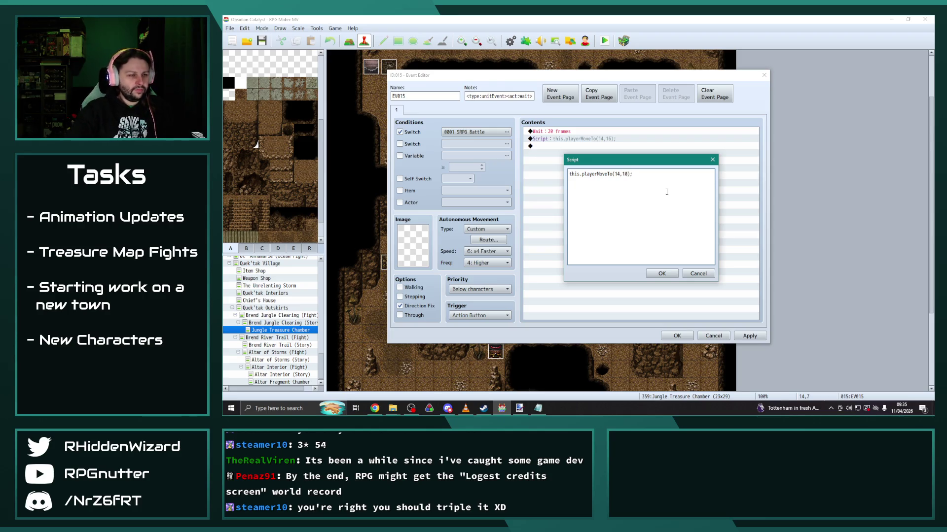
click(674, 273)
click(748, 335)
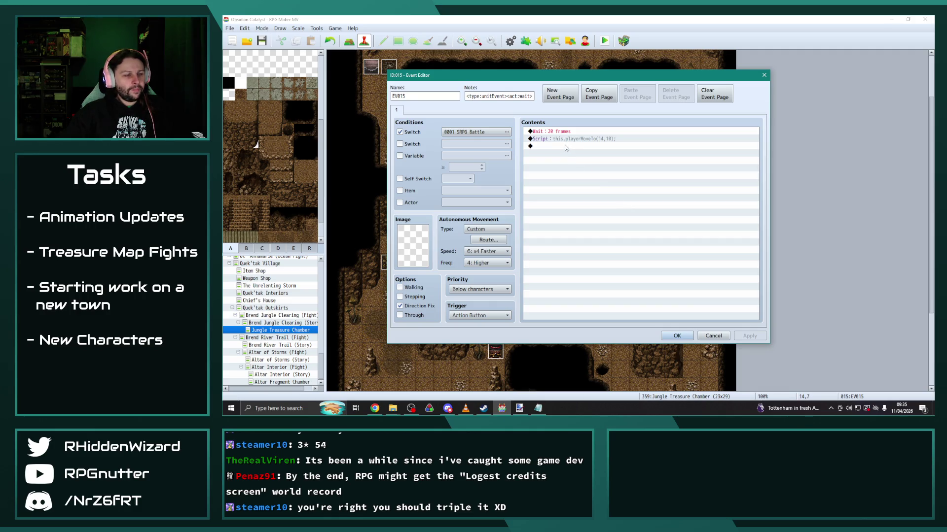
Cancel the Event Commands list without inserting anything and select the script line.
double_click(566, 147)
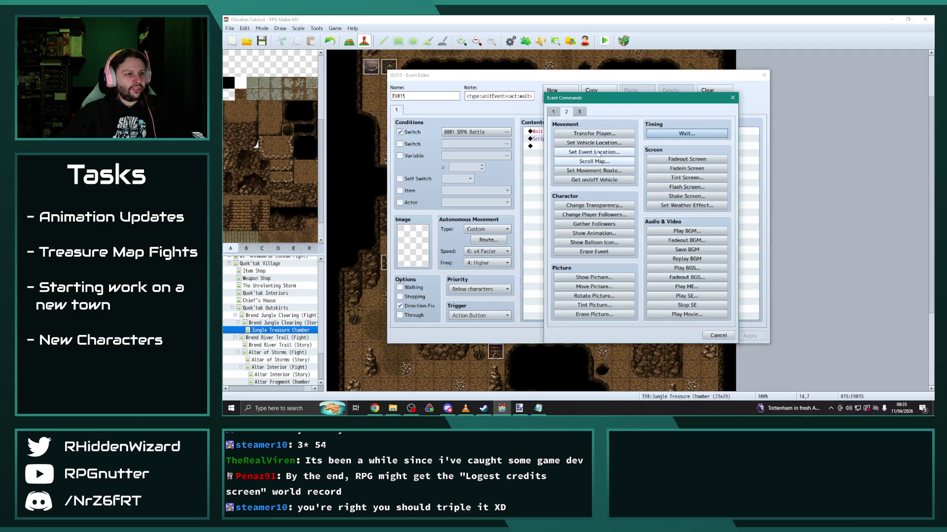
click(733, 98)
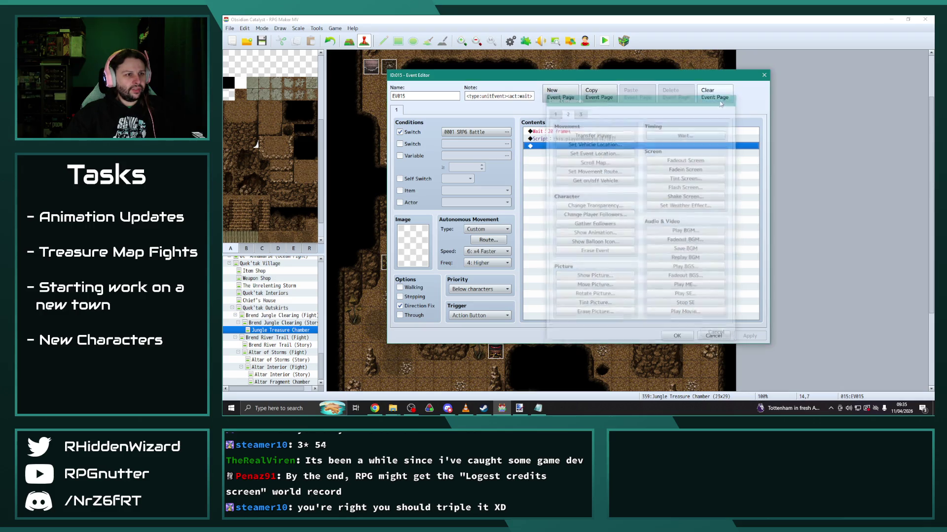
click(567, 141)
Add a Set Event Location command moving HiddenGeode1 to tile (12,4).
double_click(567, 146)
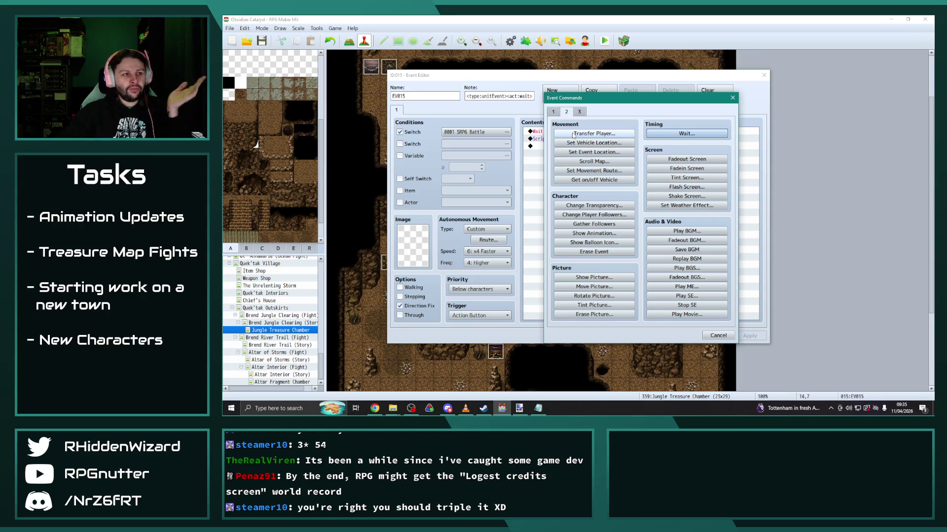
click(598, 153)
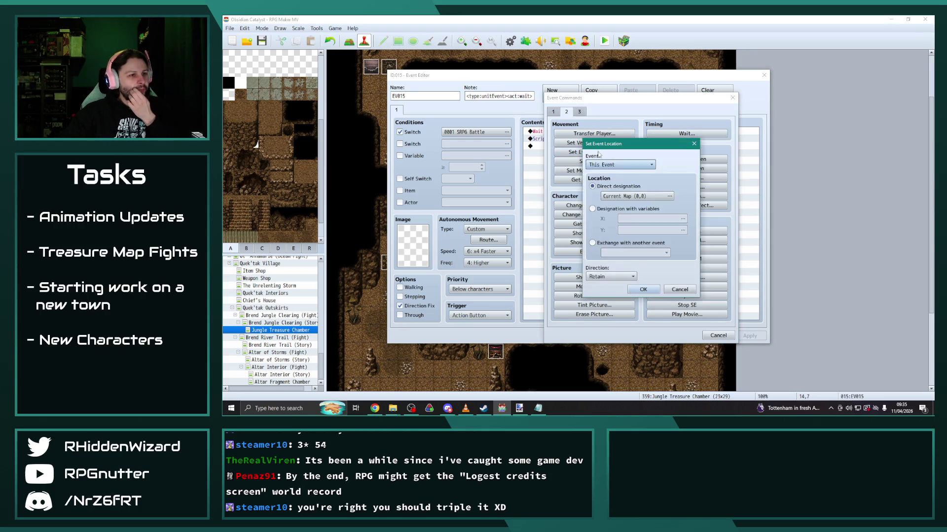
click(619, 164)
click(615, 284)
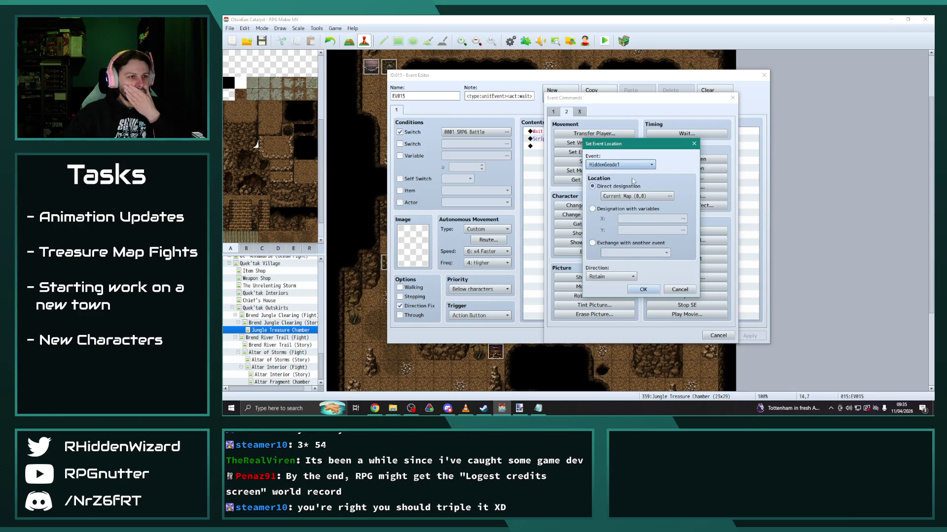
click(669, 196)
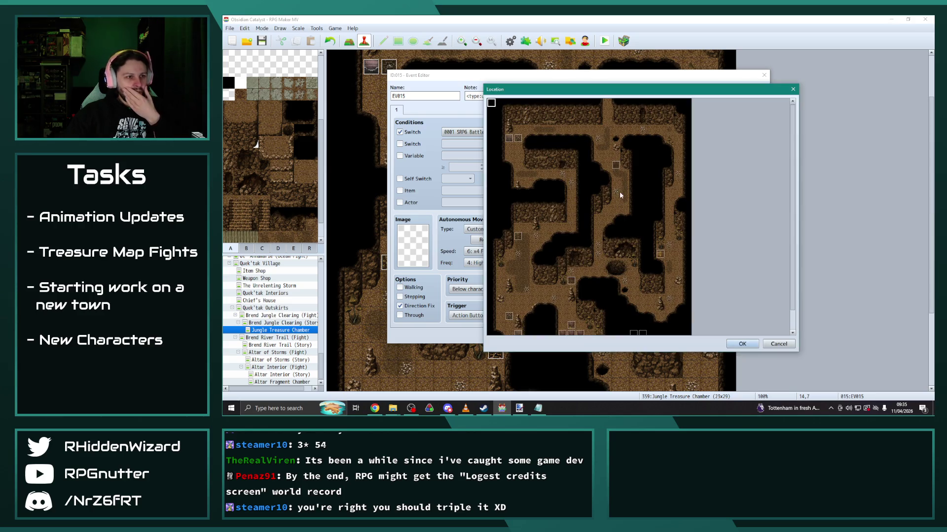
click(608, 148)
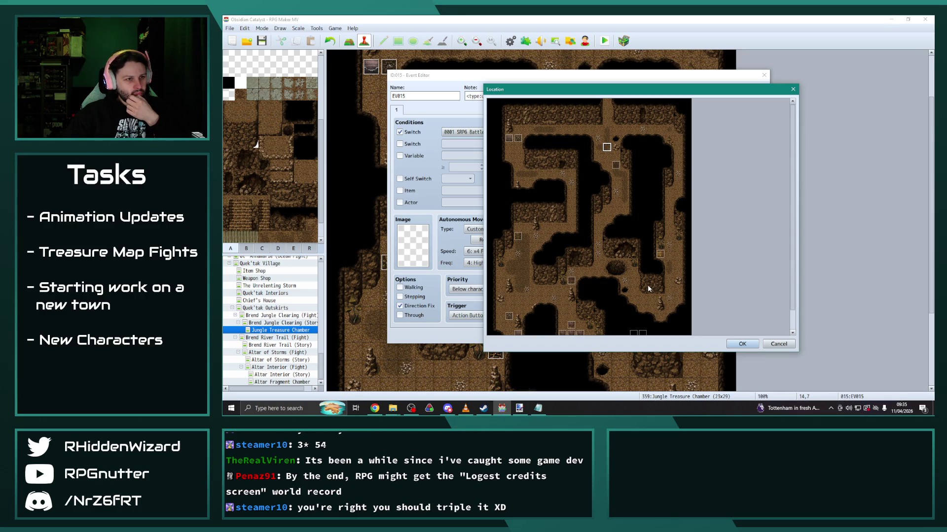
click(598, 139)
click(742, 343)
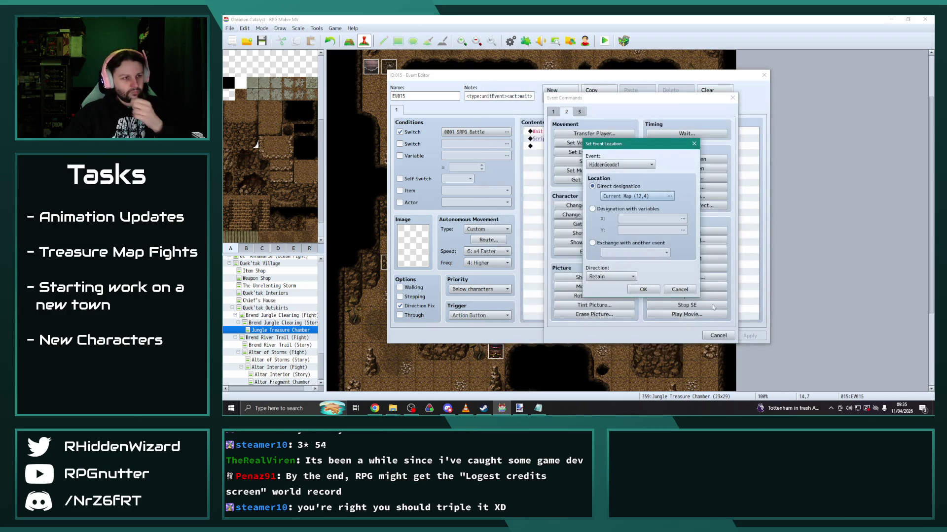
click(644, 289)
Duplicate it for HiddenGeode2 at tile (12,16), then apply and save EV015.
key(ctrl+c)
key(ctrl+v)
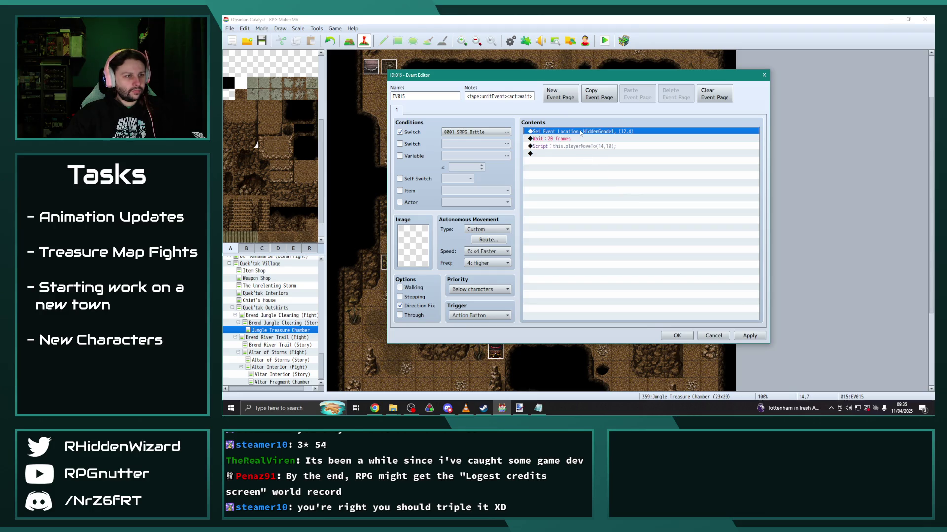
key(Return)
click(641, 165)
click(621, 295)
click(669, 196)
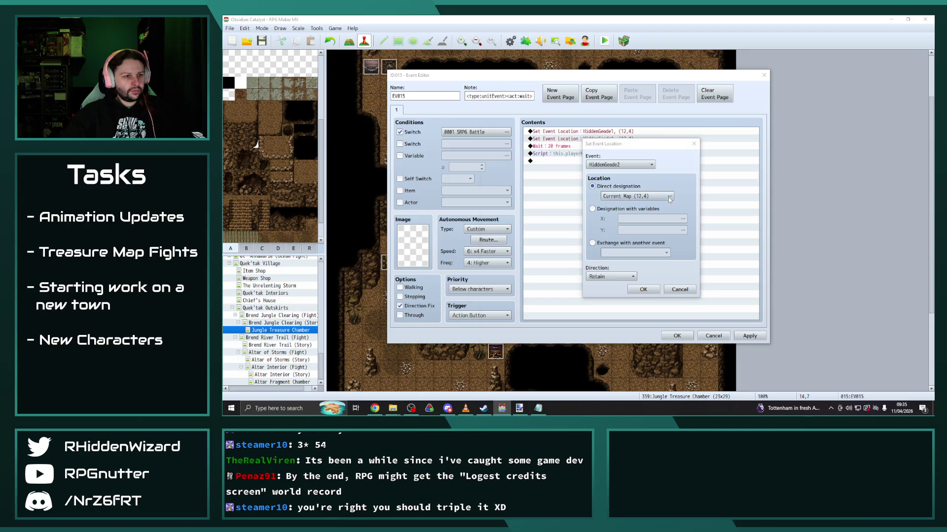
click(600, 248)
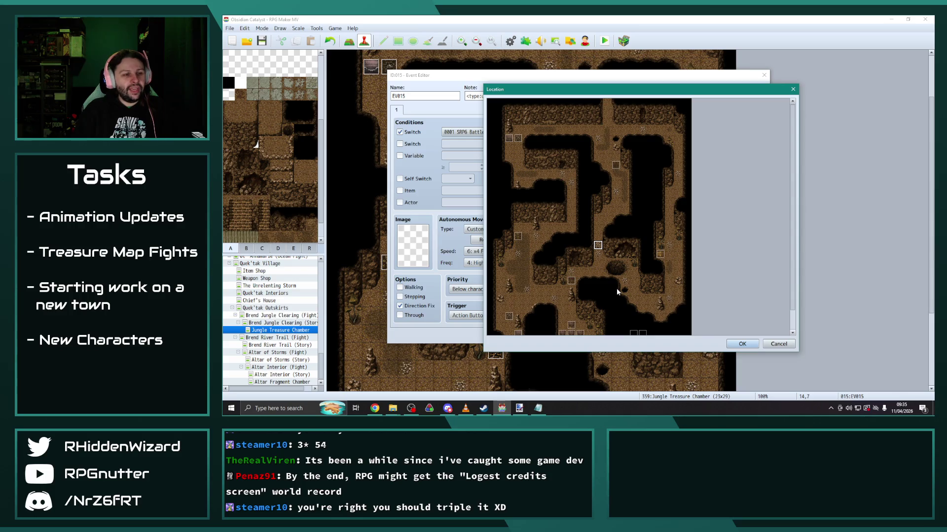
click(742, 343)
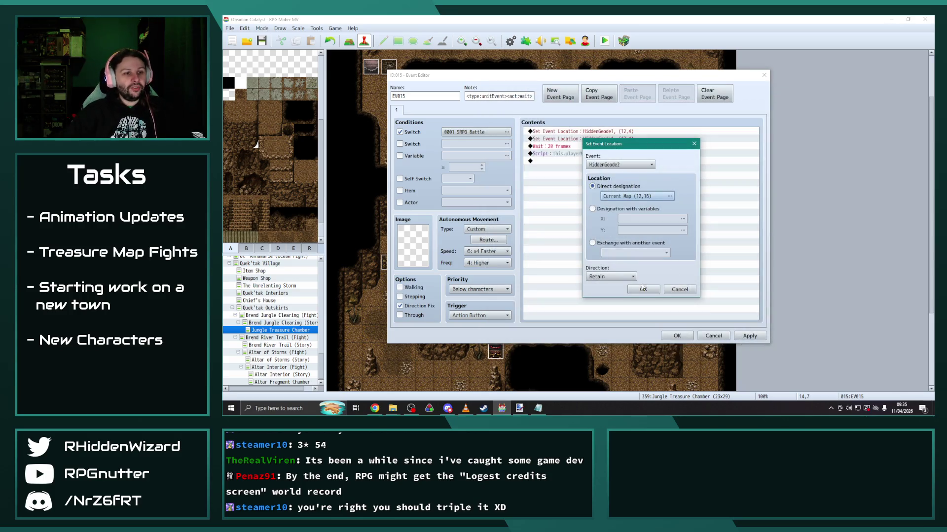
click(643, 289)
click(750, 336)
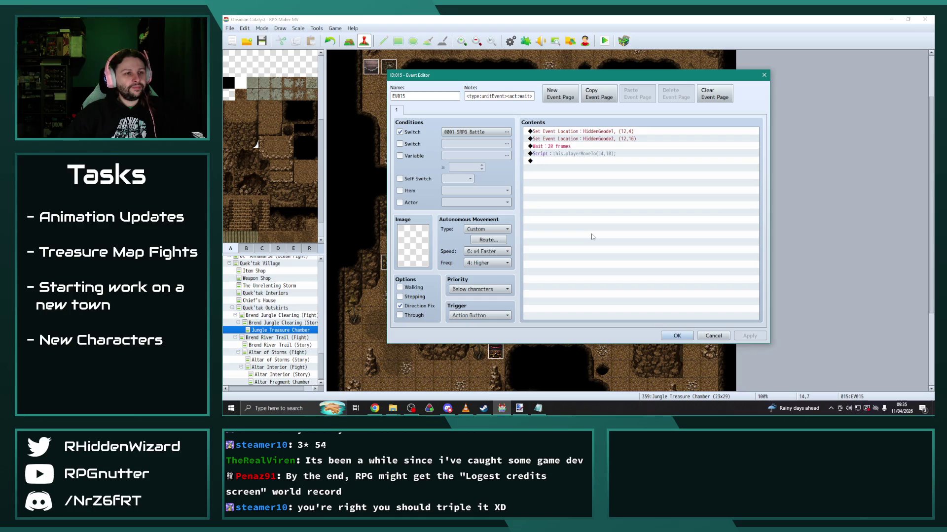
click(677, 337)
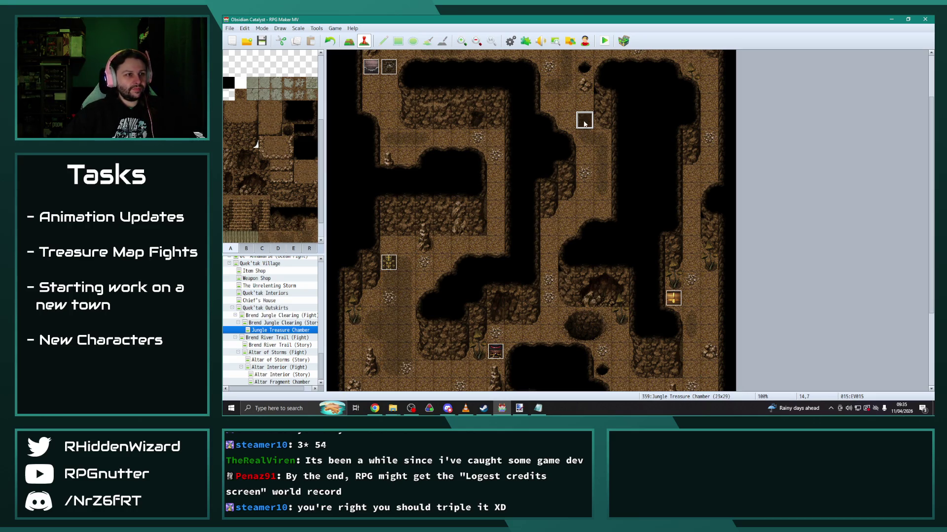
Copy EV015's Wait : 20 frames line, paste it after the script line, and save.
double_click(584, 120)
click(574, 162)
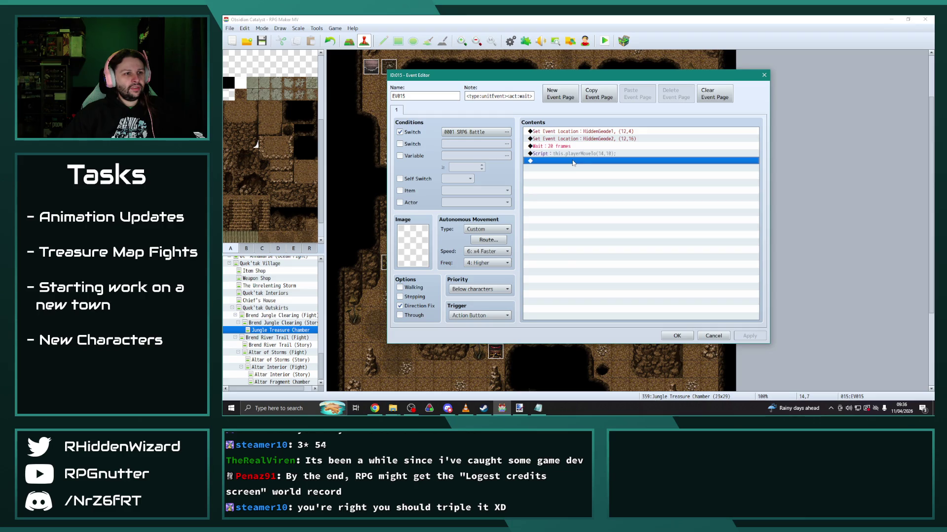
click(557, 147)
key(ctrl+c)
click(576, 161)
key(ctrl+v)
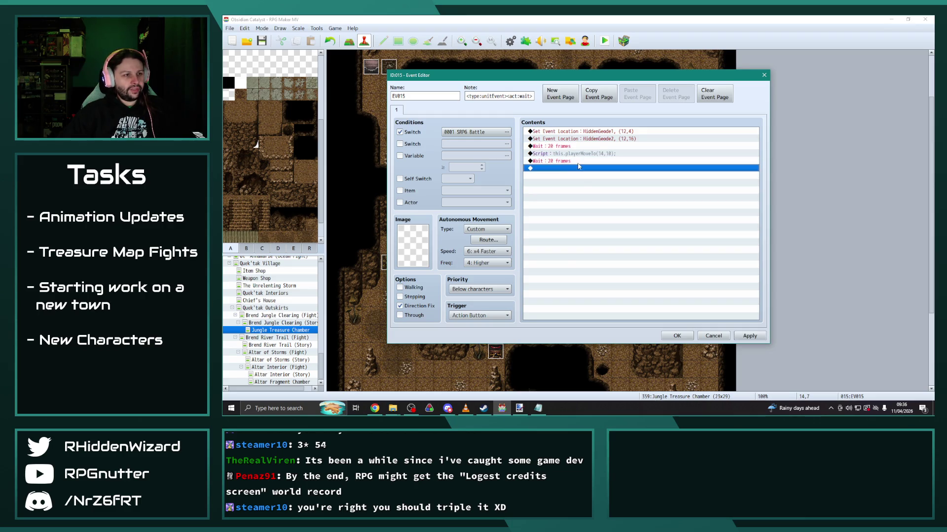
double_click(564, 169)
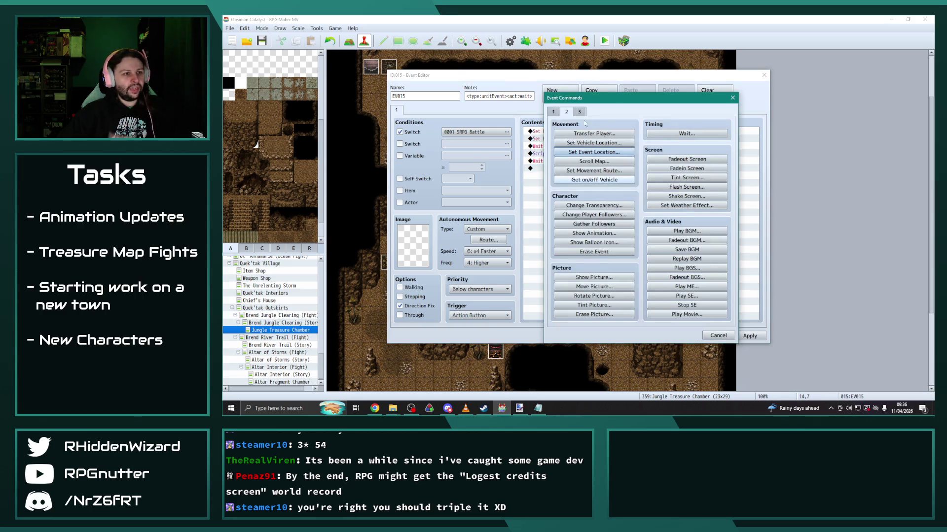
click(717, 336)
click(679, 336)
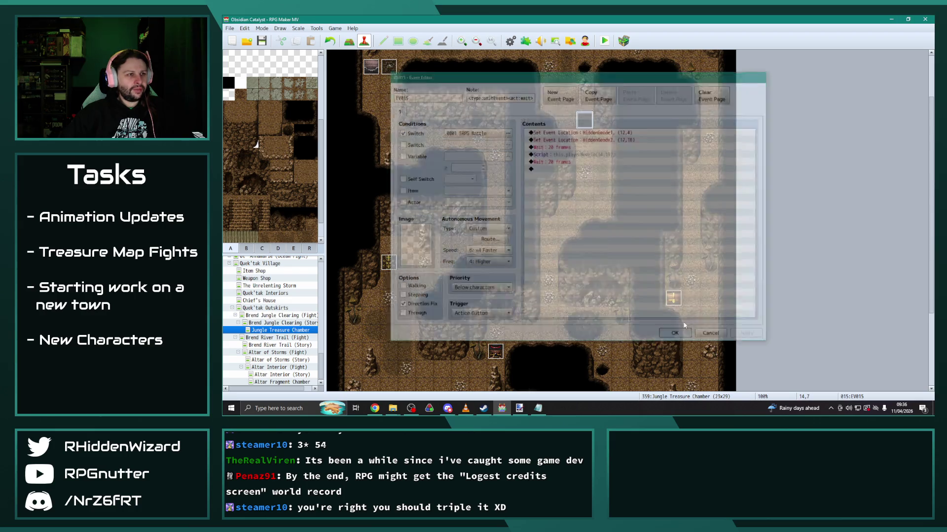
Play the 0211 Terra I animation preview in the Database, then reopen EV015's command list.
click(511, 42)
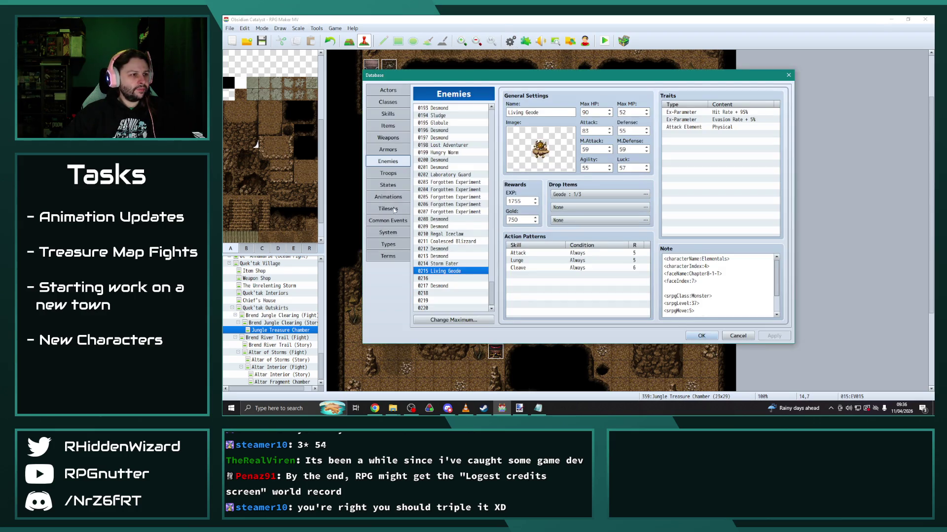
click(392, 197)
drag(492, 111, 486, 192)
click(448, 125)
click(748, 268)
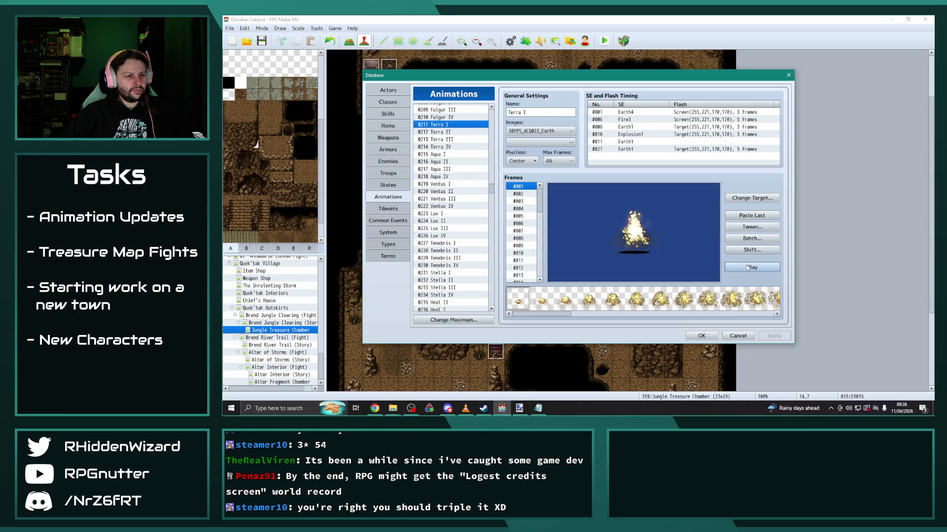
click(701, 336)
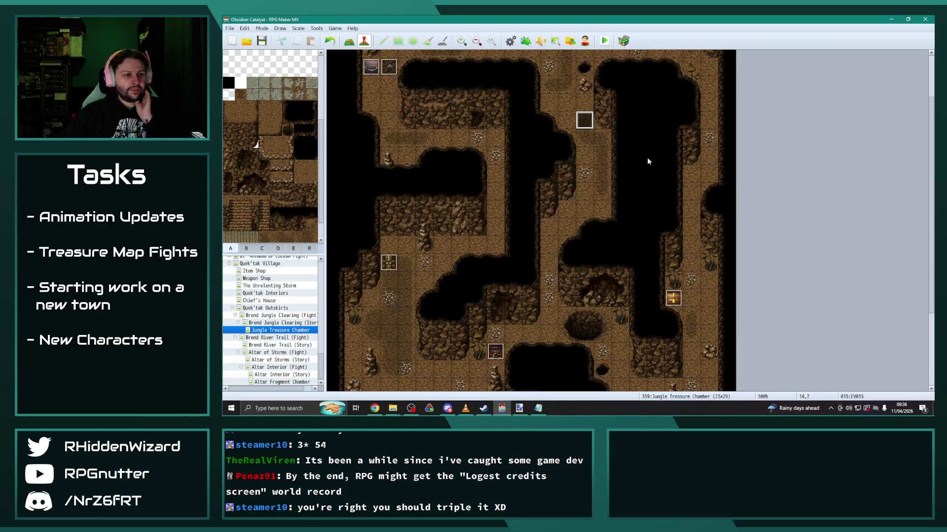
double_click(589, 121)
double_click(560, 169)
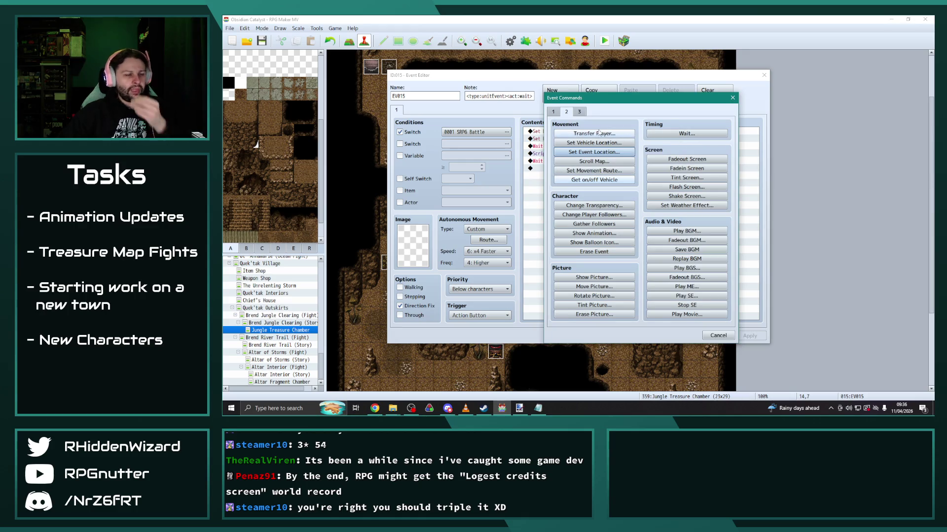
Add a Show Animation command playing Terra I on HiddenGeode1.
click(594, 233)
click(640, 205)
click(624, 334)
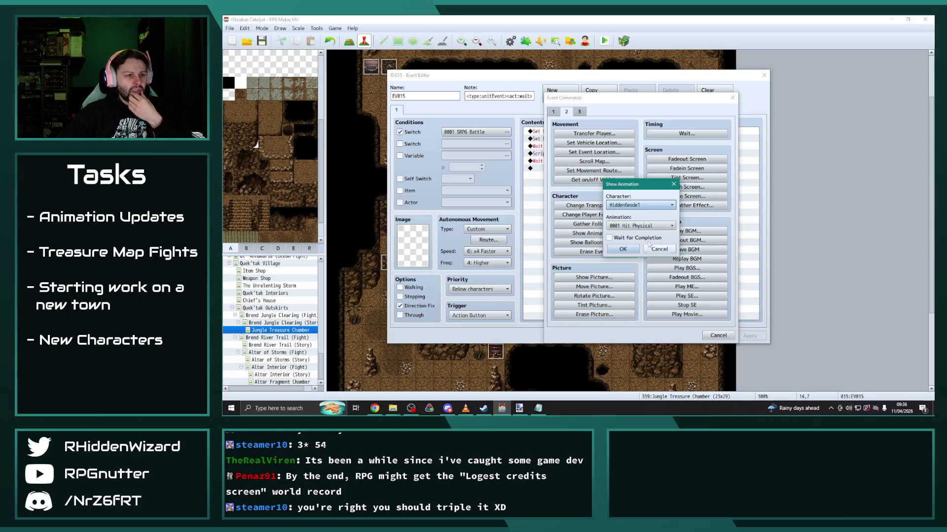
click(641, 228)
scroll(642, 333, down, 14)
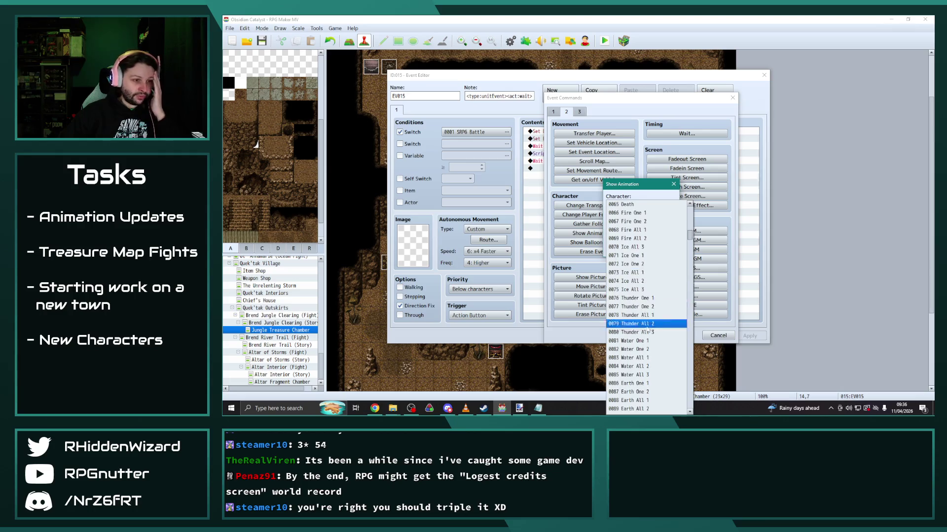
drag(689, 232, 691, 285)
click(626, 315)
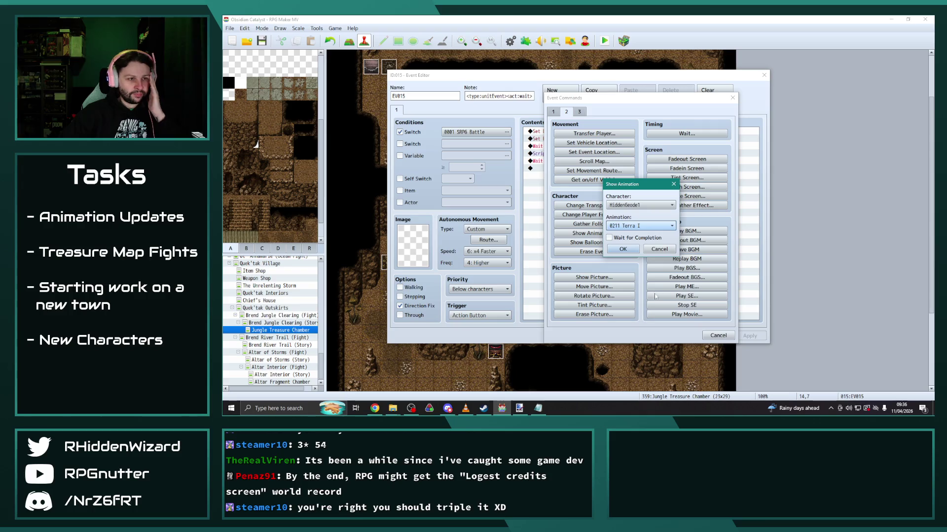
click(625, 248)
Duplicate the Show Animation for HiddenGeode2 and close EV015 with OK.
click(599, 168)
key(ctrl+c)
key(ctrl+v)
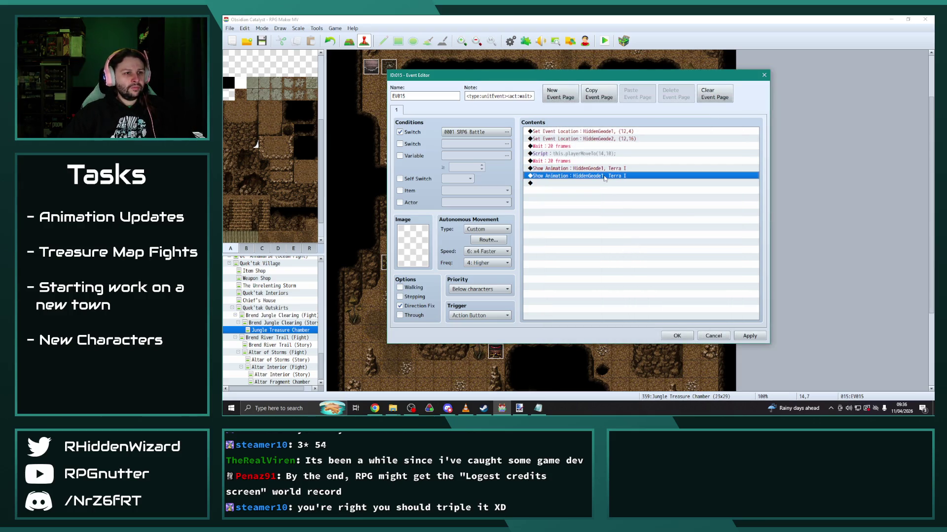
double_click(605, 176)
click(641, 205)
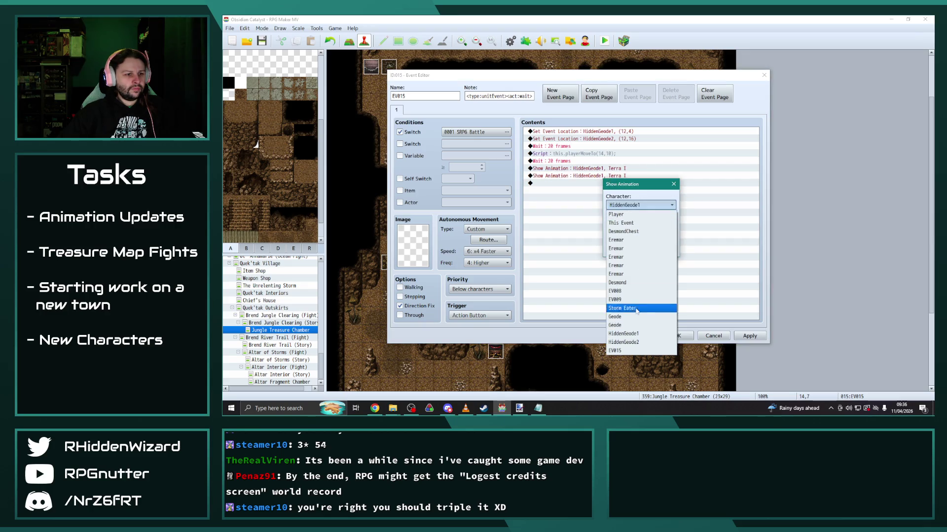
click(624, 342)
click(625, 249)
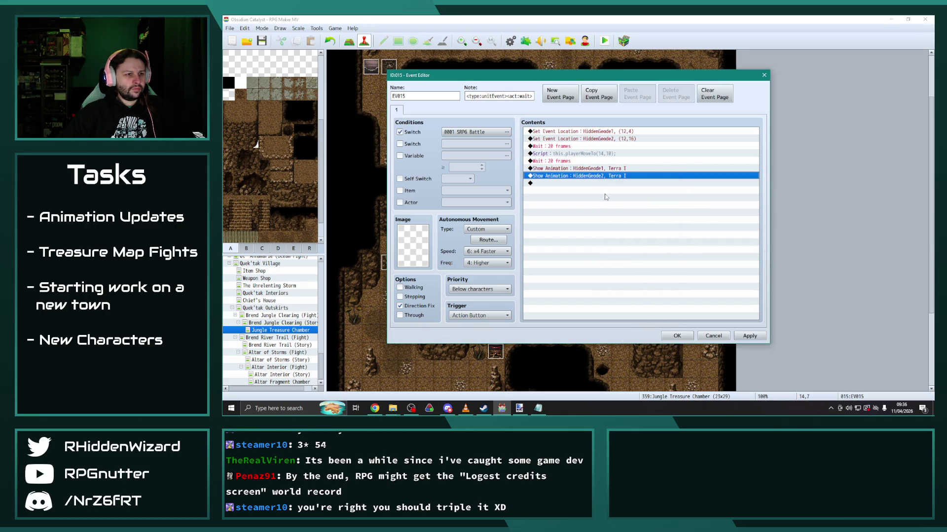
double_click(587, 184)
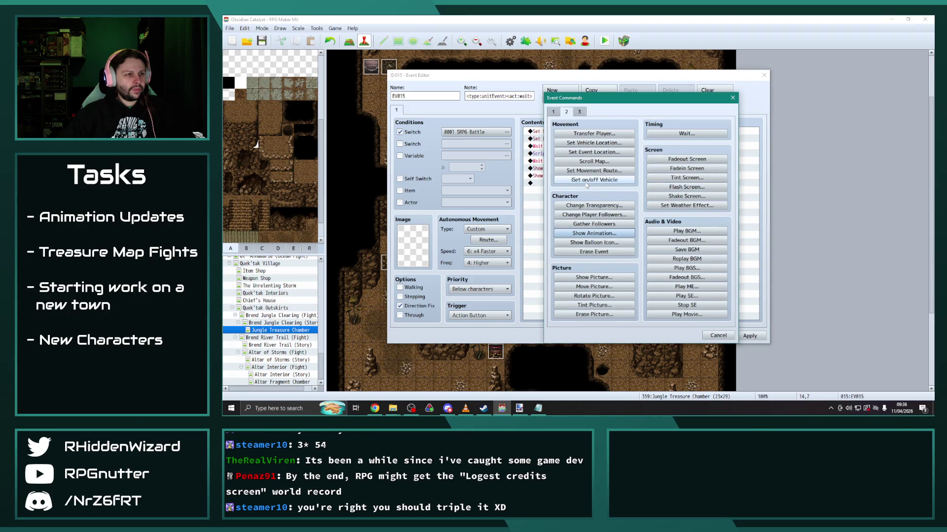
click(732, 99)
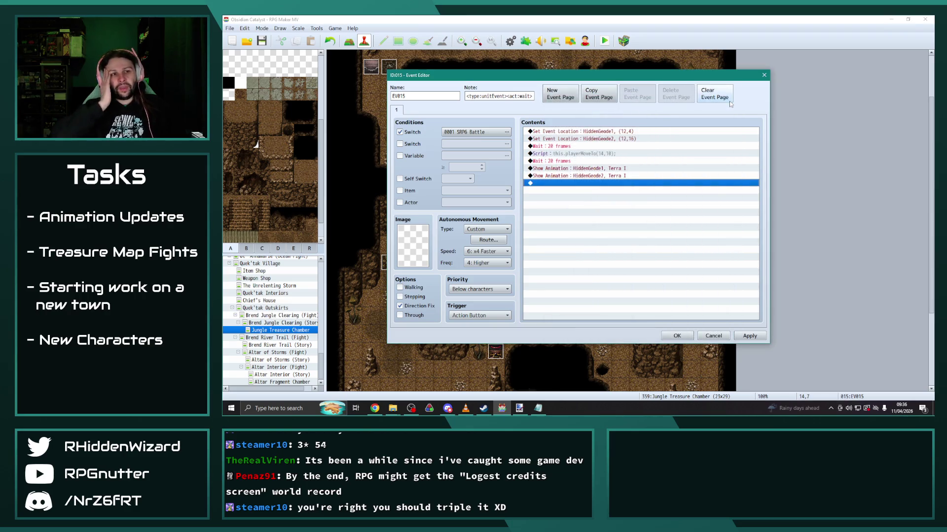
key(alt+Tab)
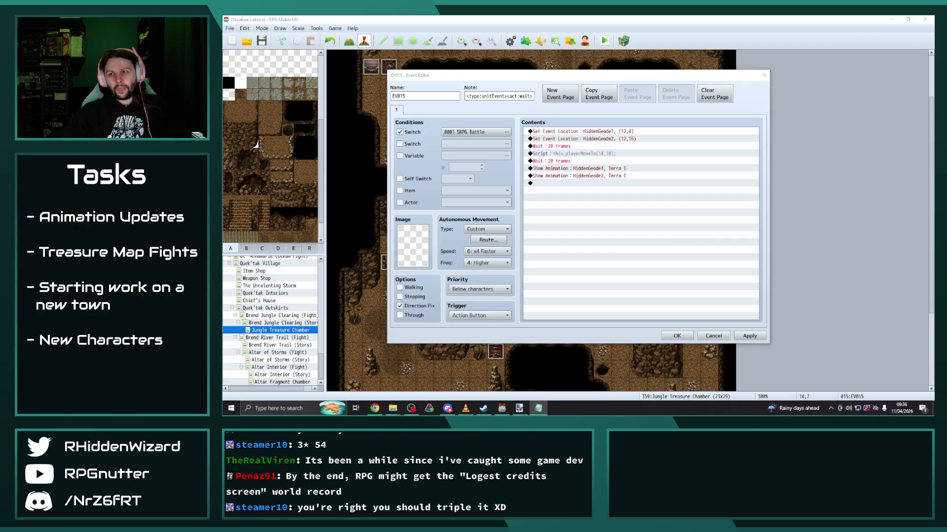
click(677, 335)
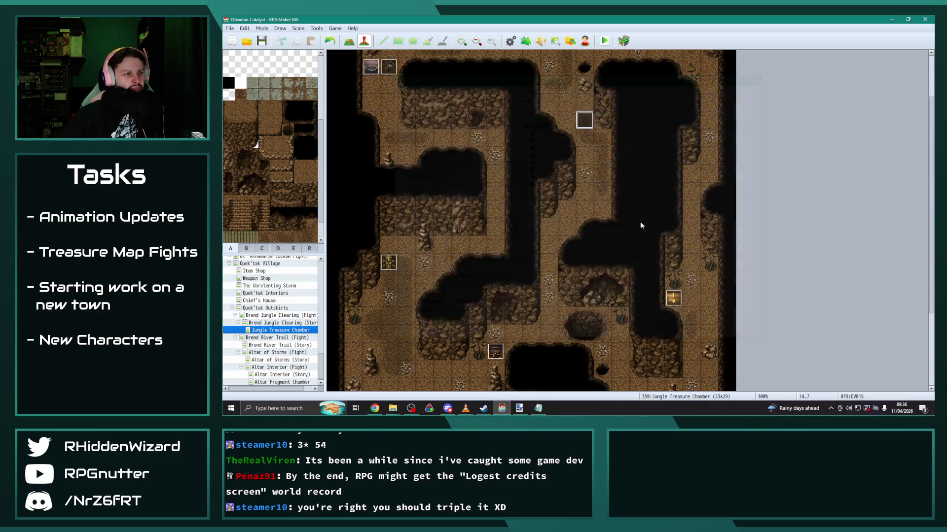
scroll(592, 271, down, 3)
scroll(595, 294, down, 1)
click(620, 350)
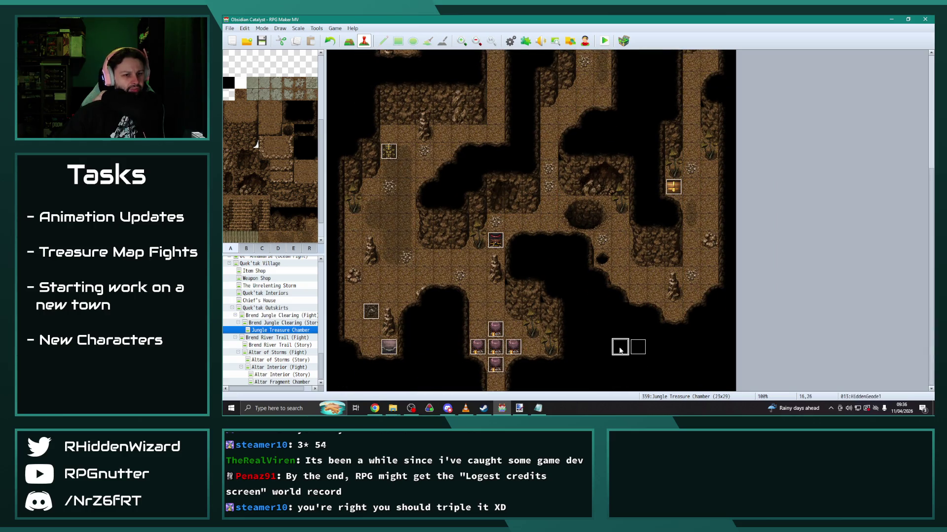
click(638, 350)
key(alt+Tab)
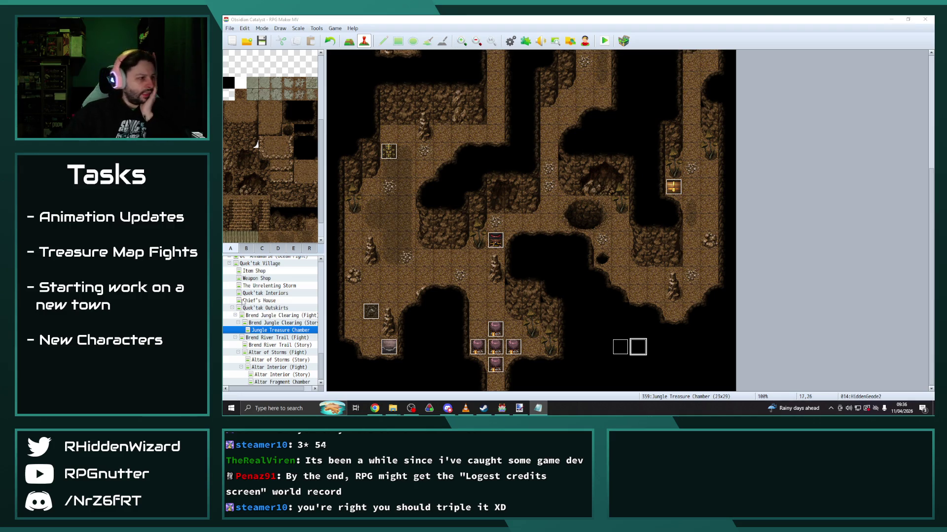
scroll(243, 302, up, 5)
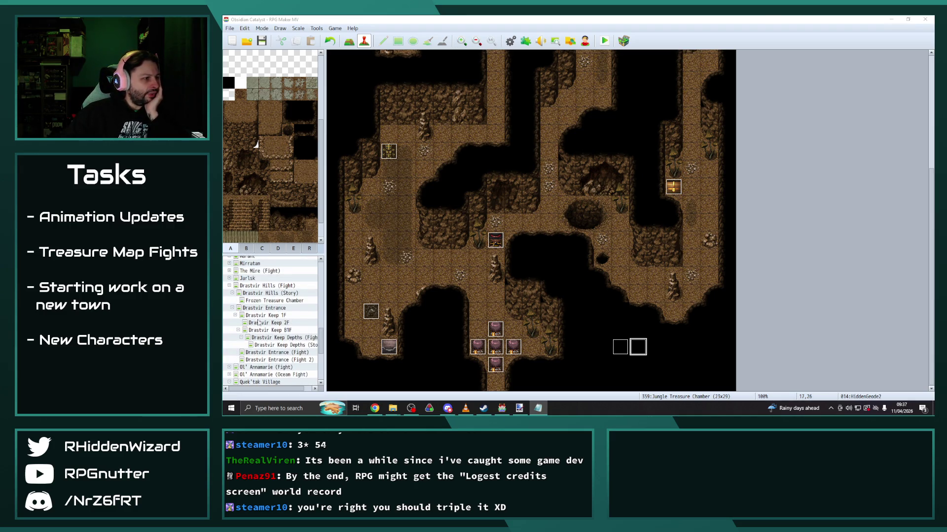
click(272, 300)
Select the addEnemy and setBattleMode lines in Frozen Treasure Chamber's End of Turn event, then open Jungle Treasure Chamber.
scroll(392, 57, up, 3)
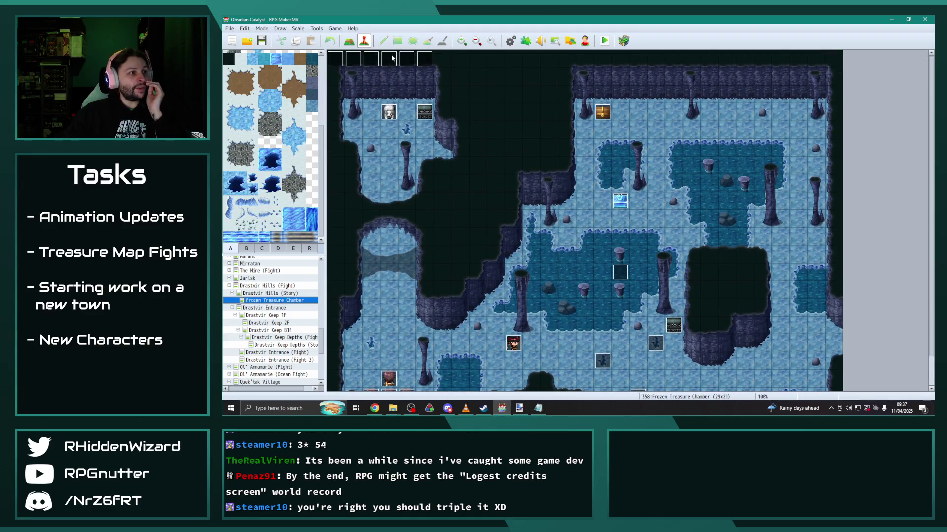
double_click(392, 57)
scroll(641, 236, down, 6)
scroll(646, 242, down, 3)
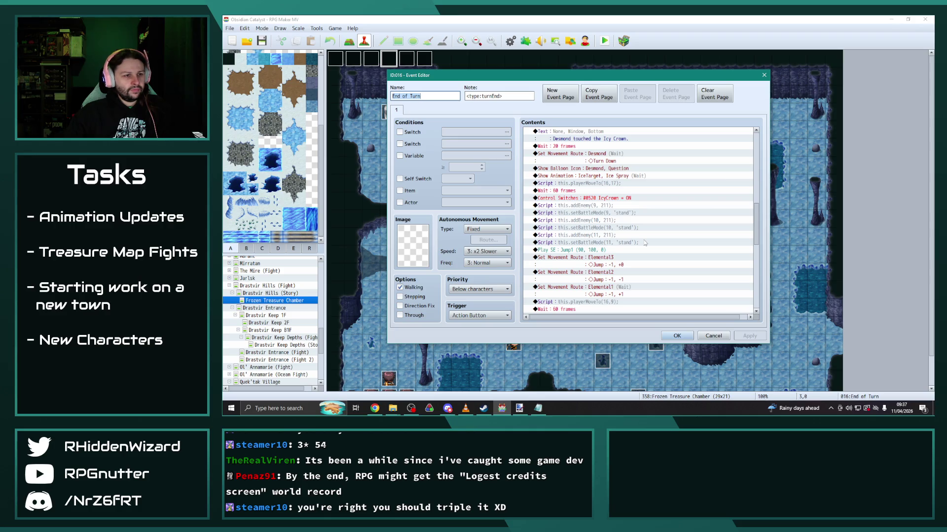
click(604, 213)
shift+click(601, 206)
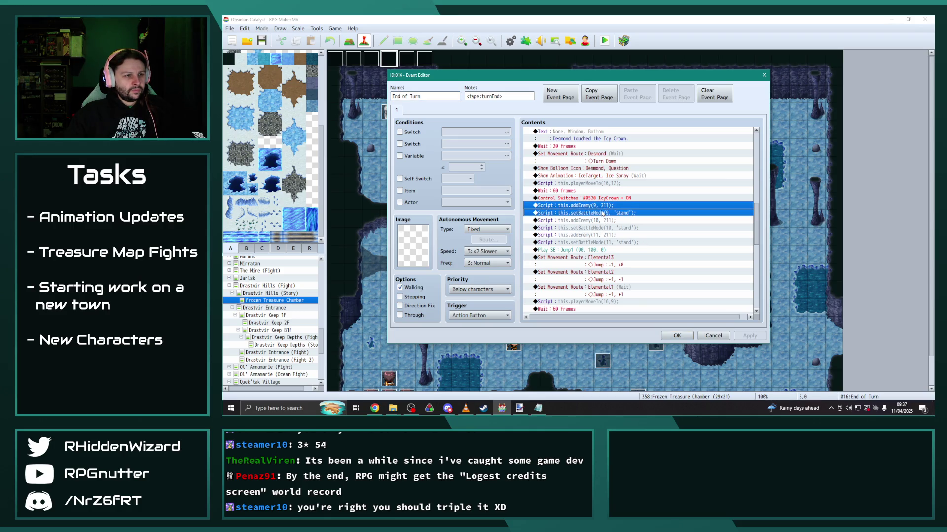
click(677, 336)
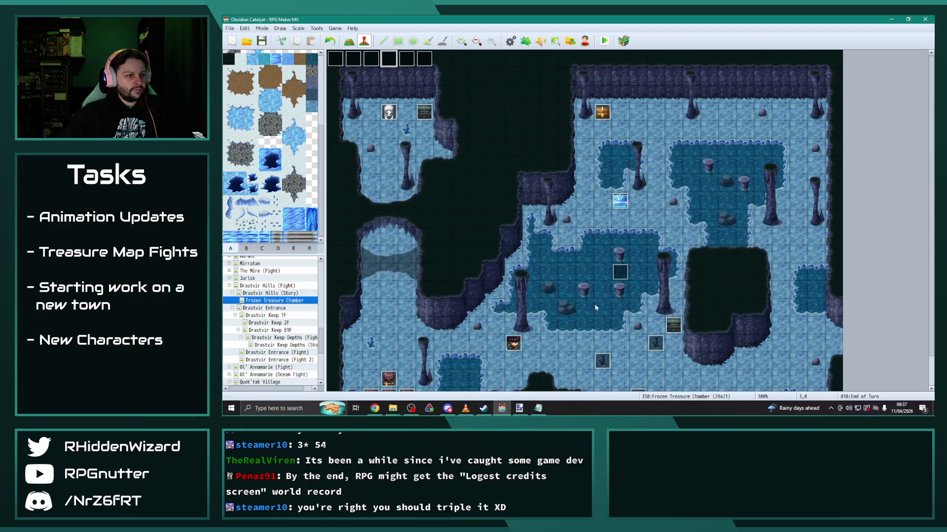
scroll(323, 349, down, 1)
scroll(323, 349, down, 4)
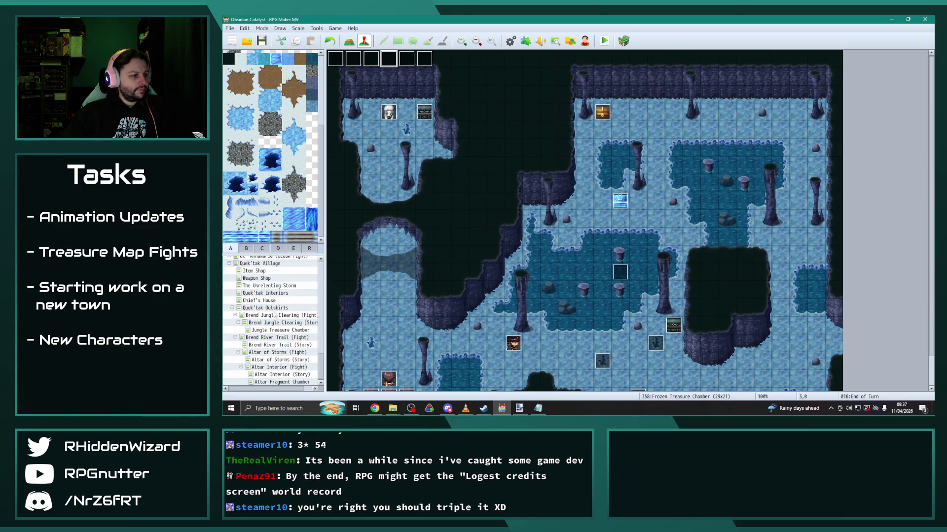
click(279, 330)
scroll(517, 272, up, 2)
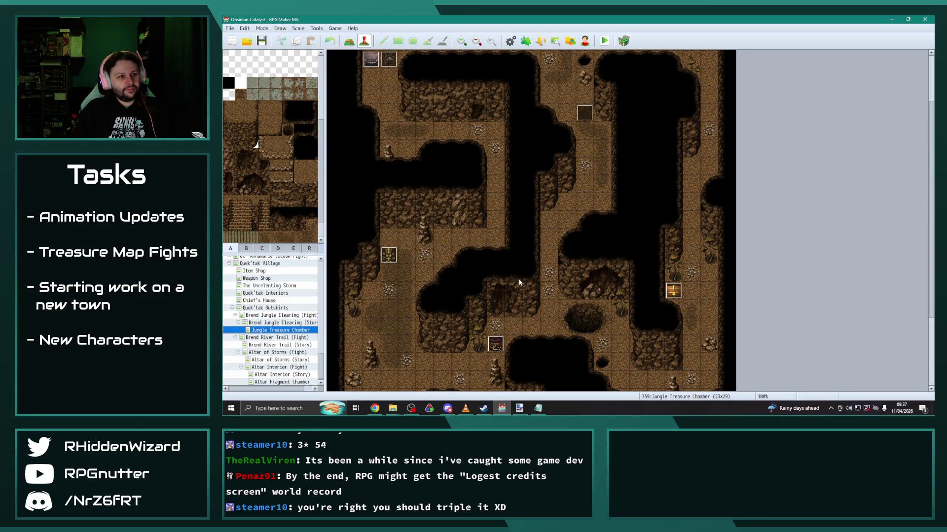
scroll(534, 257, up, 3)
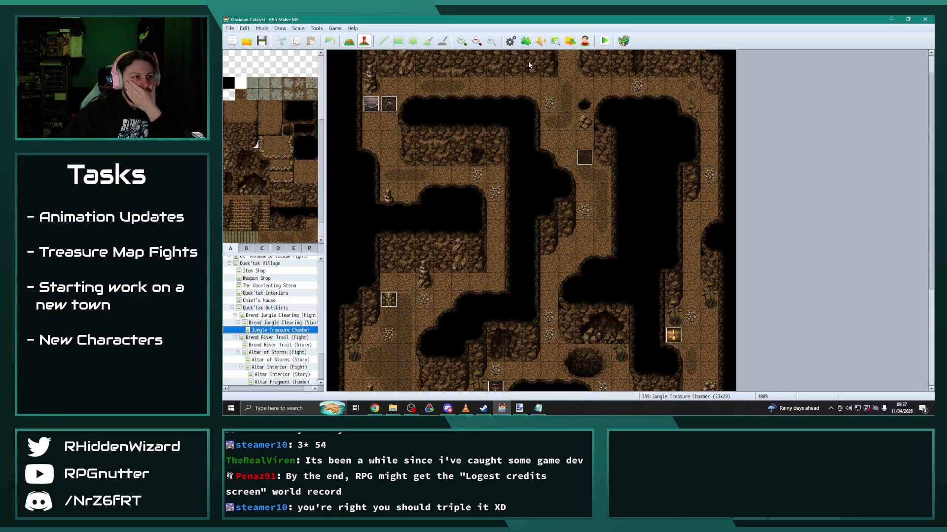
double_click(584, 157)
Paste the script lines into EV015 and change them to addEnemy(13, 215) and setBattleMode(13).
click(560, 183)
key(Down)
key(Down)
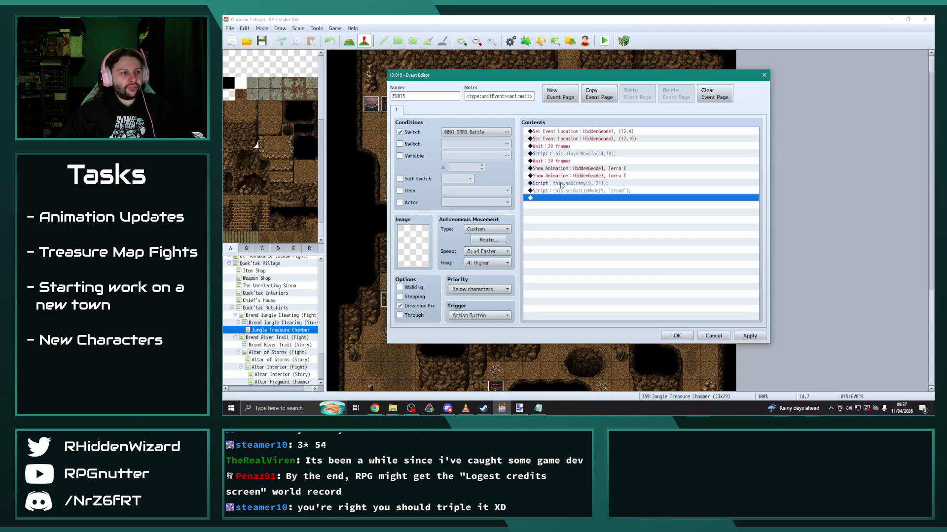
double_click(589, 184)
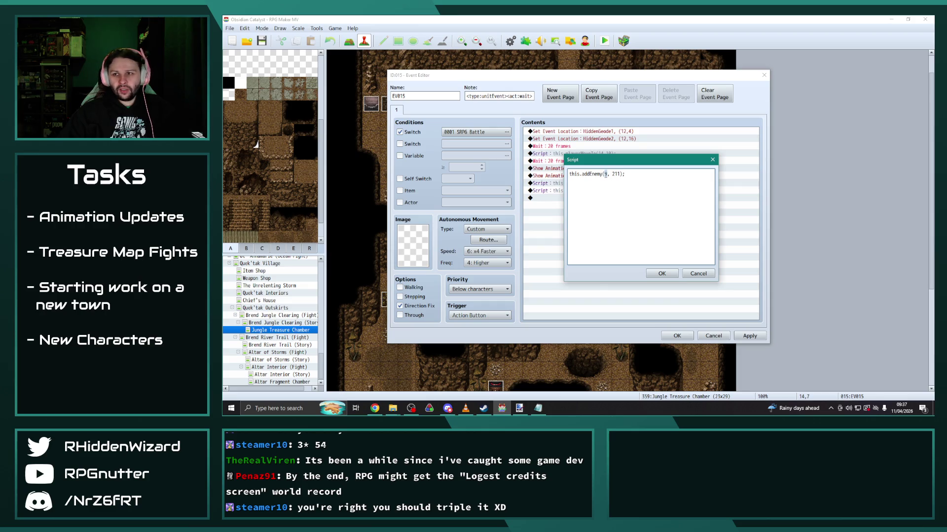
text(3)
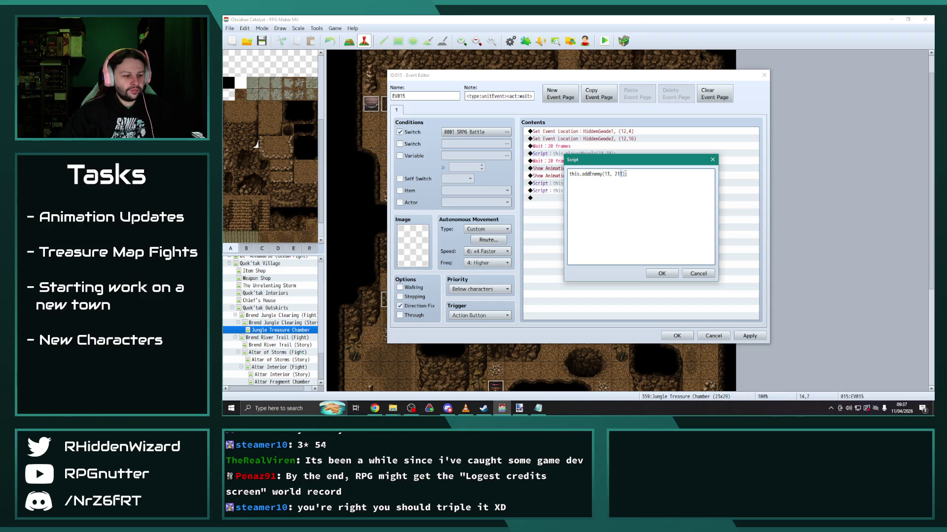
click(660, 273)
double_click(626, 190)
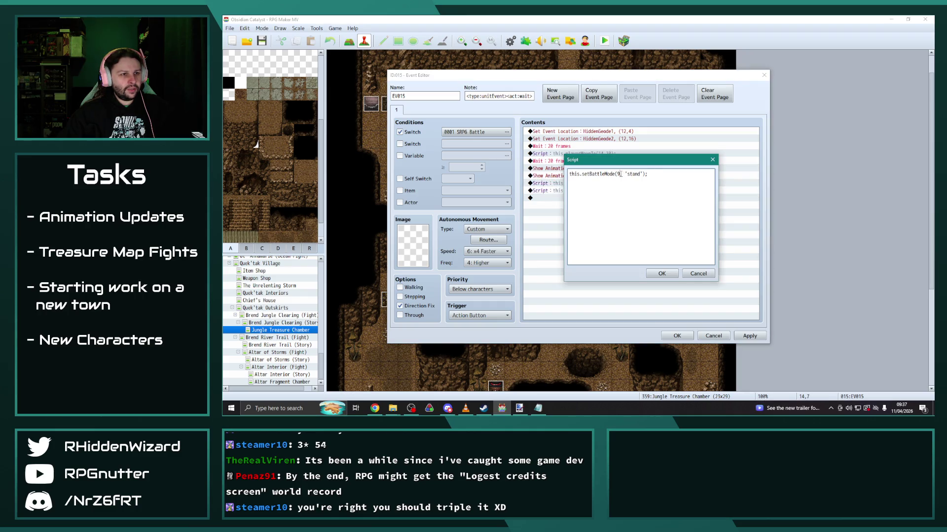
text(3)
click(662, 273)
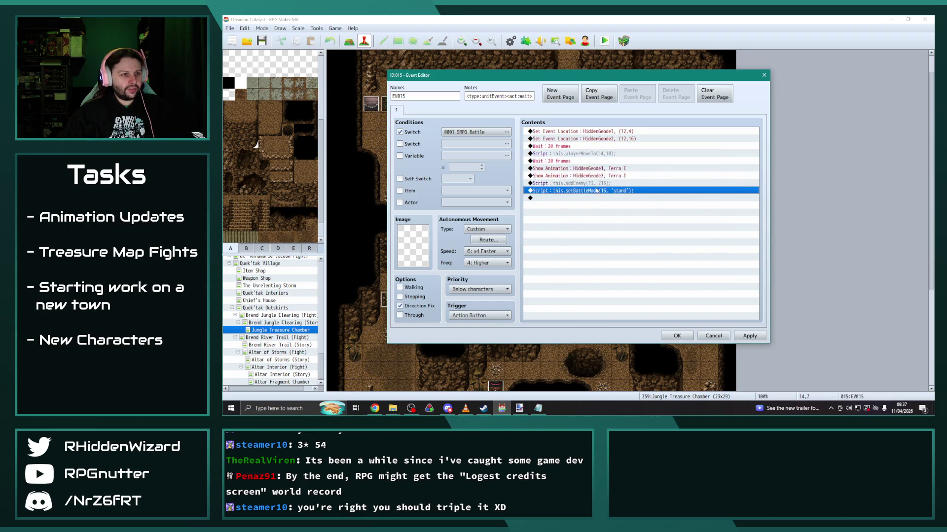
Duplicate the pair as addEnemy(14, 215) and setBattleMode(14), then start a Wait command.
shift+click(591, 183)
key(ctrl+c)
click(594, 199)
key(ctrl+v)
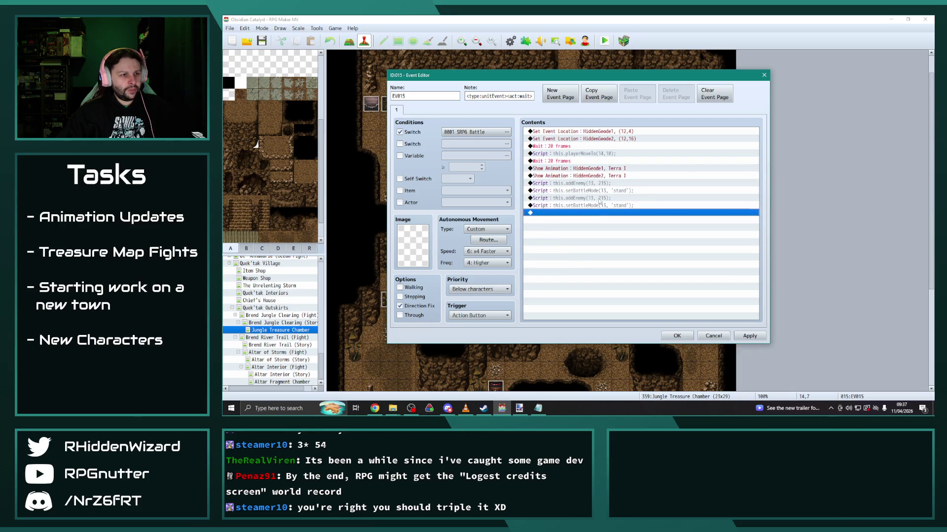
double_click(596, 197)
click(661, 273)
double_click(606, 205)
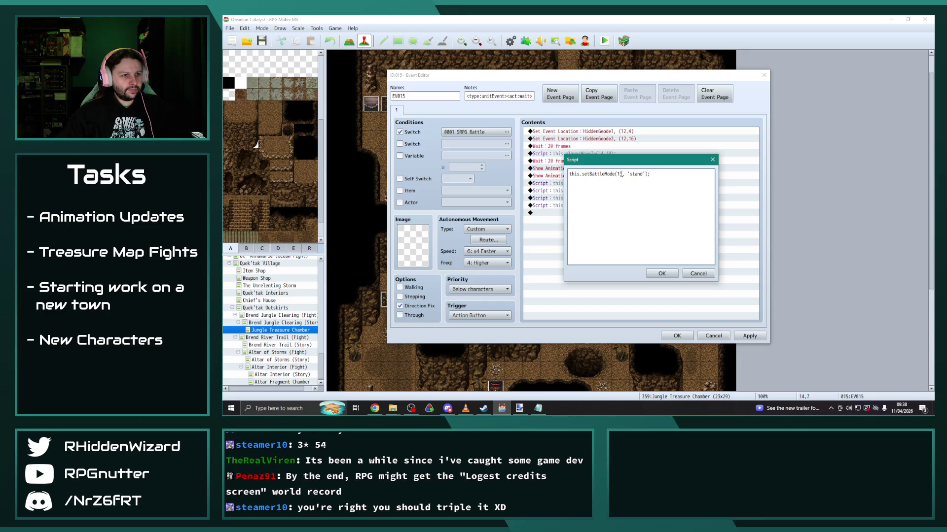
click(662, 273)
double_click(543, 212)
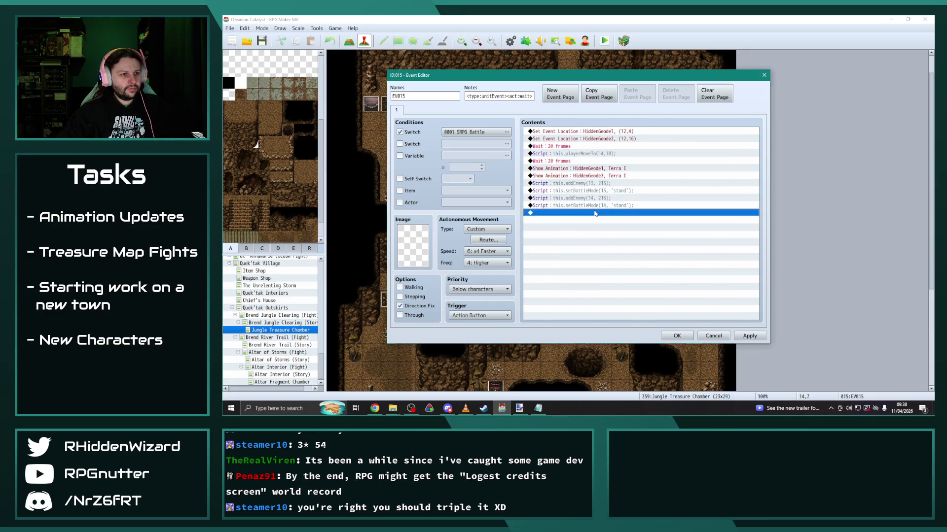
click(686, 134)
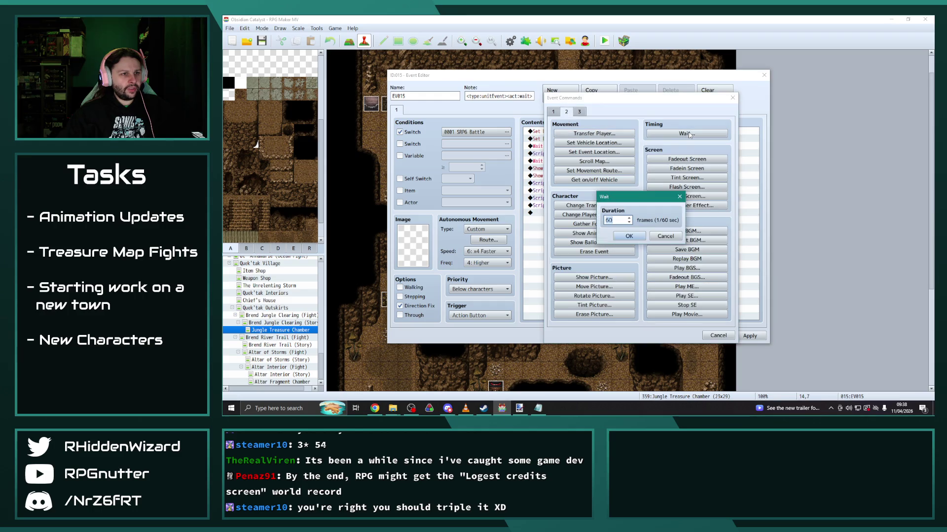
Finish the 20-frame wait and add a 'Living Geodes were awoken!' text message.
text(20)
click(631, 236)
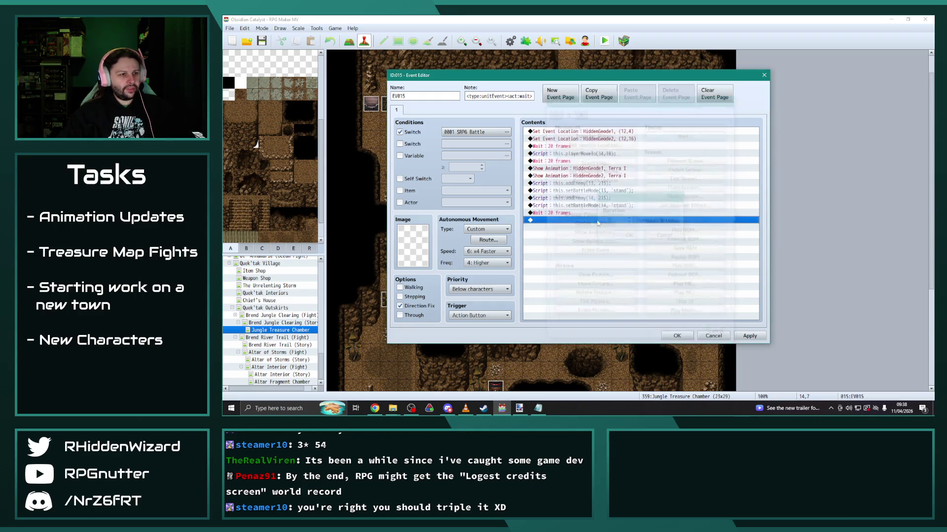
double_click(580, 221)
click(554, 112)
click(590, 134)
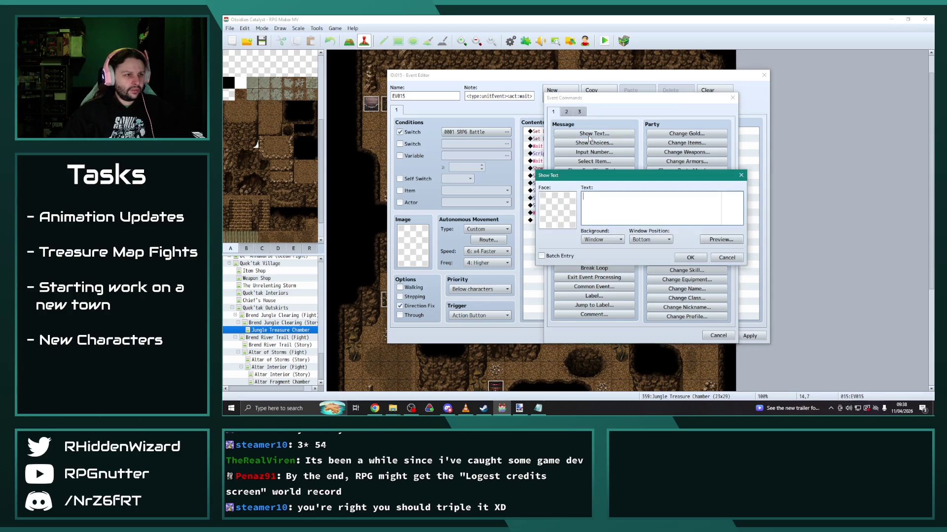
text(Living)
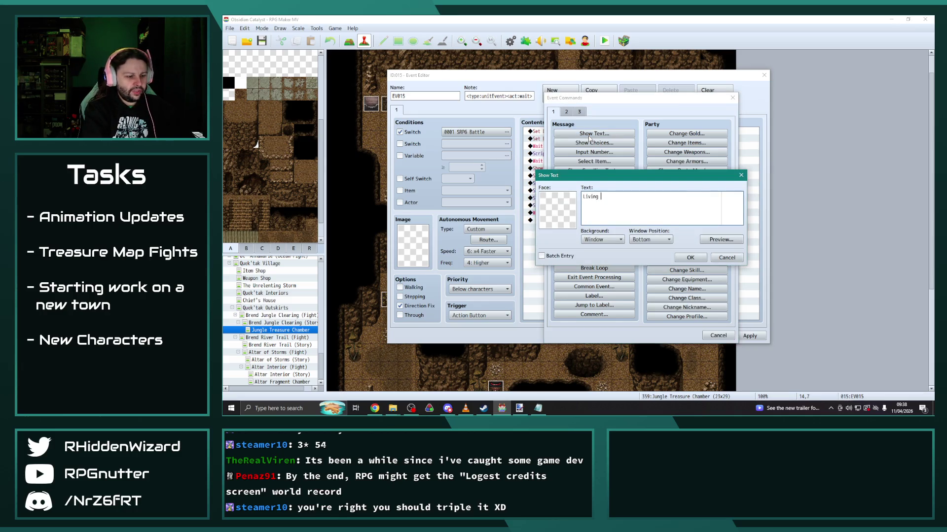
text(e awoken!)
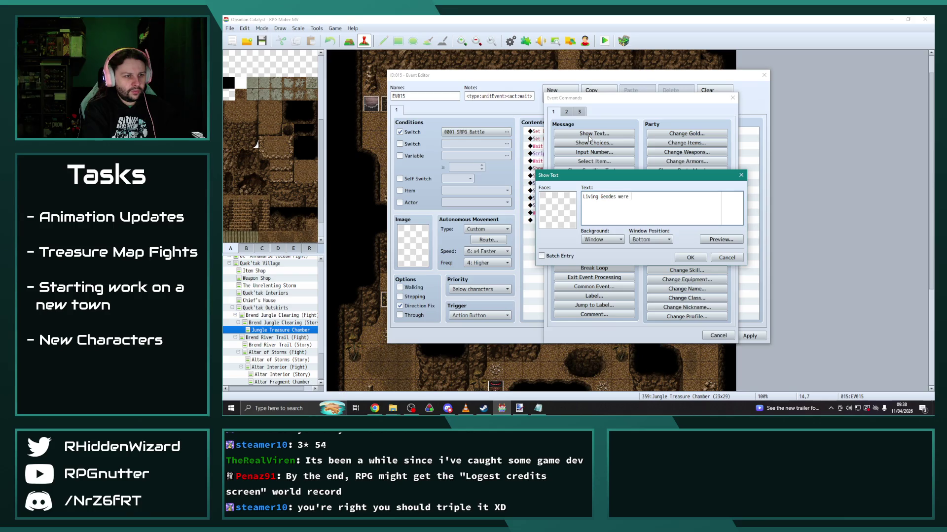
click(690, 258)
Add a Control Switches command turning new switch 0552, named GeodeAwake, ON.
double_click(591, 235)
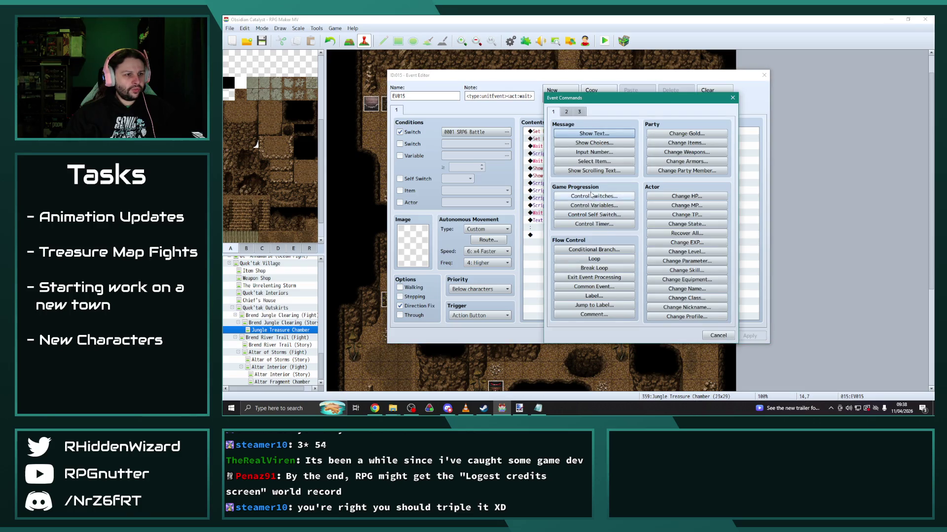
click(594, 196)
click(611, 189)
key(Up)
key(Up)
key(Up)
key(Up)
key(Up)
key(Up)
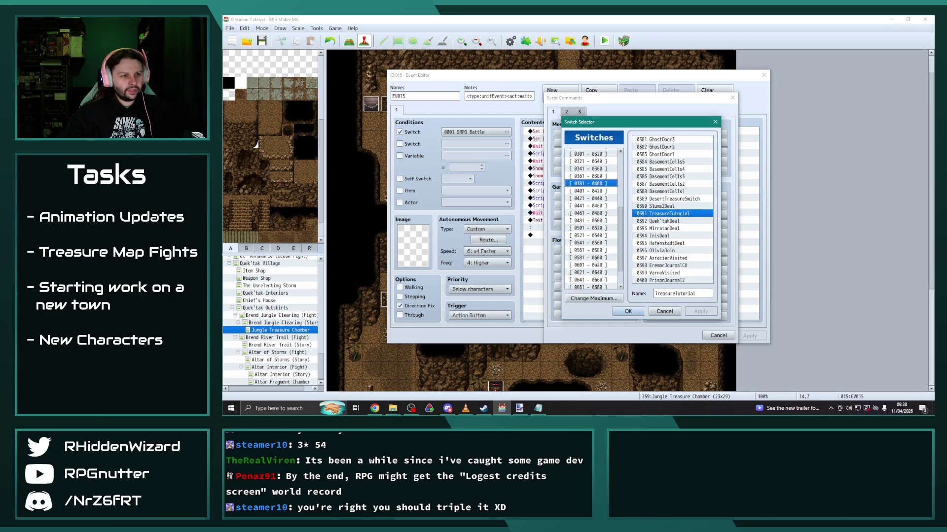
key(Down)
key(Down)
key(Down)
key(Down)
key(Down)
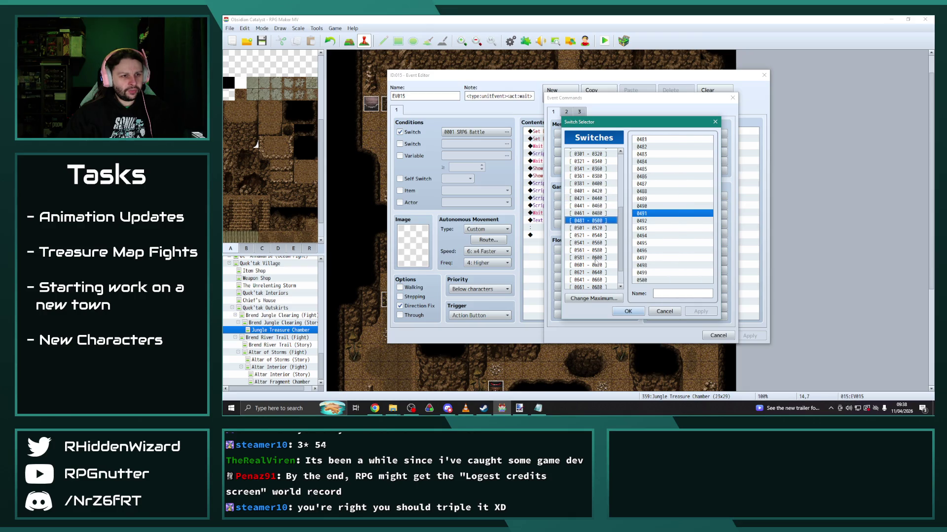
key(Down)
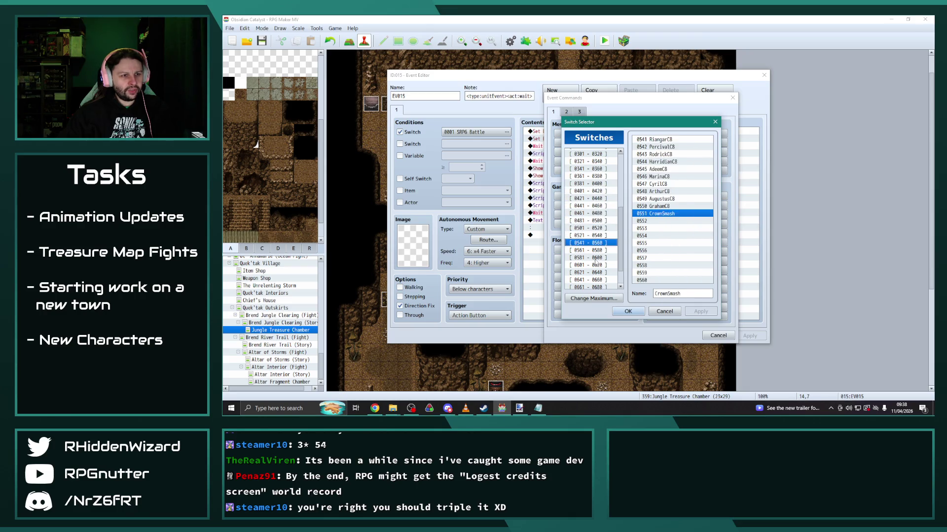
click(671, 220)
click(683, 294)
text(G)
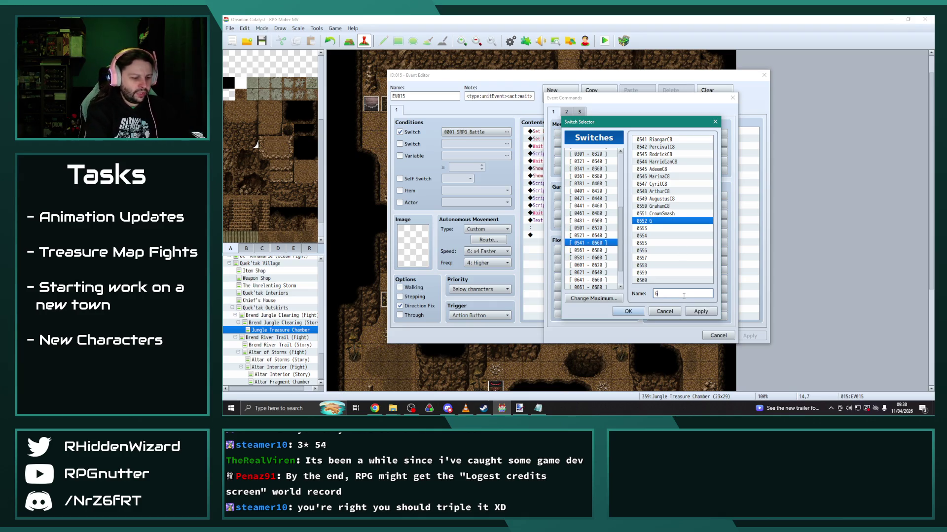
text(eodeAwake)
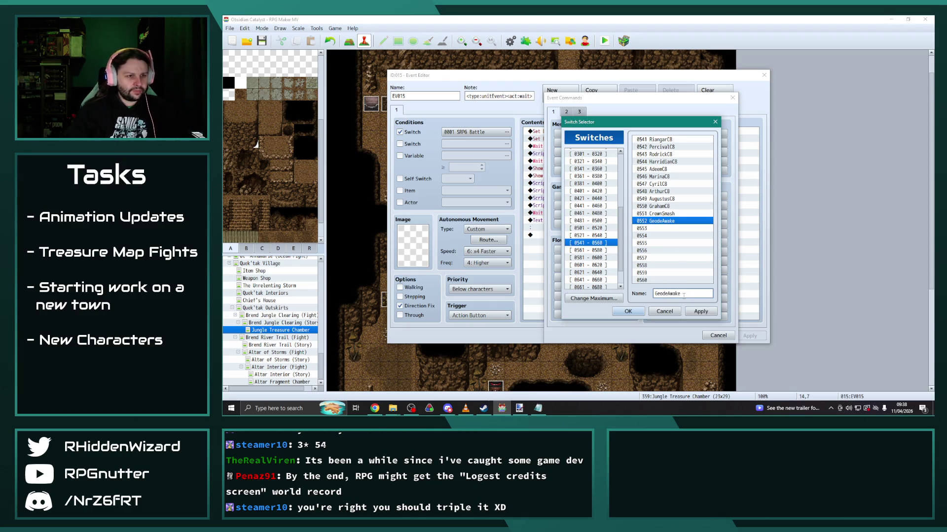
click(628, 311)
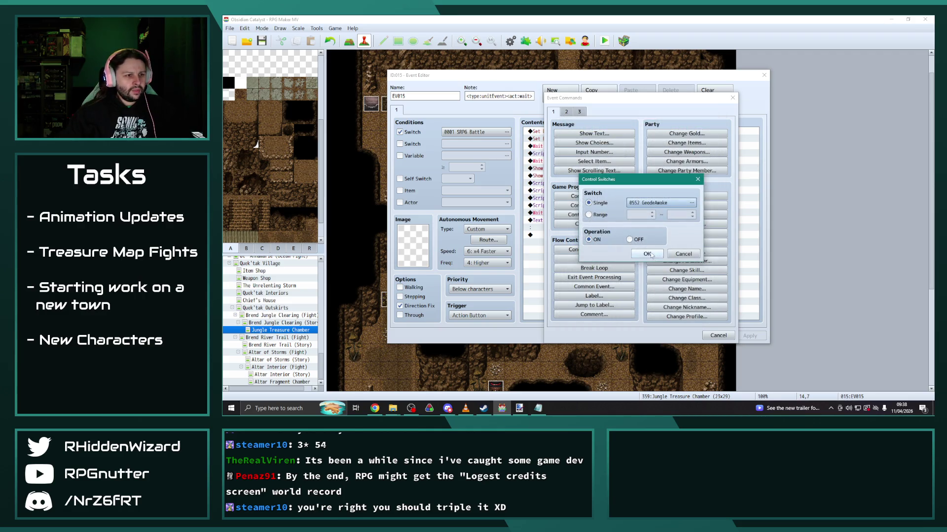
click(647, 254)
Create event page 2 conditioned on switch 0552 GeodeAwake, then return to page 1.
click(560, 93)
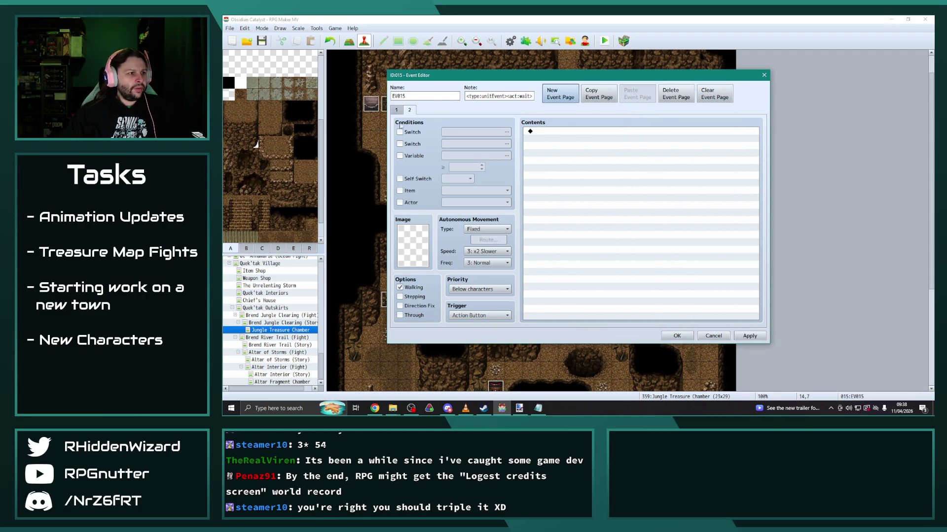
click(400, 132)
click(506, 132)
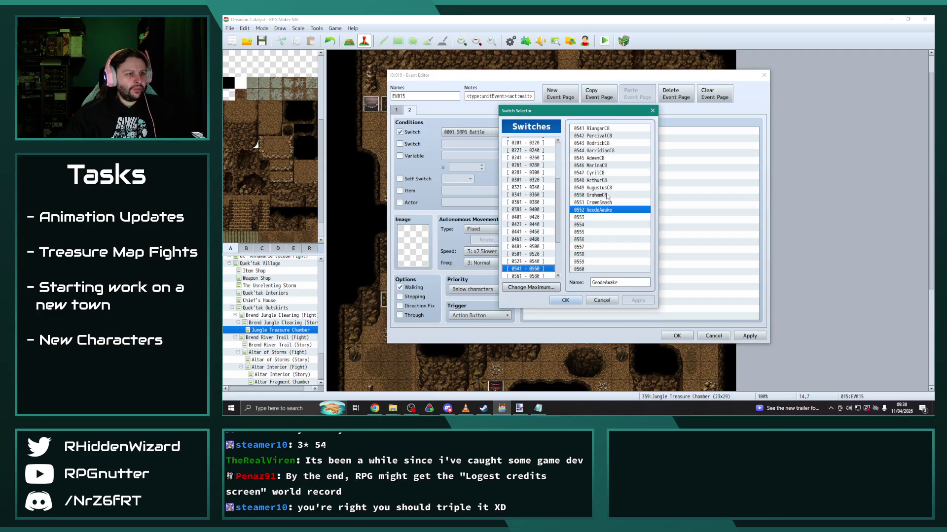
click(566, 300)
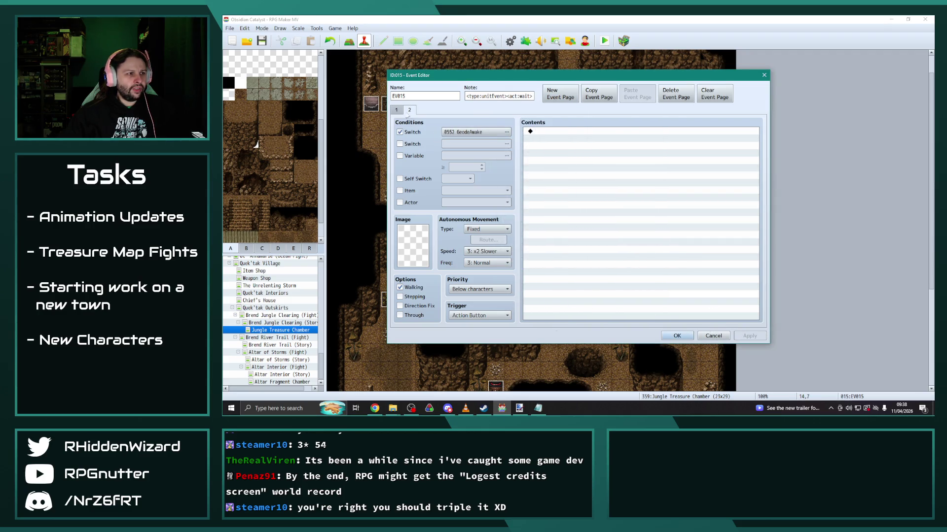
click(396, 110)
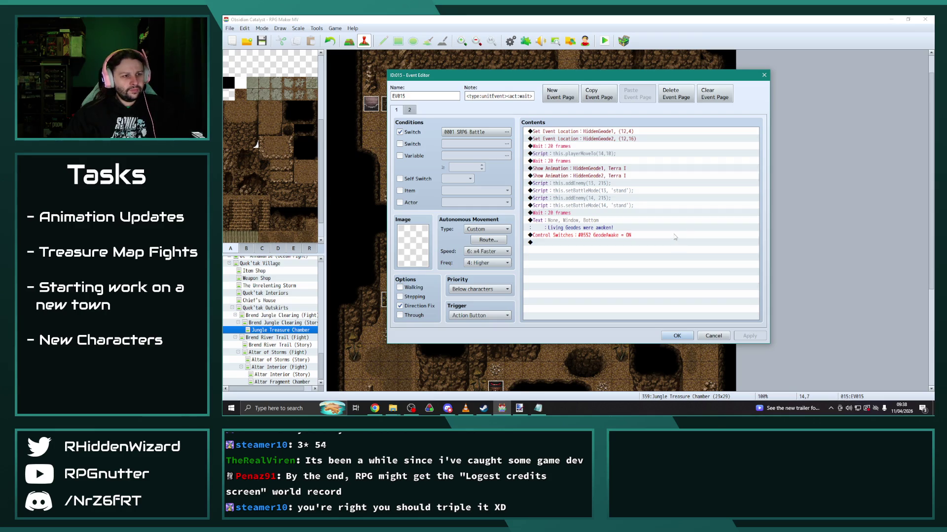
Close the event editor and paste geode copies down columns 14 and 15, rows 8–12.
click(677, 335)
click(585, 175)
key(ctrl+v)
click(585, 193)
key(ctrl+v)
click(585, 211)
key(ctrl+v)
click(586, 228)
key(ctrl+v)
click(585, 246)
key(ctrl+v)
click(602, 175)
key(ctrl+v)
click(602, 193)
key(ctrl+v)
click(602, 211)
key(ctrl+v)
click(602, 228)
key(ctrl+v)
click(602, 246)
key(ctrl+v)
Paste more geode copies at 13,7, across row 6 (12–14), and two in row 5.
click(569, 248)
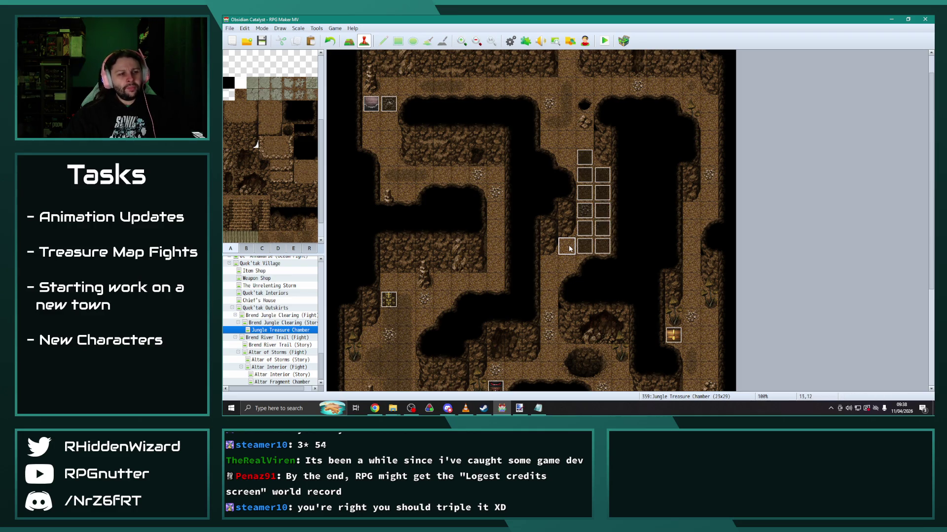
click(567, 158)
key(ctrl+v)
click(557, 249)
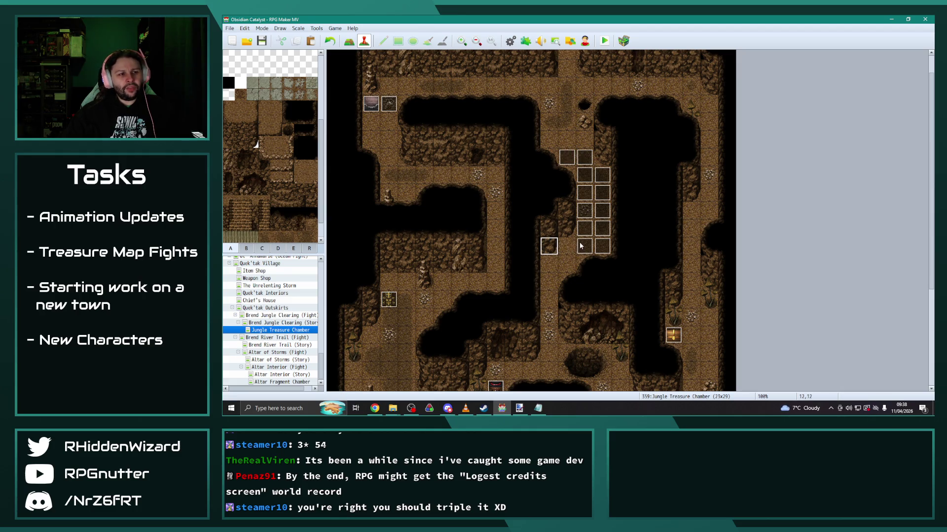
click(570, 247)
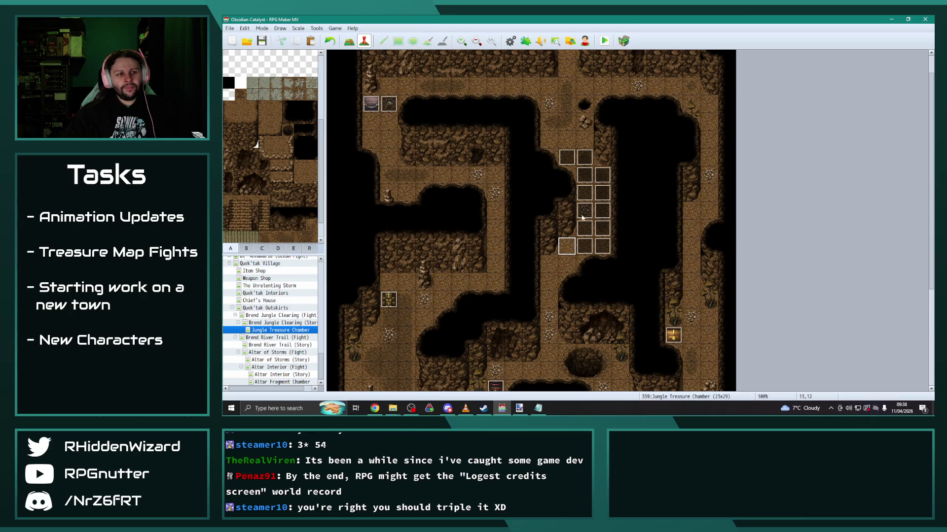
click(584, 140)
key(ctrl+v)
click(566, 140)
key(ctrl+v)
click(550, 140)
key(ctrl+v)
click(549, 122)
key(ctrl+v)
click(567, 122)
key(ctrl+v)
click(553, 268)
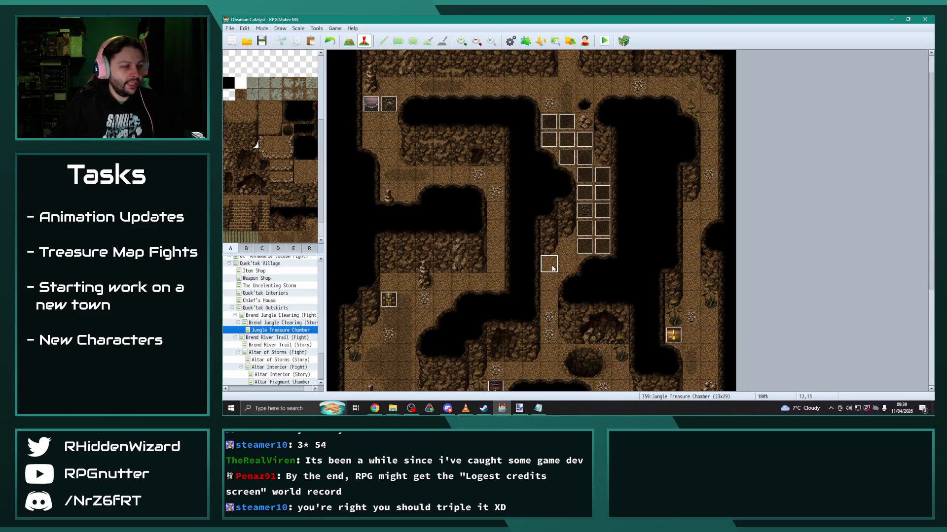
scroll(567, 256, down, 1)
scroll(569, 241, down, 3)
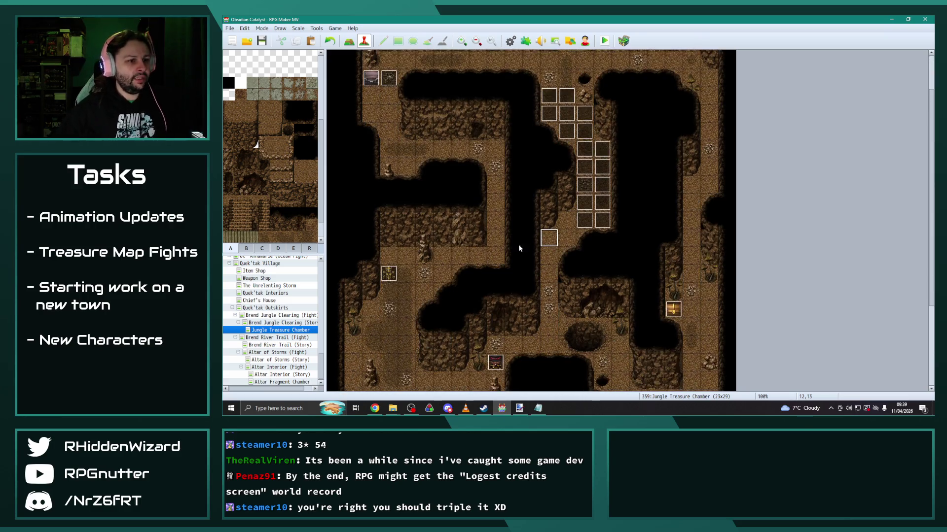
scroll(520, 253, down, 3)
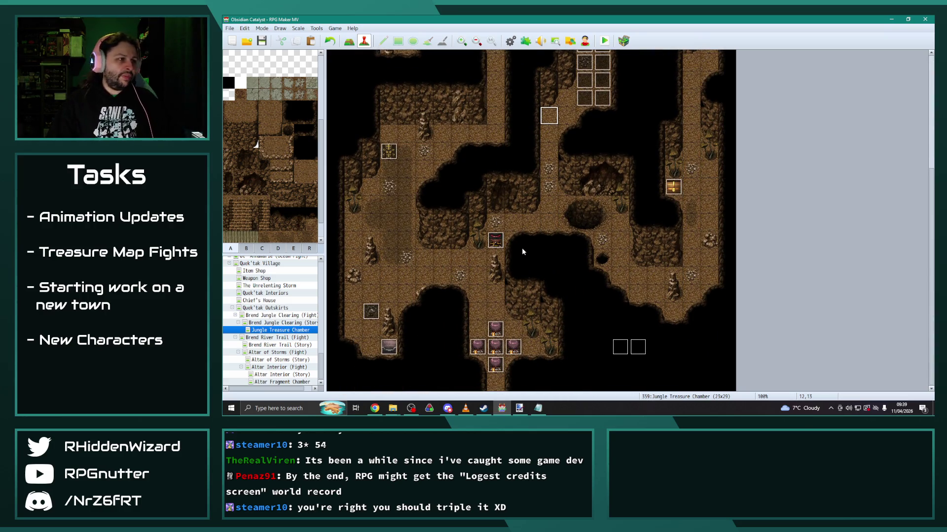
scroll(273, 322, up, 5)
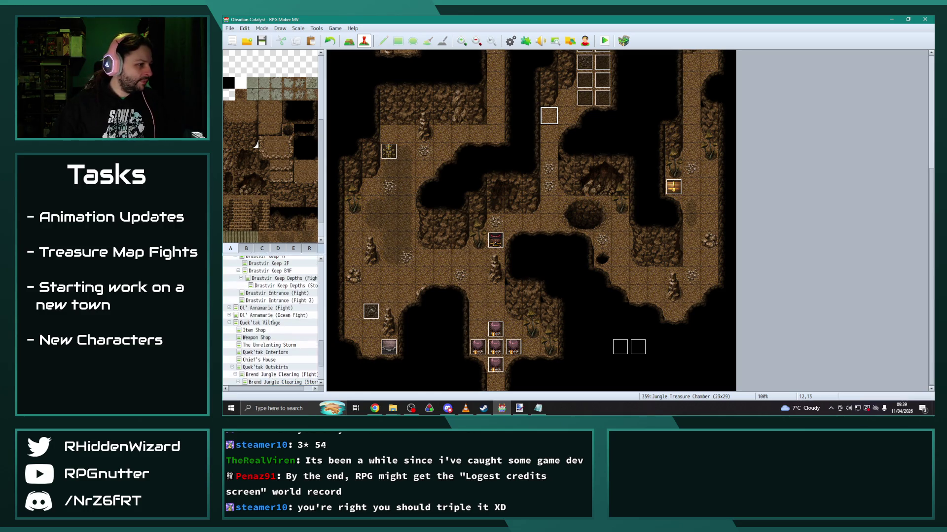
scroll(417, 198, up, 1)
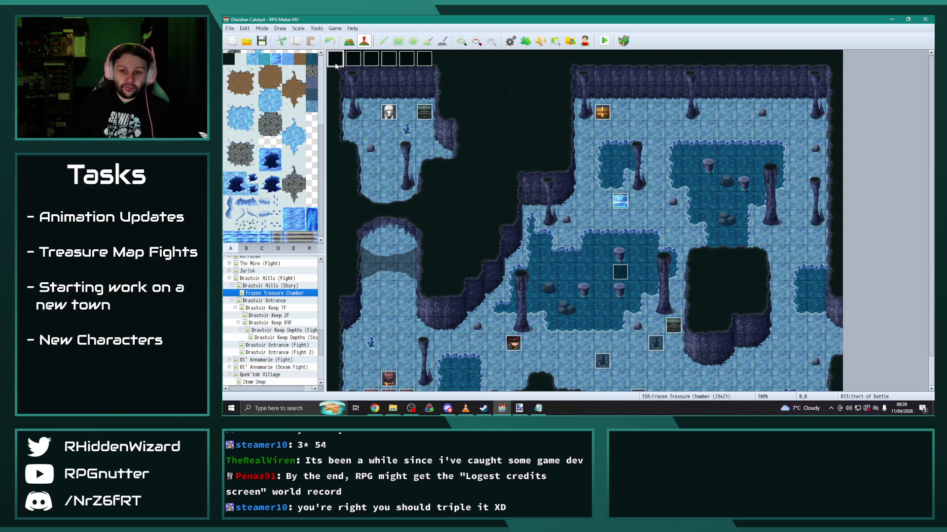
scroll(266, 307, down, 2)
scroll(267, 307, down, 5)
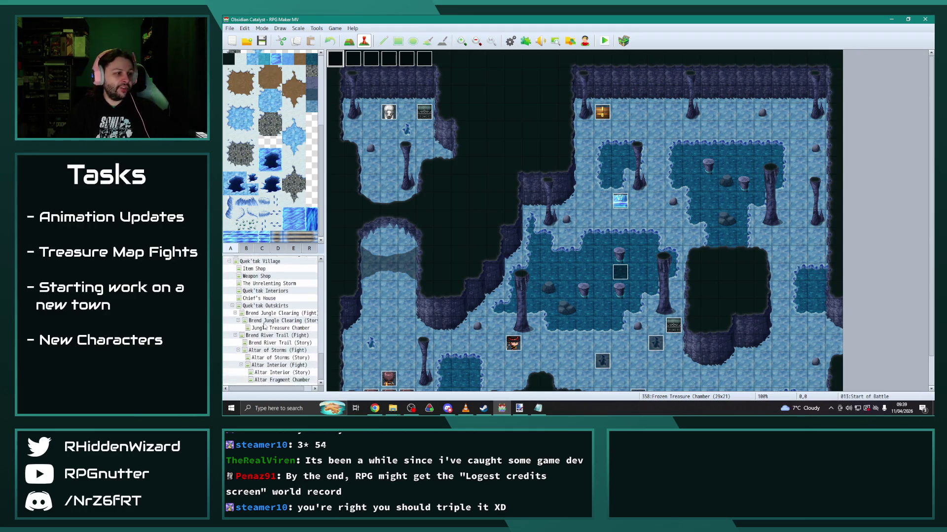
click(277, 338)
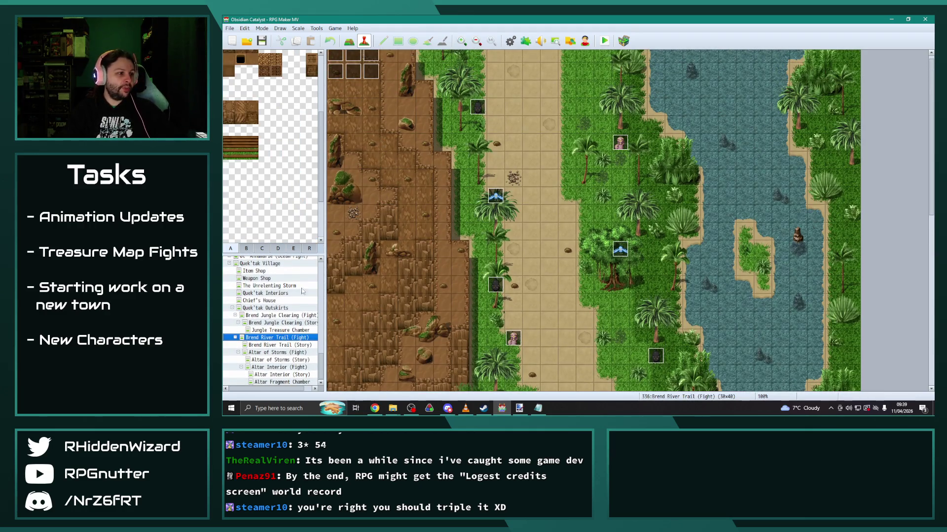
click(280, 330)
scroll(353, 125, up, 5)
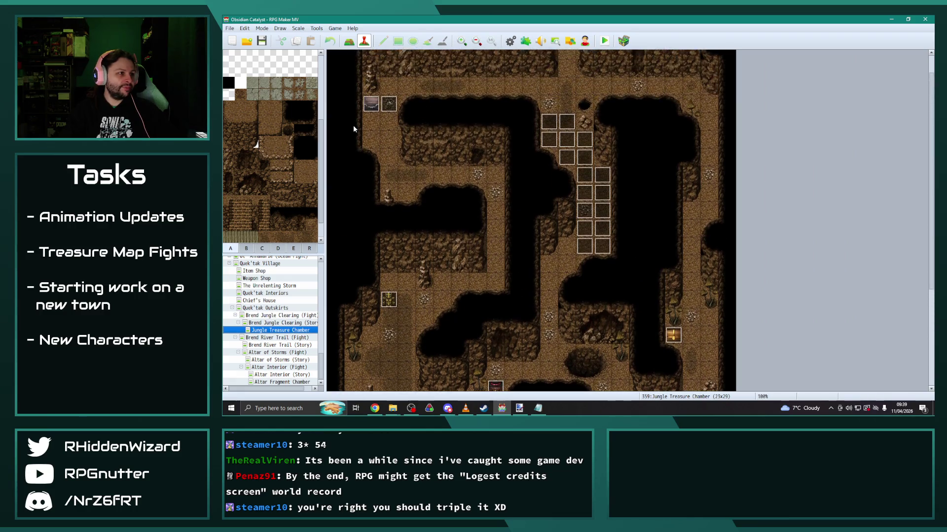
click(335, 59)
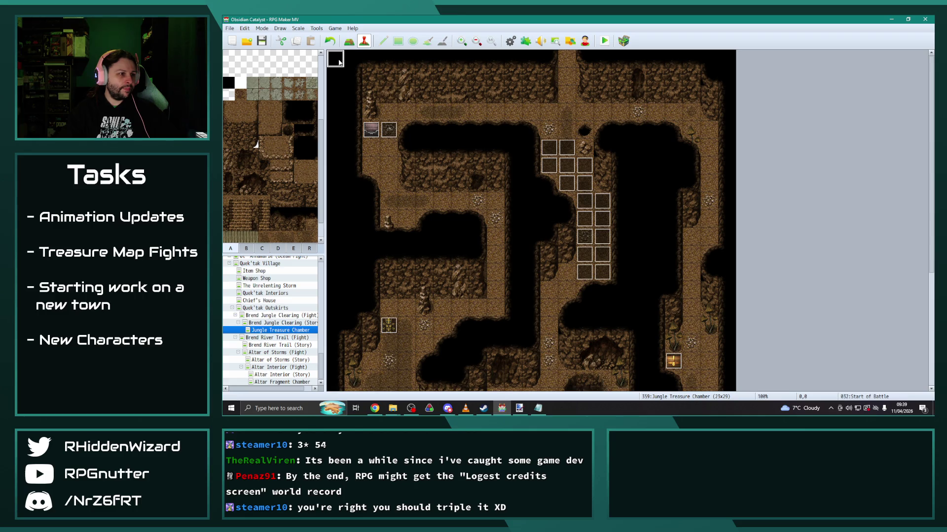
Look over the Brend River Trail (Fight) map's Start of Battle event.
click(280, 338)
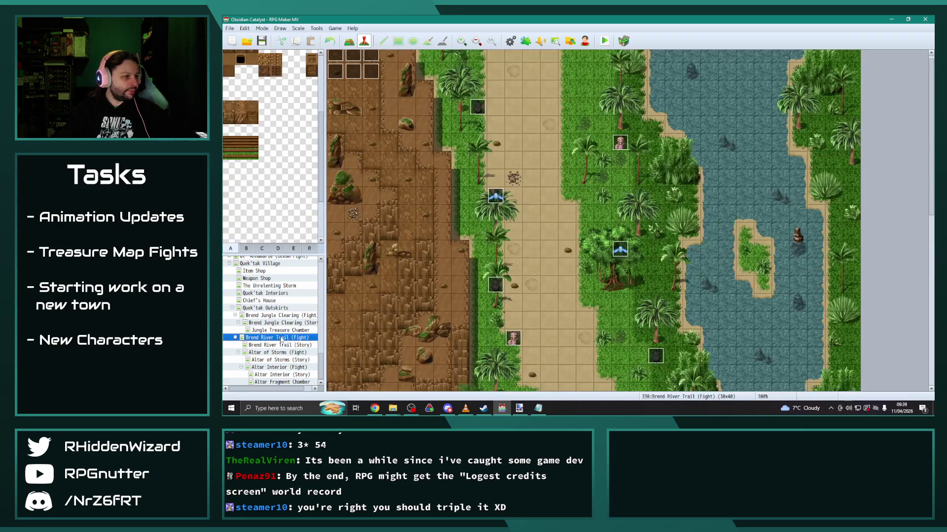
double_click(340, 58)
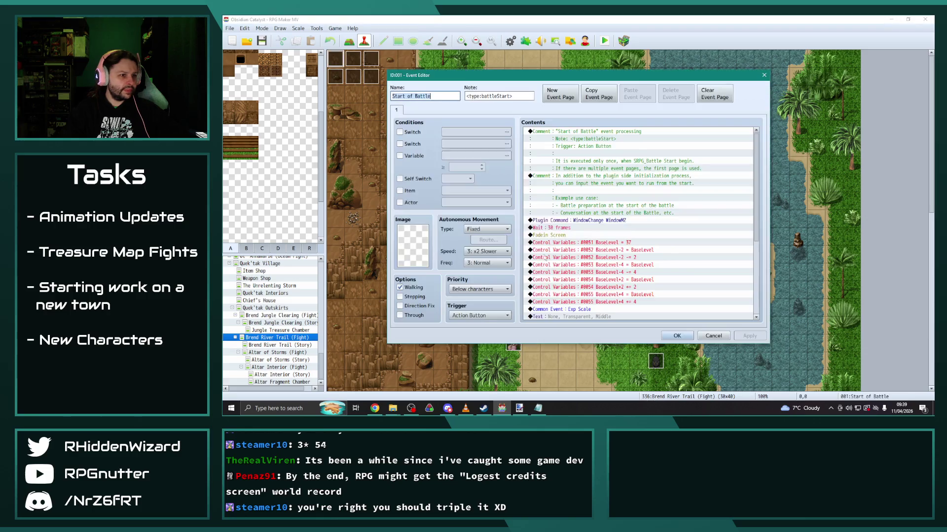
click(677, 336)
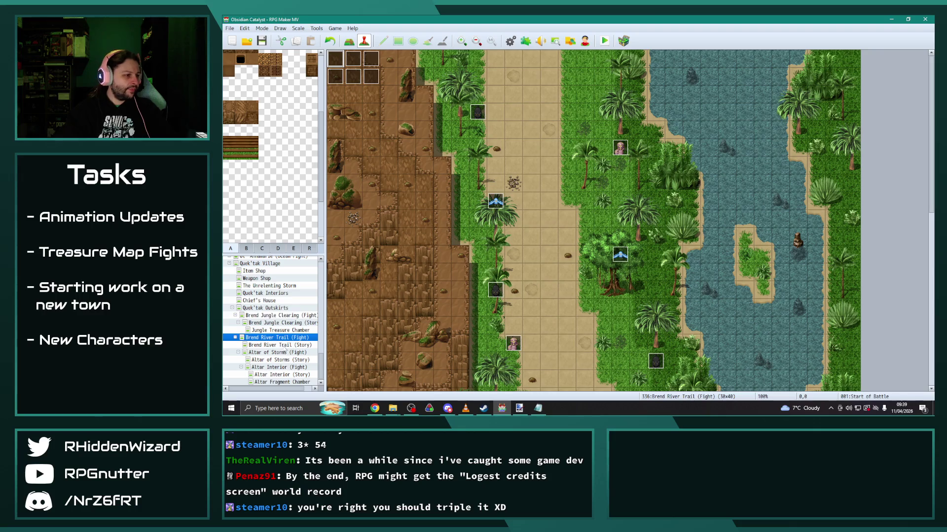
Change the Jungle Treasure Chamber's battle banner text from Frozen to Jungle.
click(281, 330)
double_click(335, 58)
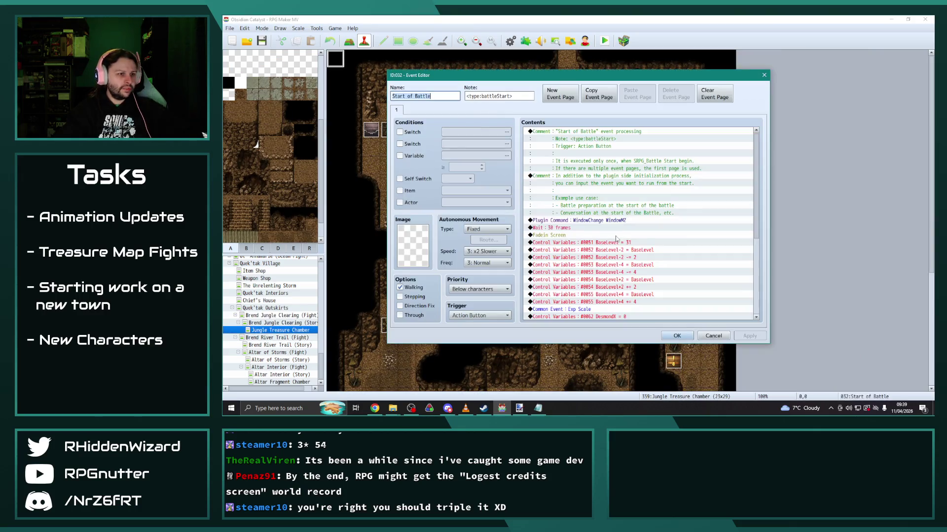
double_click(611, 250)
double_click(615, 204)
text(Jungle Treasure Chamber -\|\|\^)
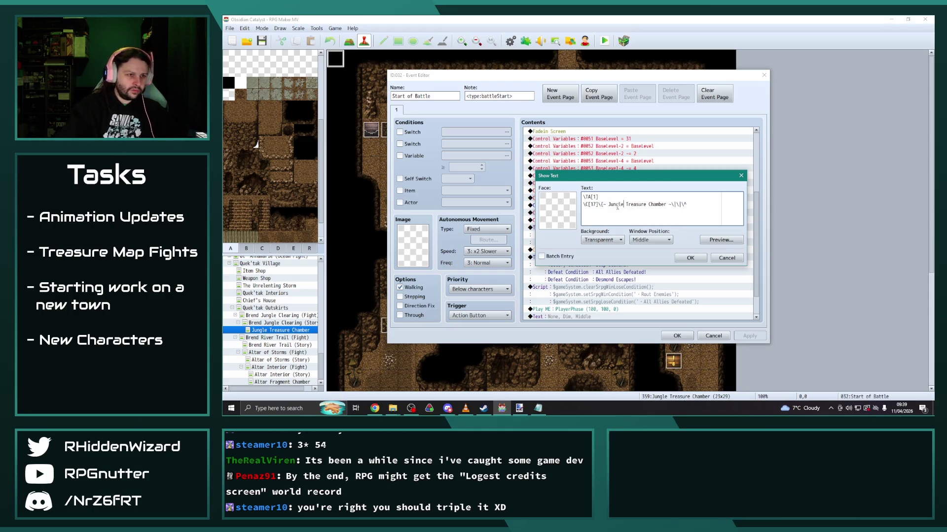
click(680, 259)
Set the BaseLevel variable to 37, then apply and close the event.
double_click(656, 139)
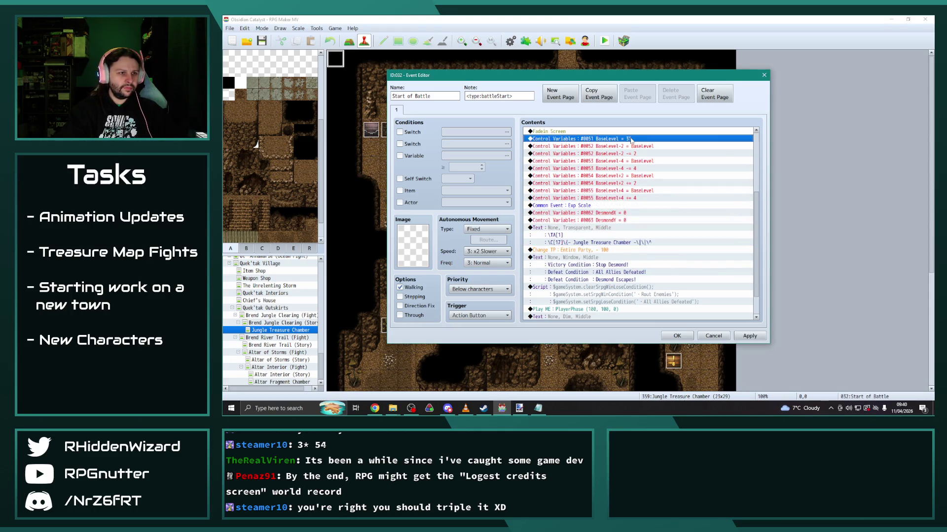
double_click(622, 227)
text(37)
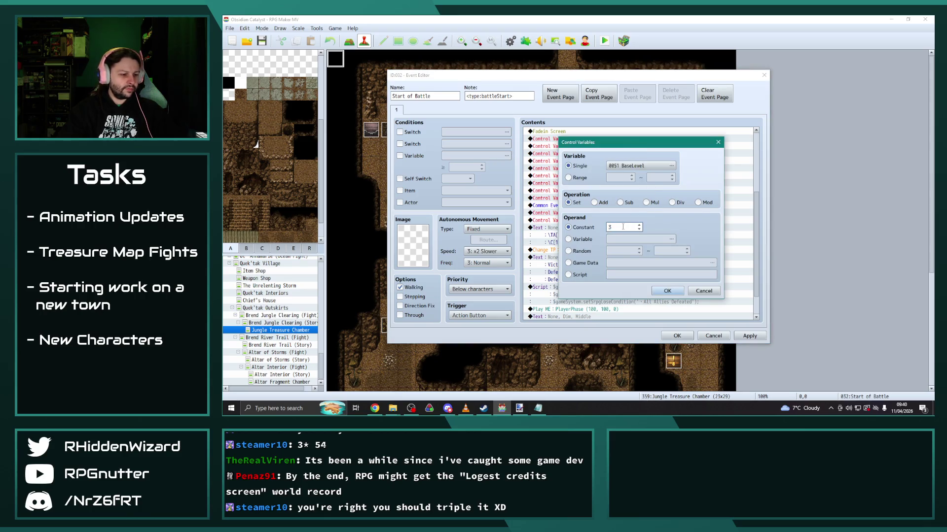
click(666, 291)
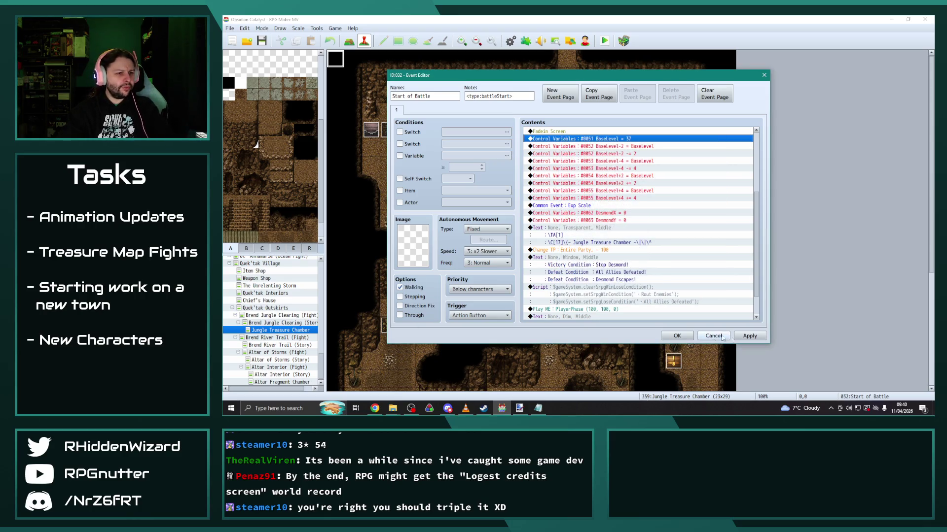
click(749, 335)
click(676, 335)
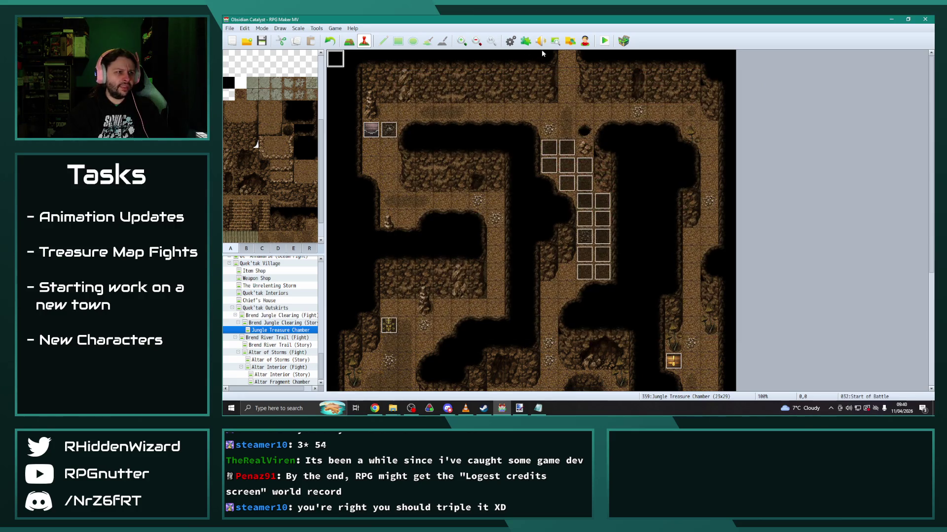
Open the Database on the Enemies tab and select 0215 Living Geode.
click(510, 41)
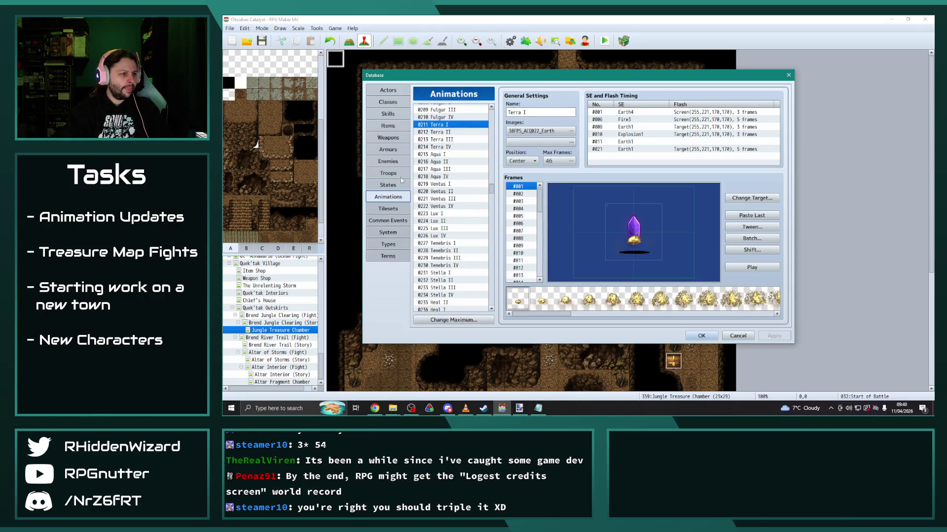
click(388, 161)
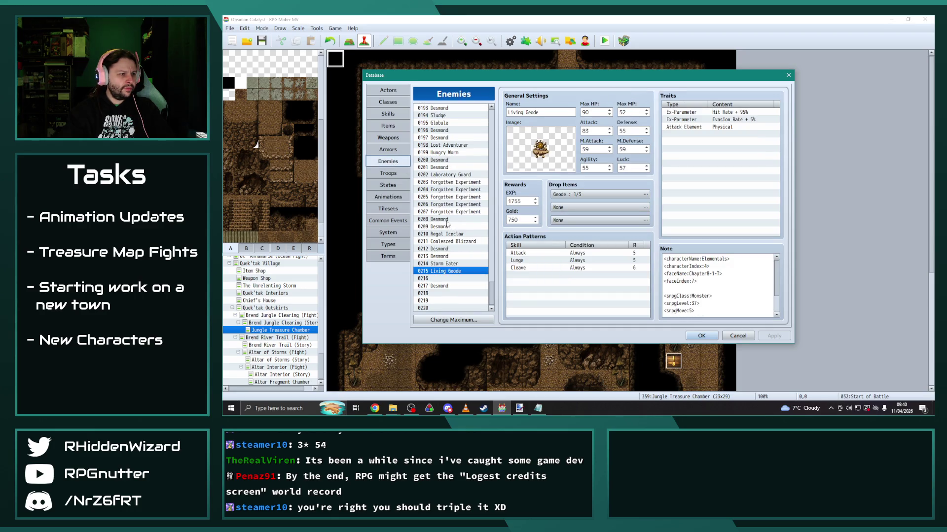
click(446, 234)
click(448, 242)
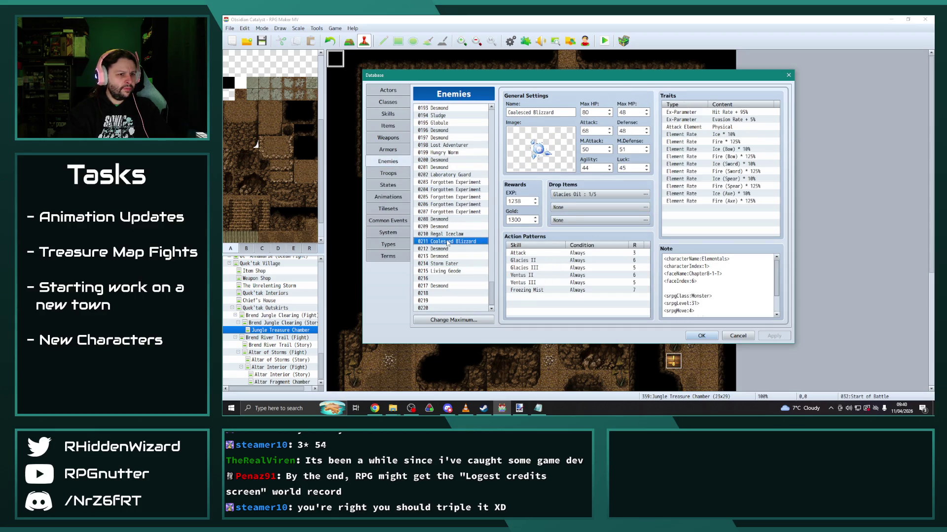
click(448, 271)
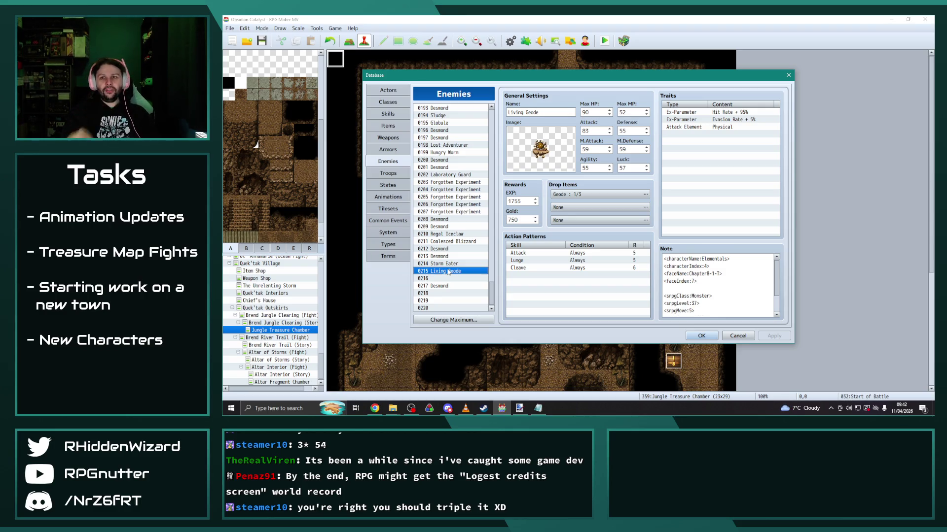
key(alt+Tab)
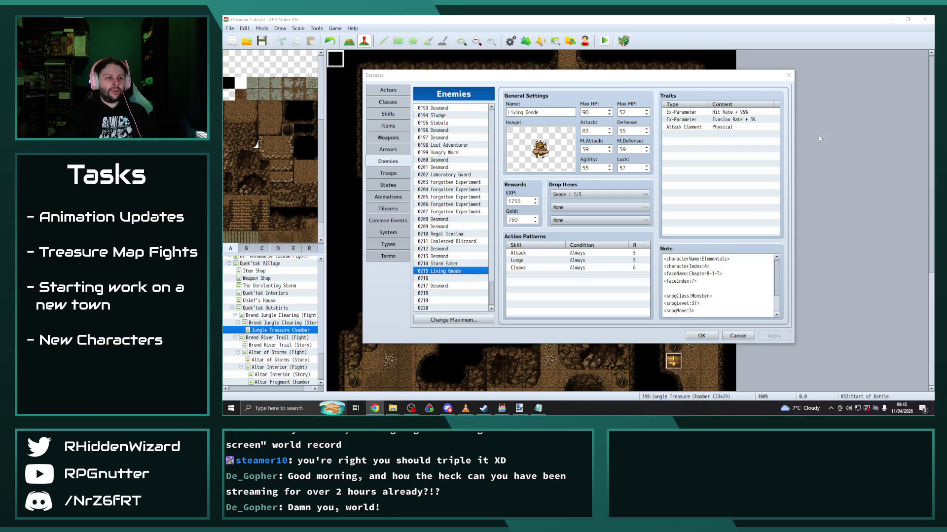
click(662, 80)
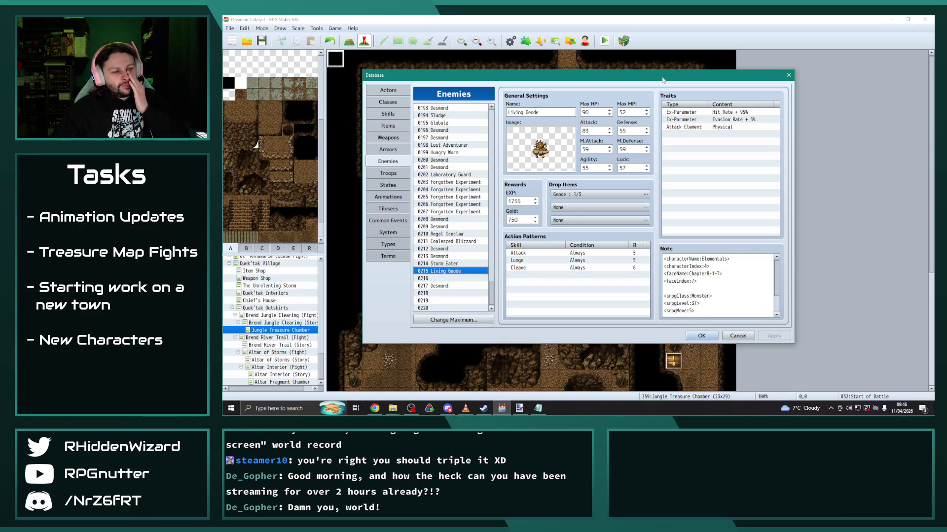
click(534, 260)
key(Delete)
key(Delete)
Change Living Geode's Cleave action into Terra III at rating 7.
double_click(534, 261)
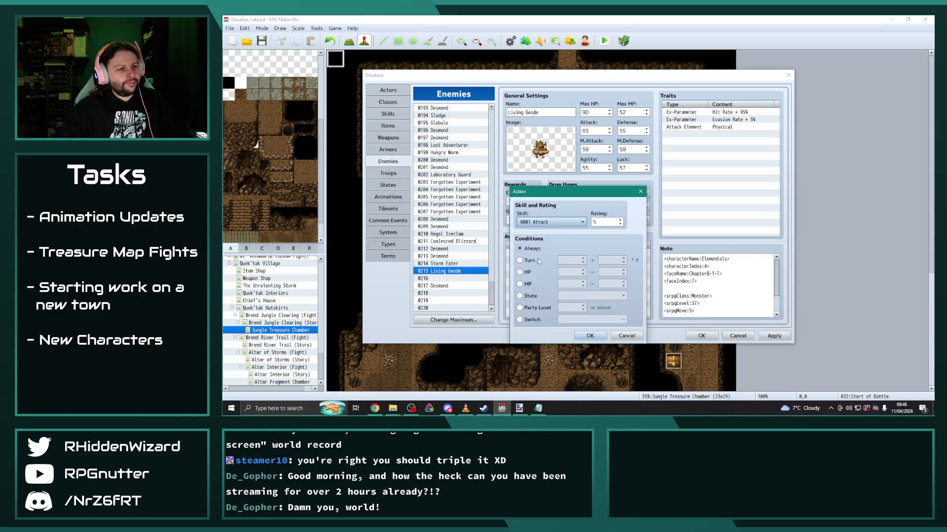
click(566, 225)
scroll(557, 305, down, 8)
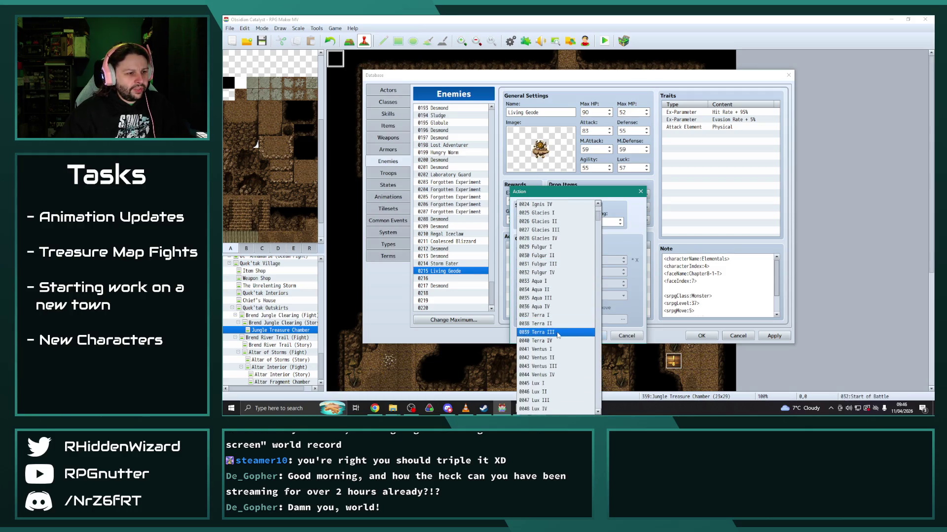
click(558, 335)
click(603, 222)
text(7)
click(589, 336)
Copy that action into the next row and make it Terra II at rating 6.
click(582, 260)
key(ctrl+c)
click(569, 268)
key(ctrl+v)
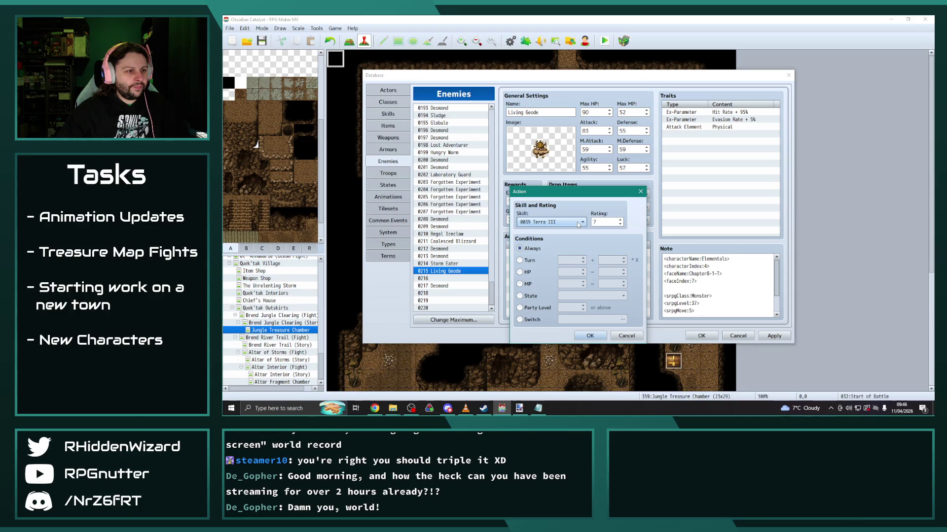
click(576, 223)
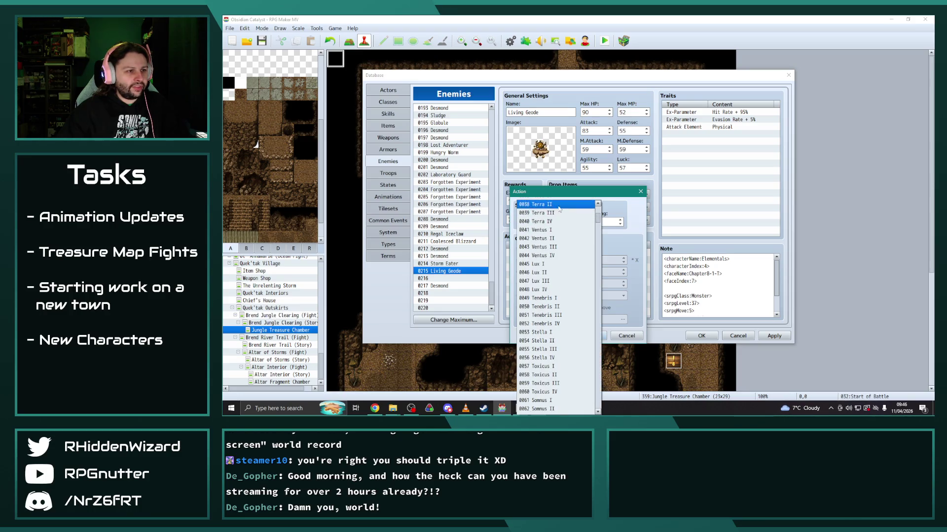
click(562, 204)
click(602, 220)
click(590, 336)
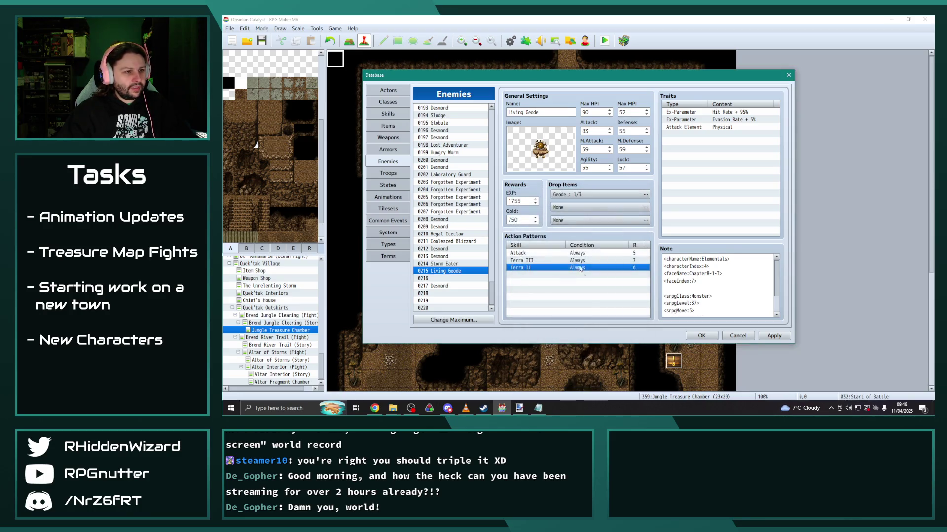
Add a Terra I action at rating 5 and apply Living Geode's changes.
click(550, 276)
double_click(551, 276)
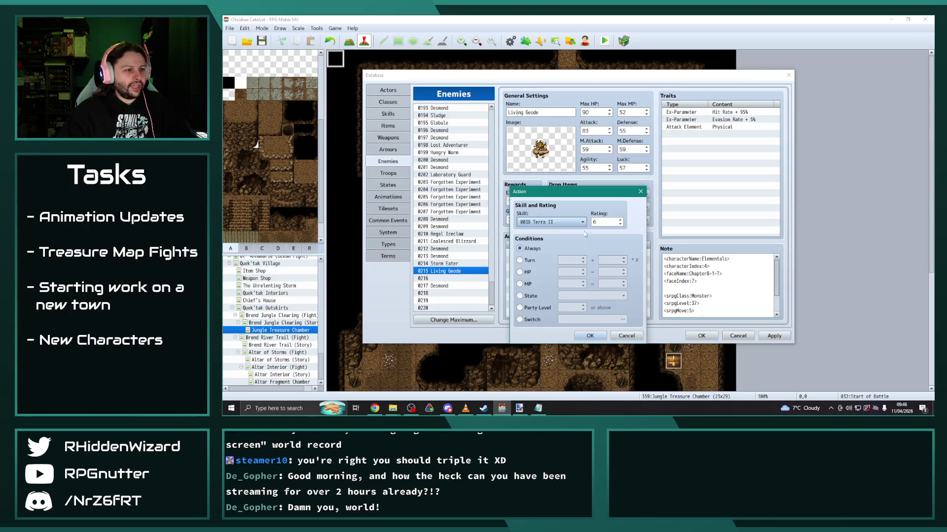
click(567, 227)
scroll(558, 212, up, 1)
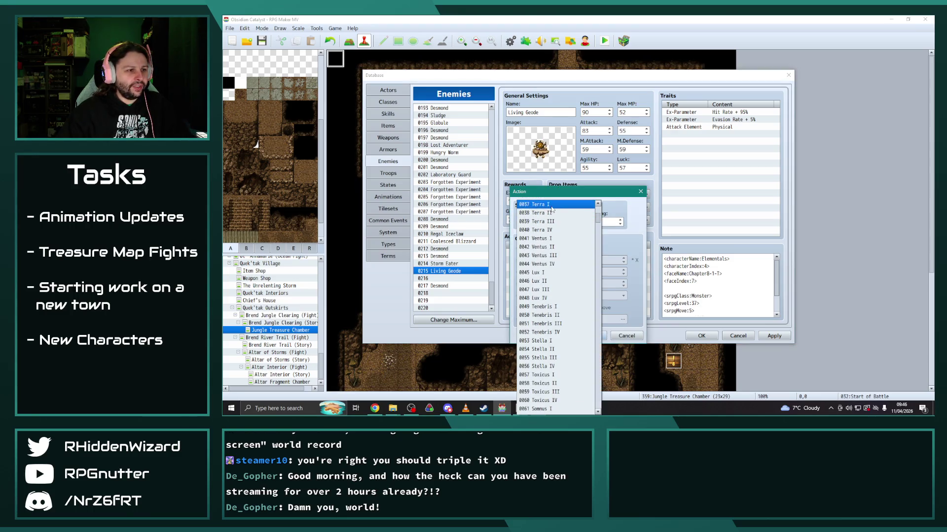
click(557, 204)
click(601, 221)
click(590, 336)
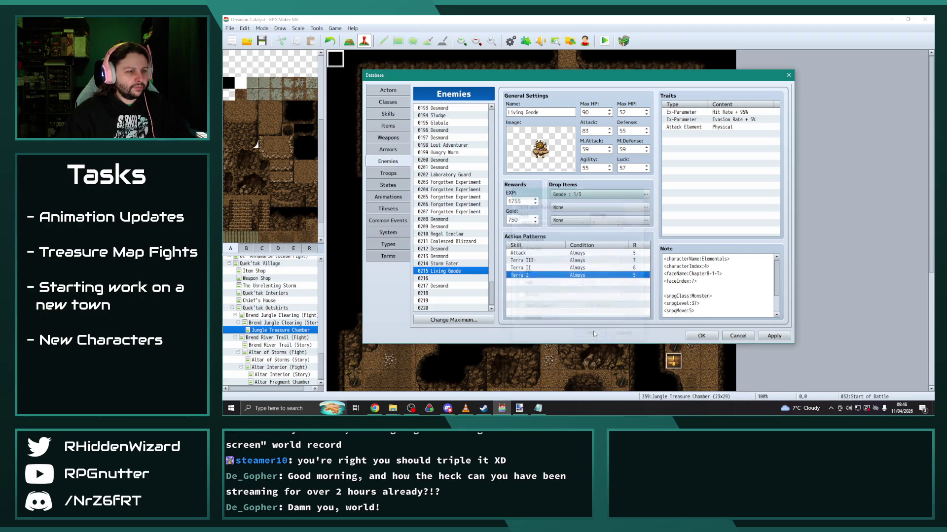
click(781, 337)
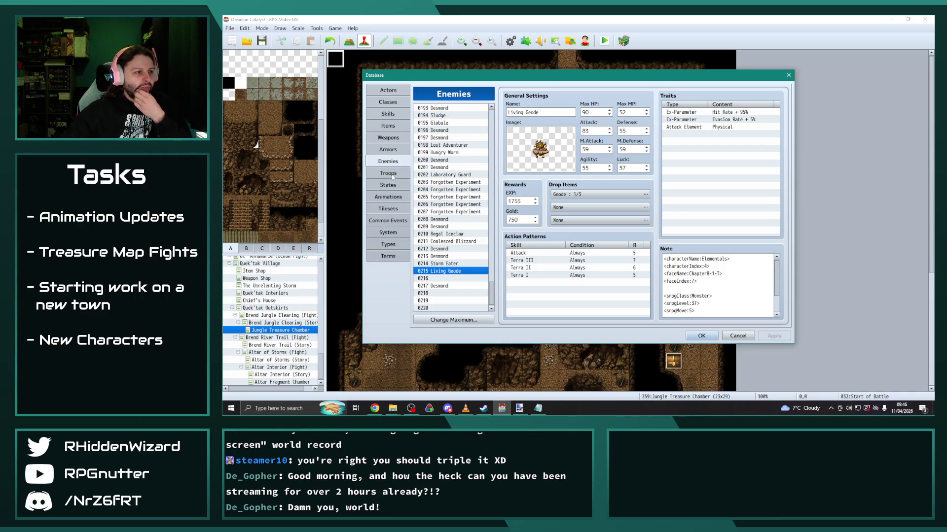
Switch to the Skills list and scroll through it to select 0095 Dazzle.
click(388, 113)
scroll(493, 178, up, 5)
mouse_move(491, 130)
mouse_down()
mouse_move(487, 297)
mouse_move(492, 286)
mouse_up()
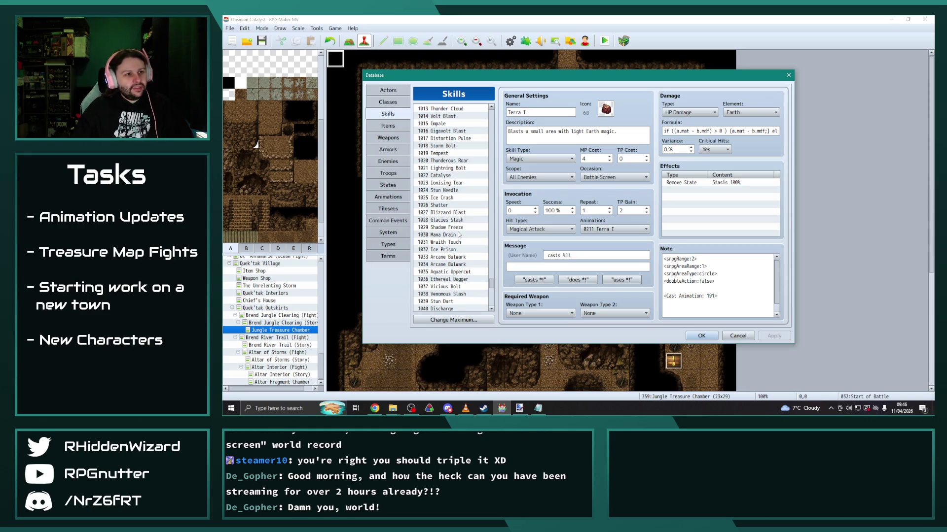
scroll(460, 232, up, 7)
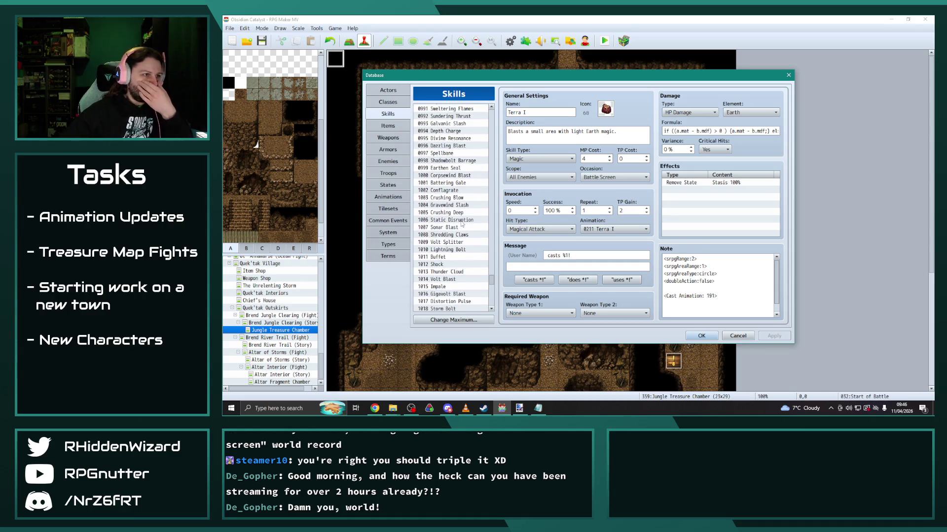
click(448, 153)
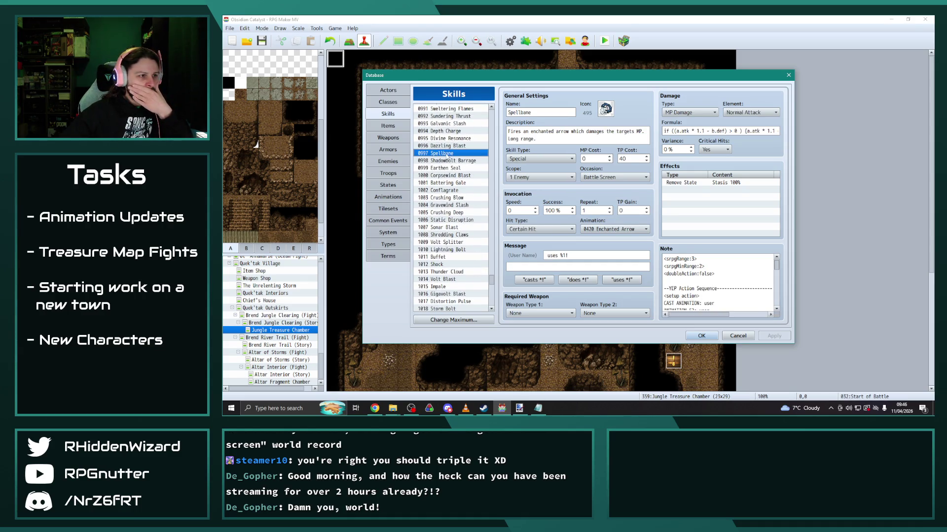
drag(493, 286, 499, 132)
scroll(467, 211, up, 2)
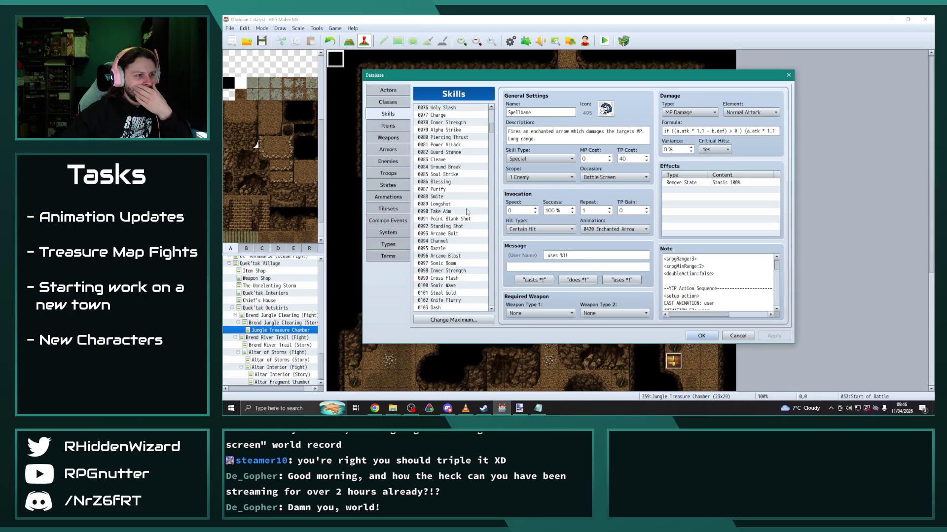
click(447, 249)
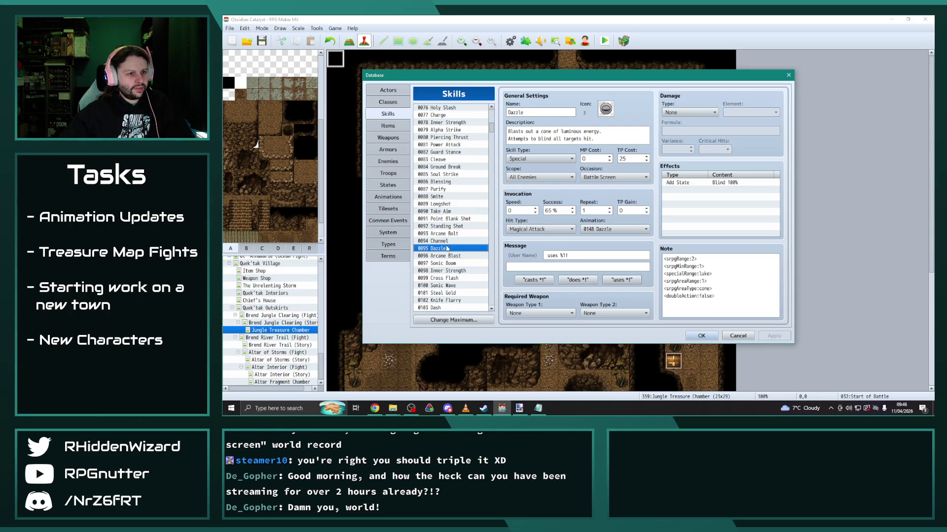
drag(492, 127, 495, 314)
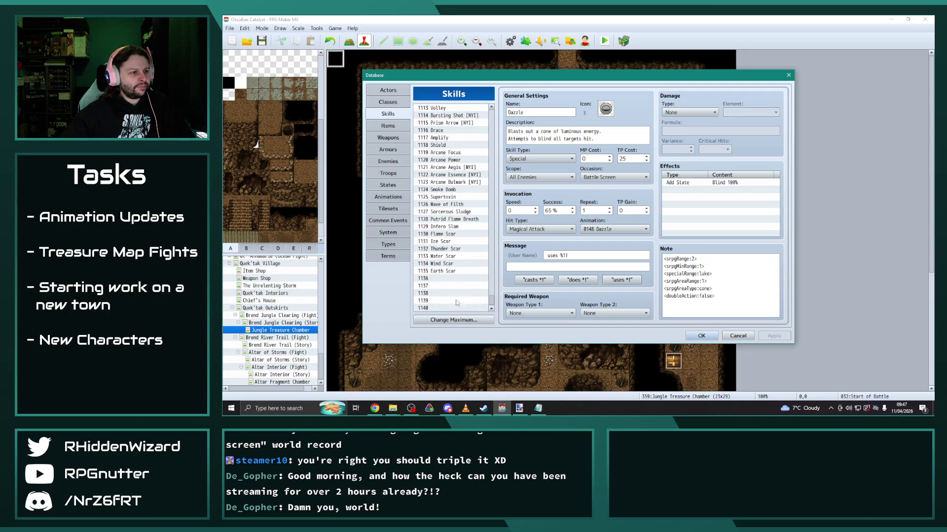
Paste Dazzle into empty slot 1136 as Prismatic Flash with 75% success and 40 TP cost.
click(448, 278)
key(ctrl+v)
double_click(551, 113)
text(Prismatic)
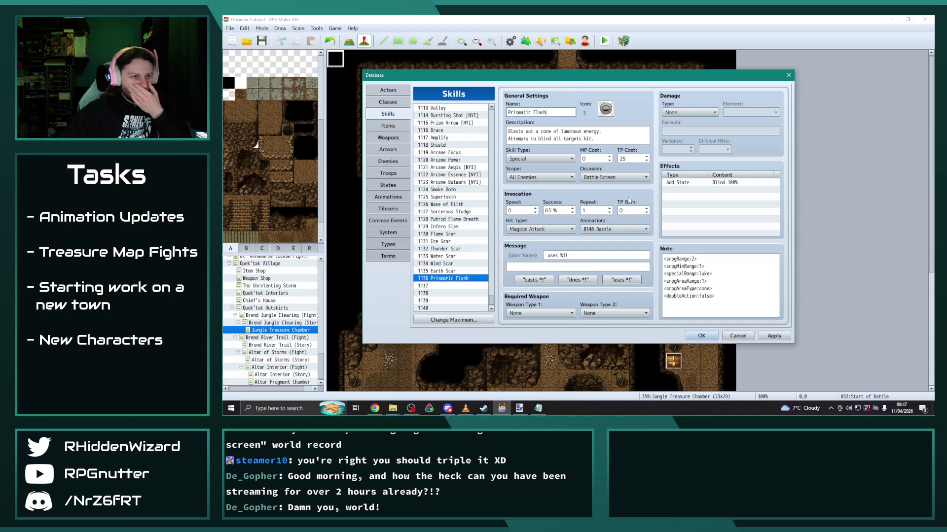
double_click(551, 211)
text(75)
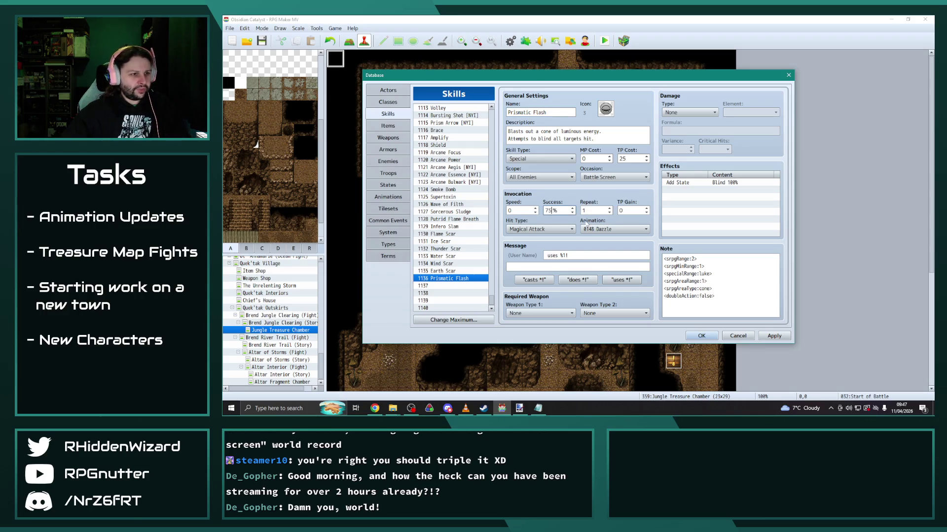
double_click(633, 158)
text(40)
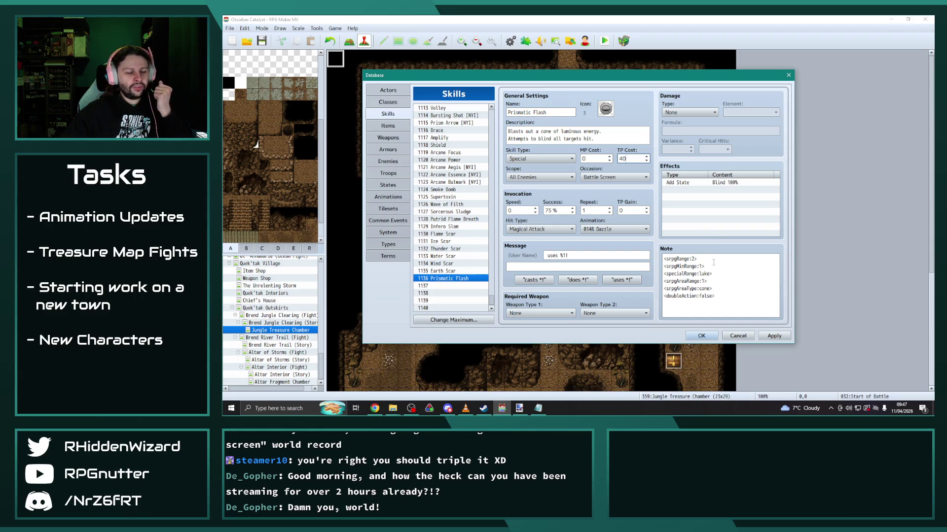
Change srpgAreaRange in the skill's note to 2 and apply the skill.
click(707, 282)
click(707, 281)
text(2)
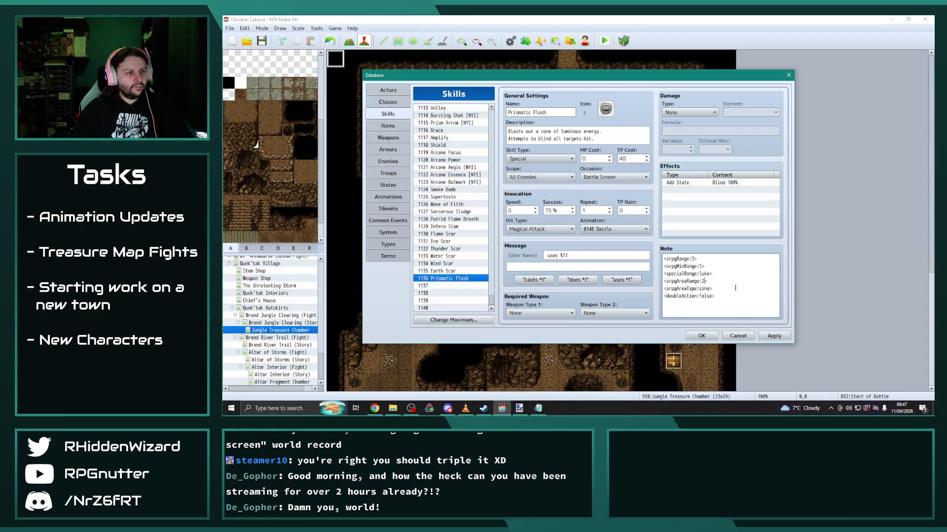
click(774, 336)
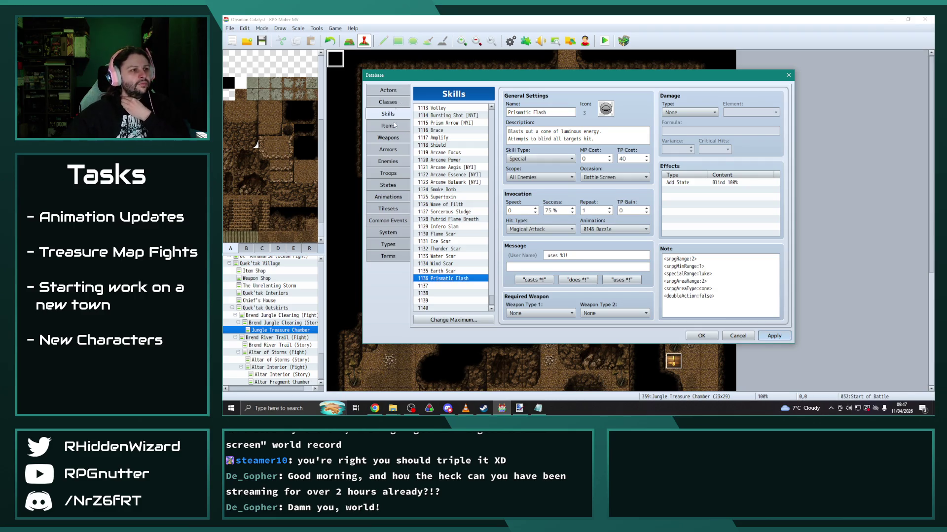
Return to Living Geode and add a Prismatic Flash action, condition Always, rating 8.
click(388, 161)
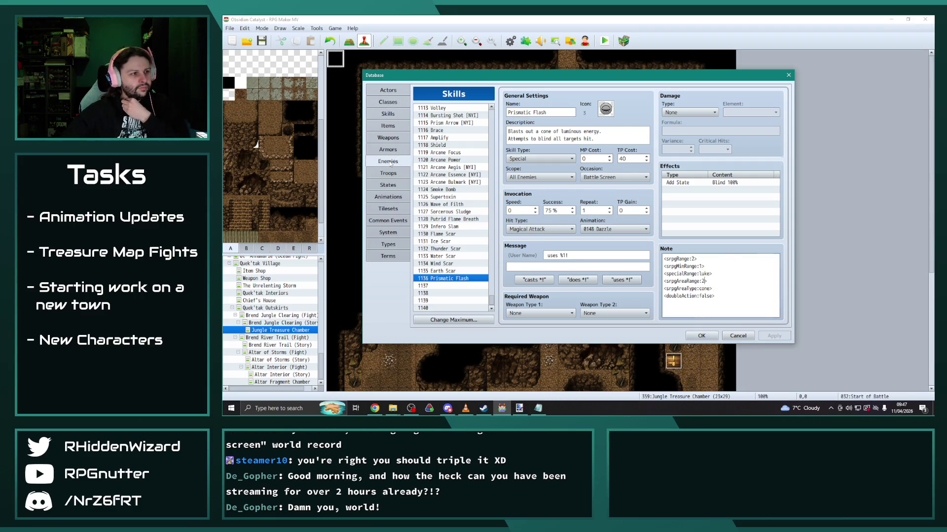
double_click(527, 285)
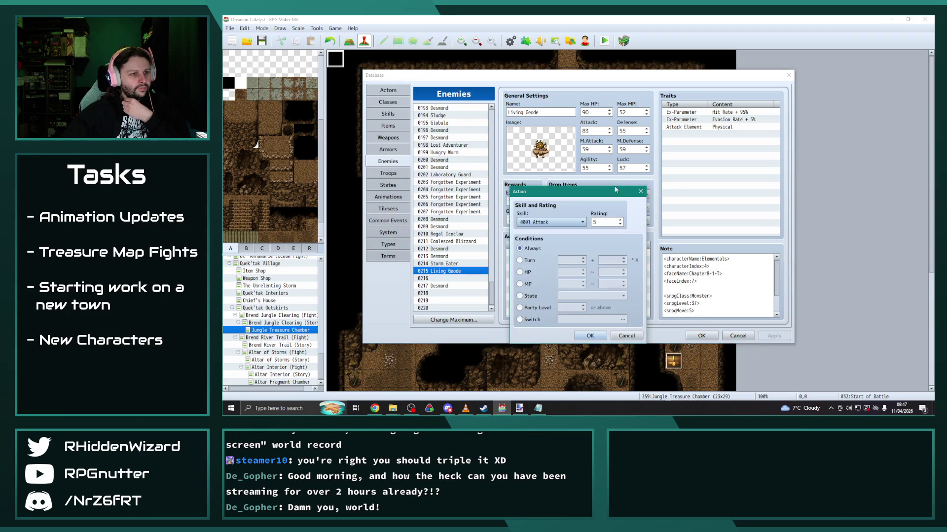
click(566, 218)
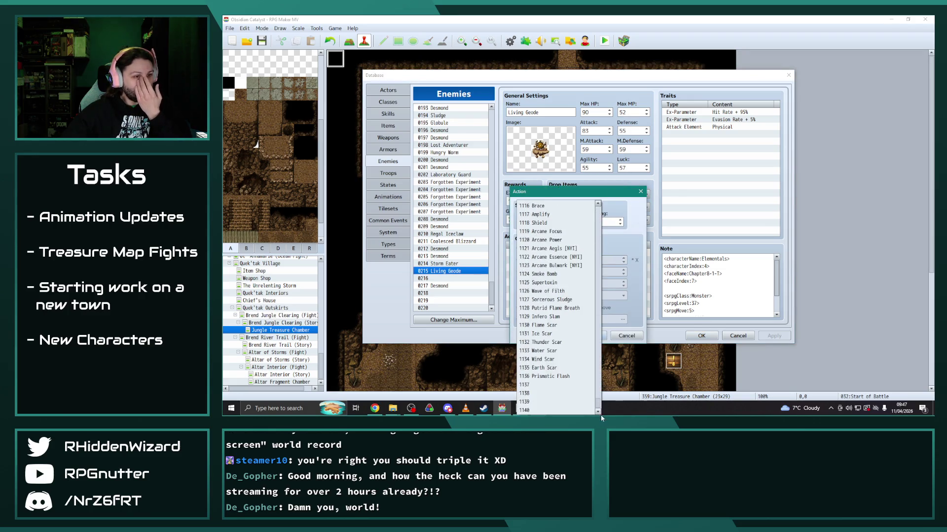
click(588, 408)
click(566, 222)
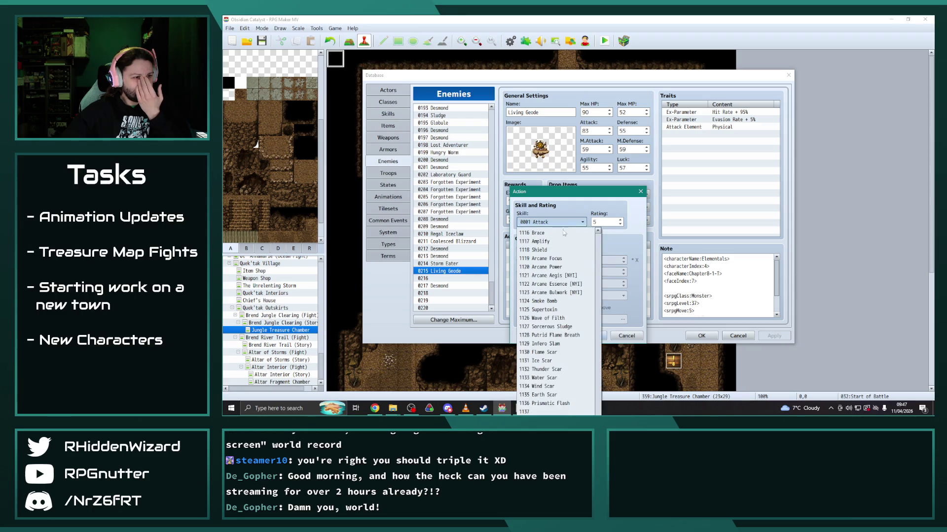
click(552, 406)
click(603, 220)
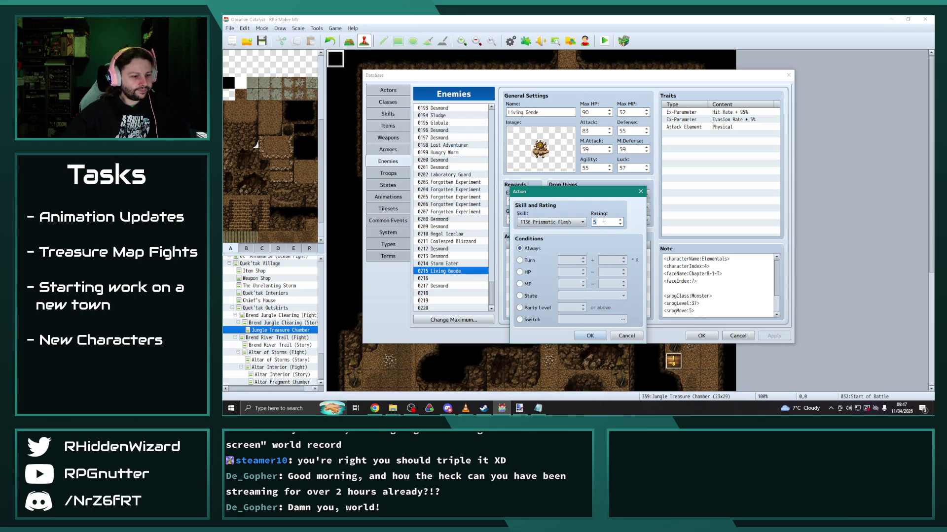
click(590, 335)
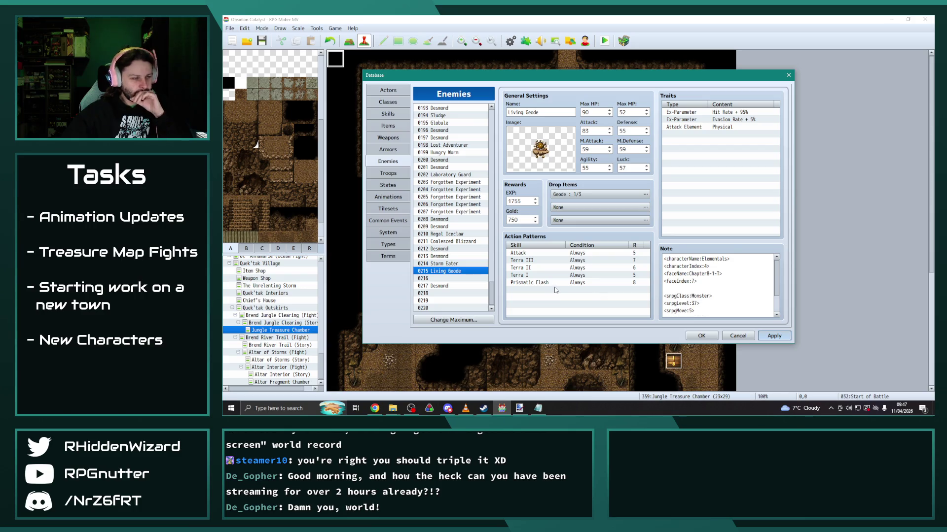
Open Living Geode's second drop item entry for editing.
scroll(711, 282, down, 1)
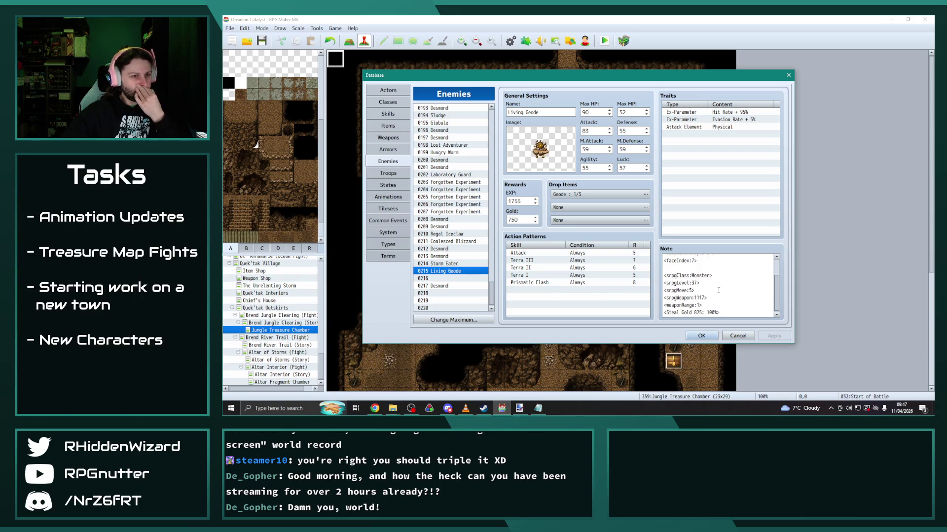
scroll(720, 292, up, 1)
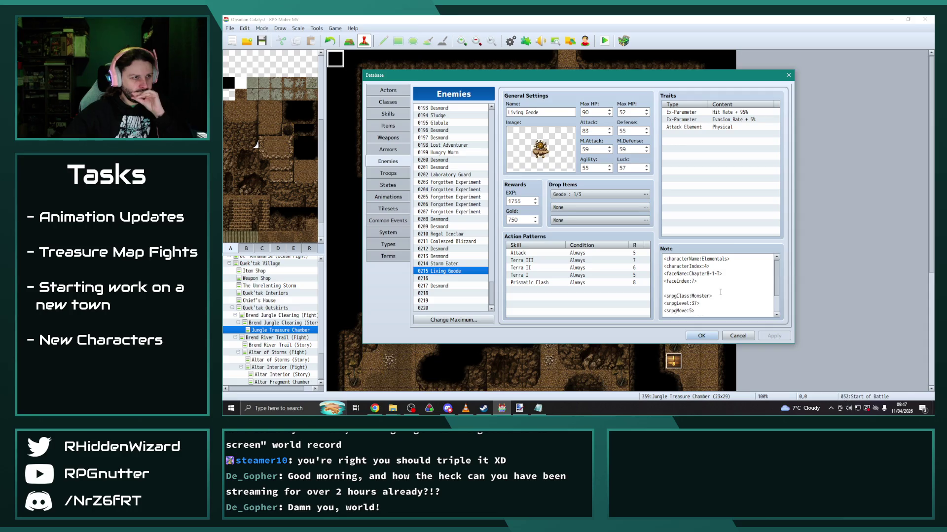
double_click(634, 206)
Add Mithril (0033) as a Living Geode drop item with probability 1/2.
click(539, 190)
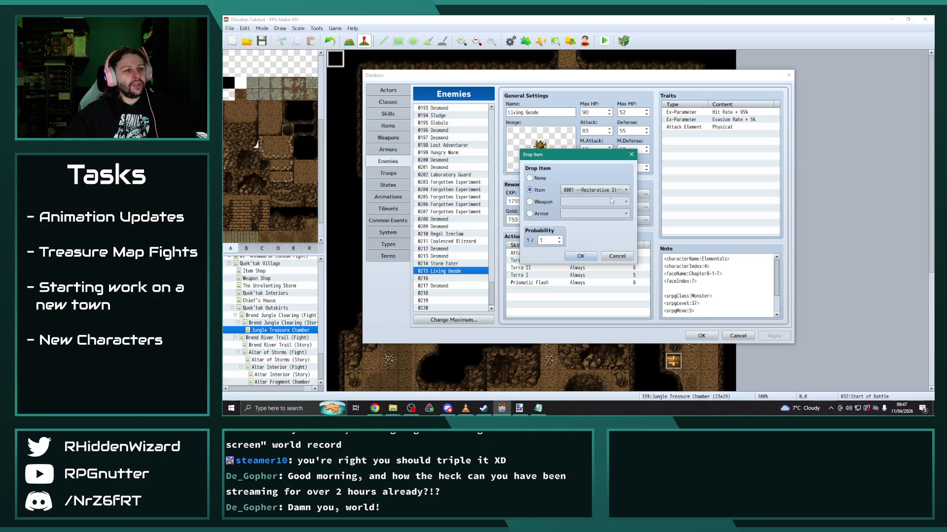
click(607, 190)
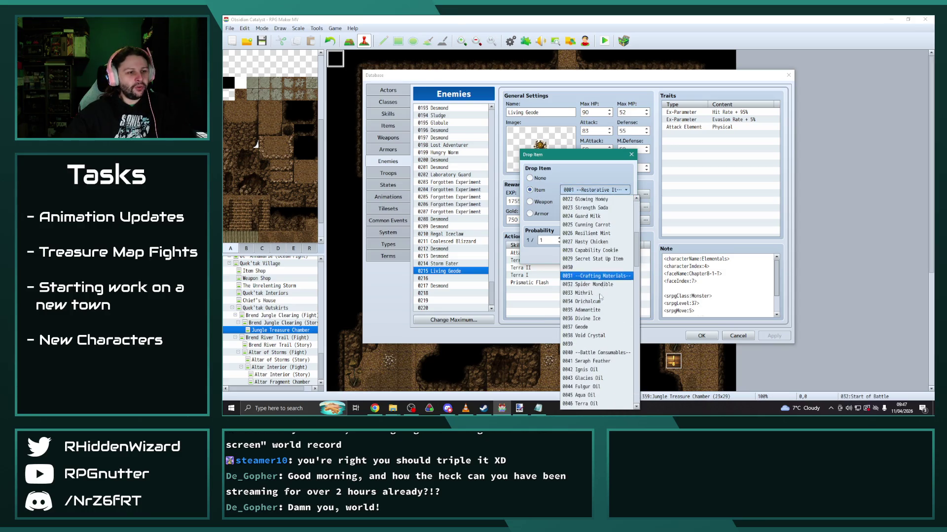
click(589, 361)
click(549, 241)
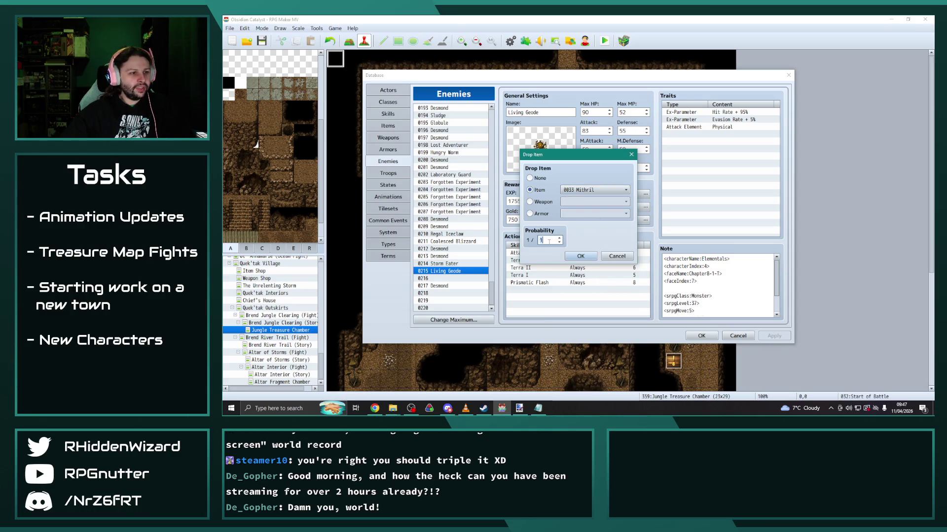
key(BackSpace)
key(BackSpace)
text(2)
click(582, 255)
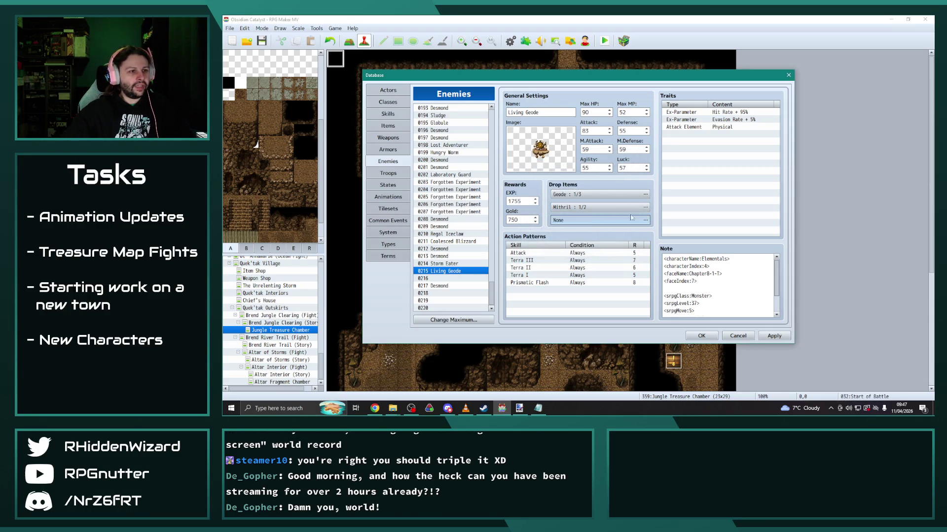
Add Orichalcum (0034) as the third drop at 1/4, then select the Storm Eater.
double_click(632, 219)
click(537, 190)
click(595, 190)
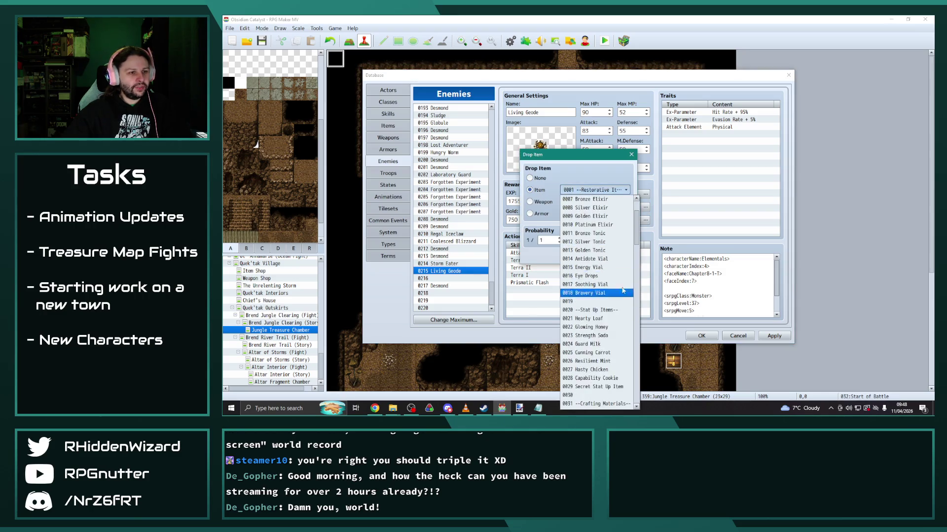
mouse_move(637, 217)
mouse_down()
mouse_move(637, 345)
mouse_move(637, 246)
mouse_up()
click(597, 265)
double_click(544, 240)
text(4)
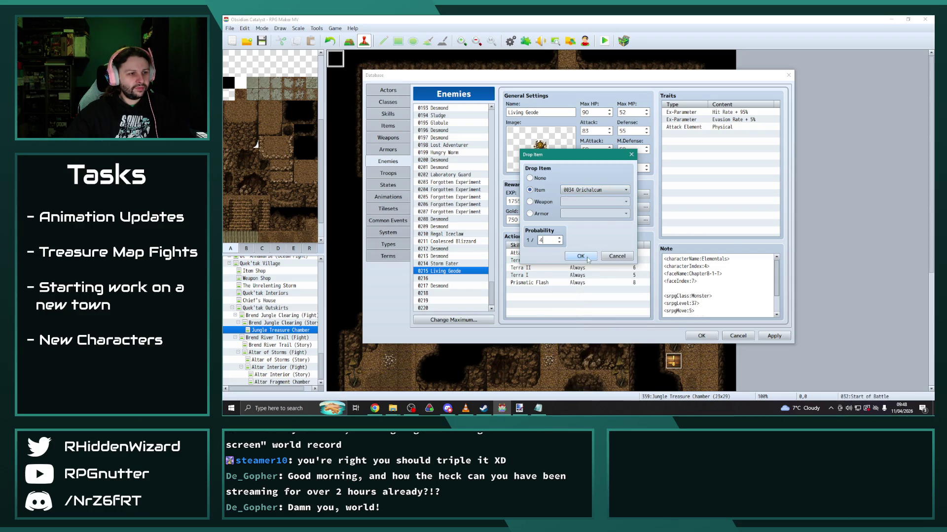
click(580, 256)
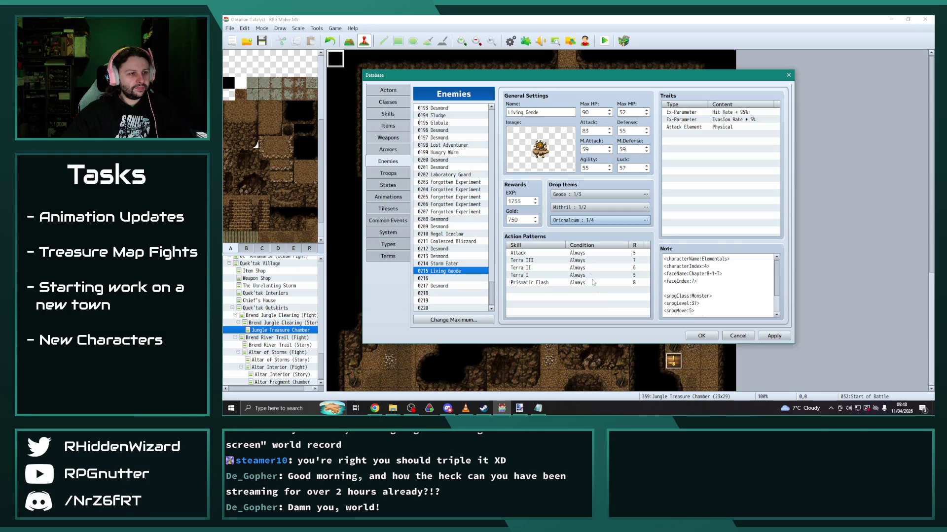
click(446, 264)
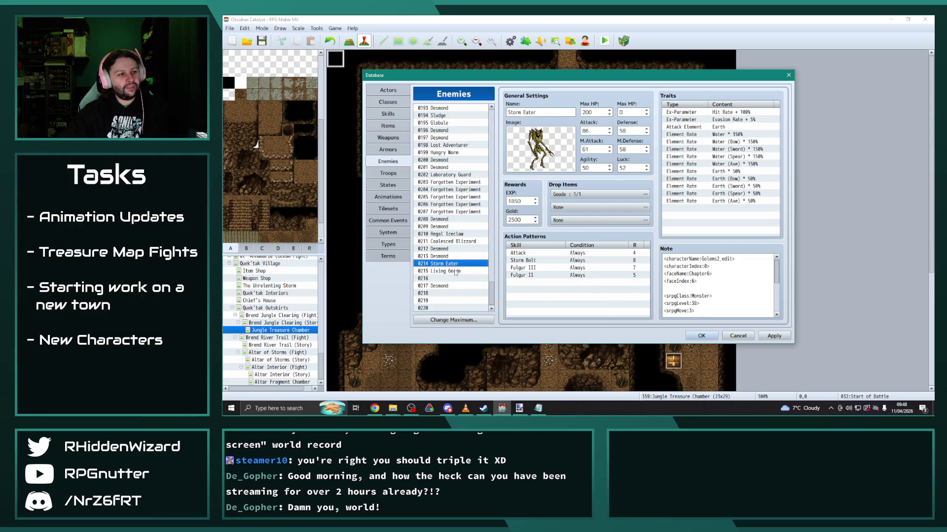
Delete the Storm Eater's Storm Bolt and Fulgur action rows, leaving only Attack.
click(453, 271)
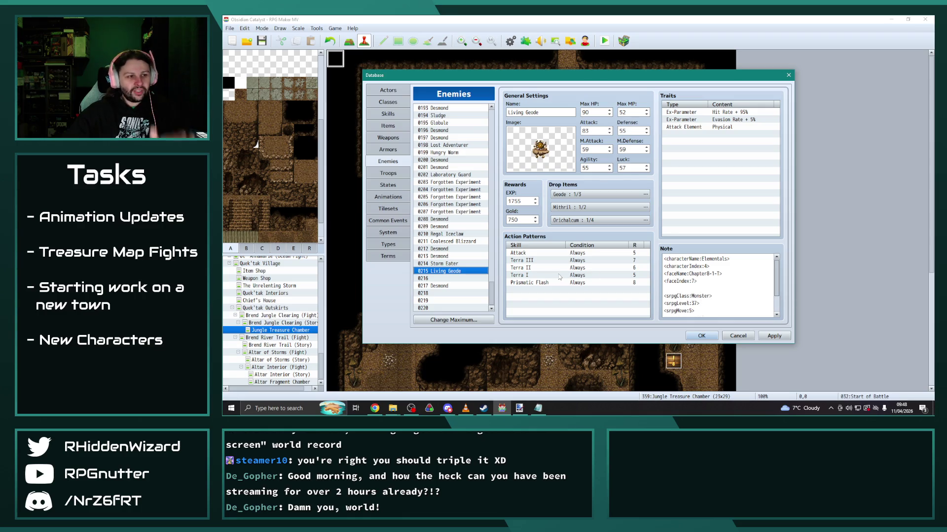
click(443, 265)
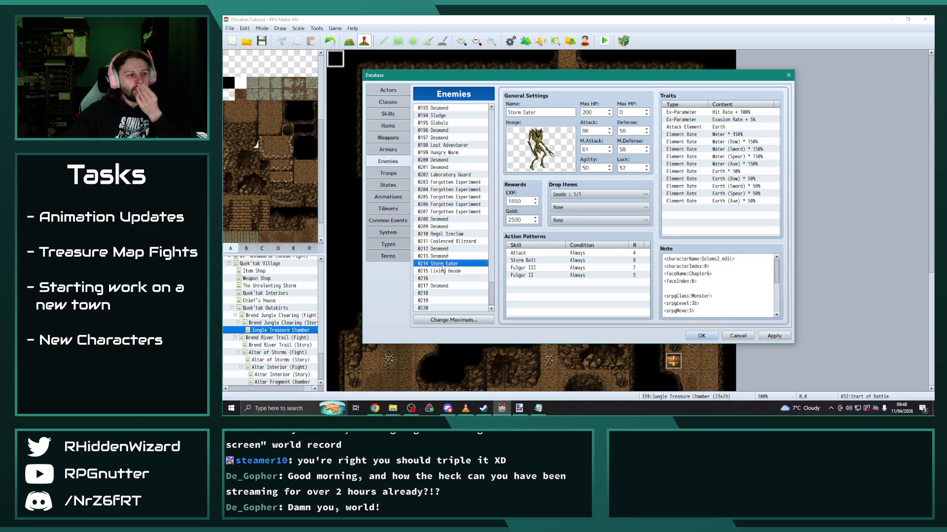
click(541, 261)
key(Delete)
key(Delete)
key(Delete)
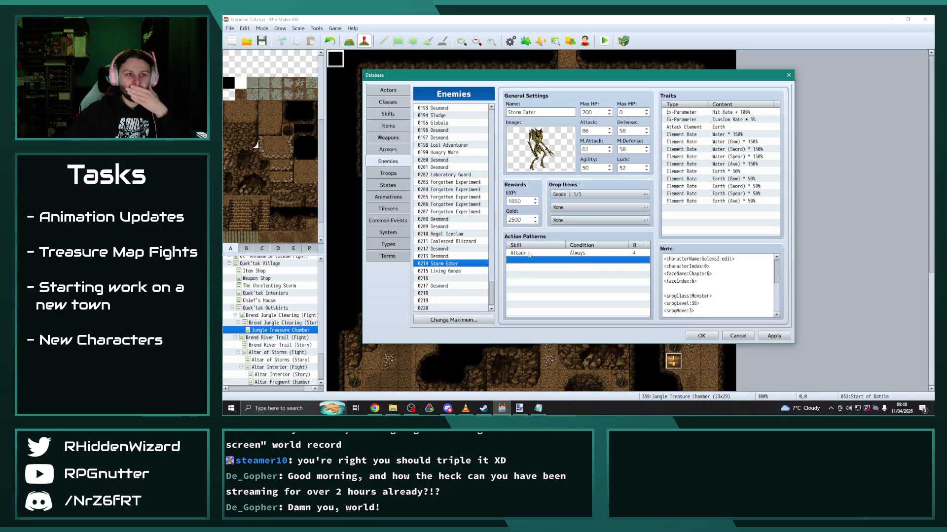
Check the Prismatic Flash skill in the Skills database.
click(398, 115)
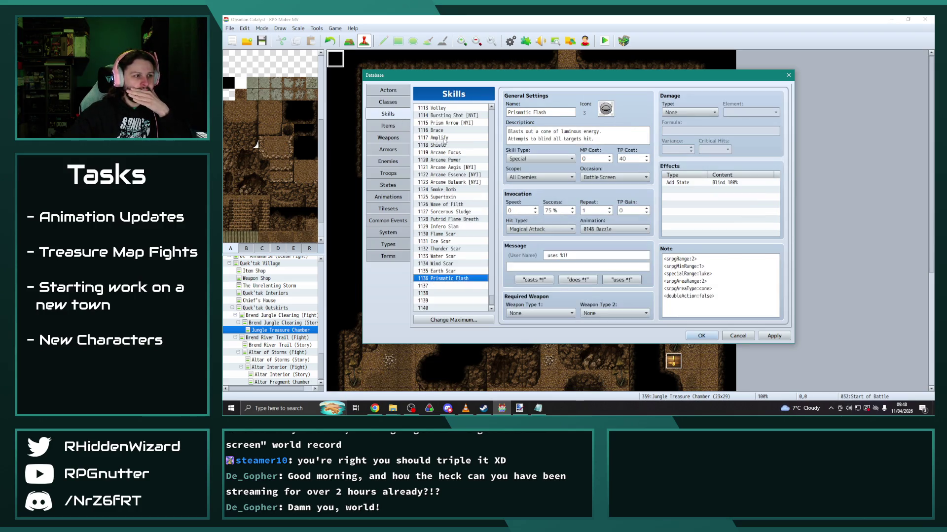
scroll(477, 288, up, 2)
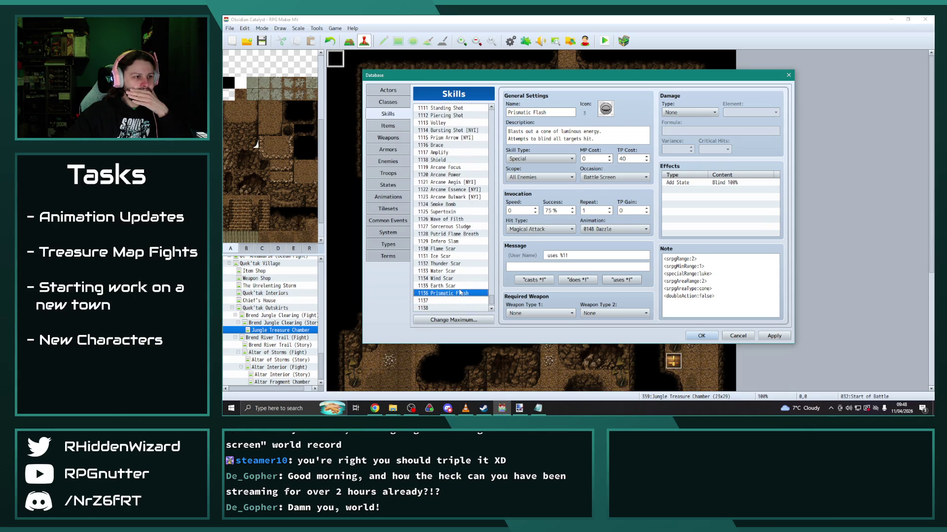
scroll(459, 292, up, 4)
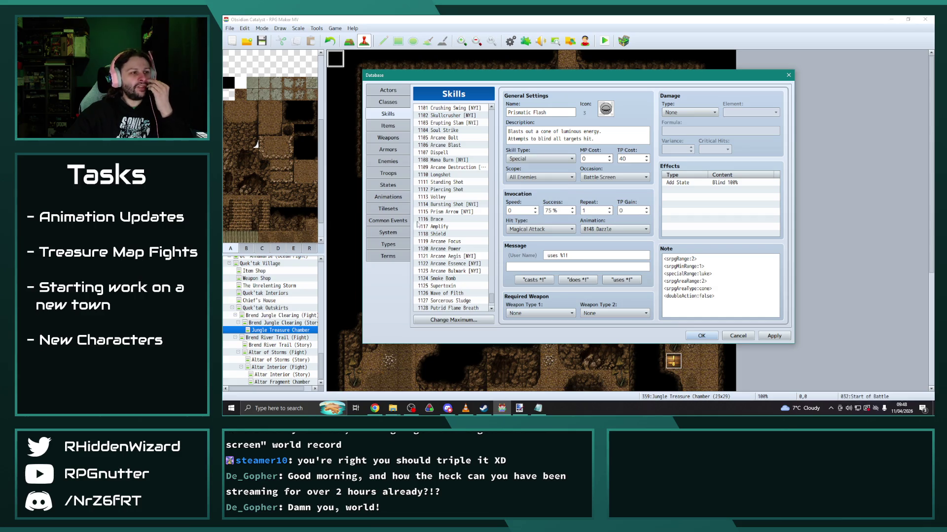
Switch to the battle animations database and show the Sludge Wave animation.
click(388, 197)
drag(492, 191, 492, 301)
click(452, 286)
Select the Elemental Fortitude animation and play its preview.
scroll(449, 260, up, 2)
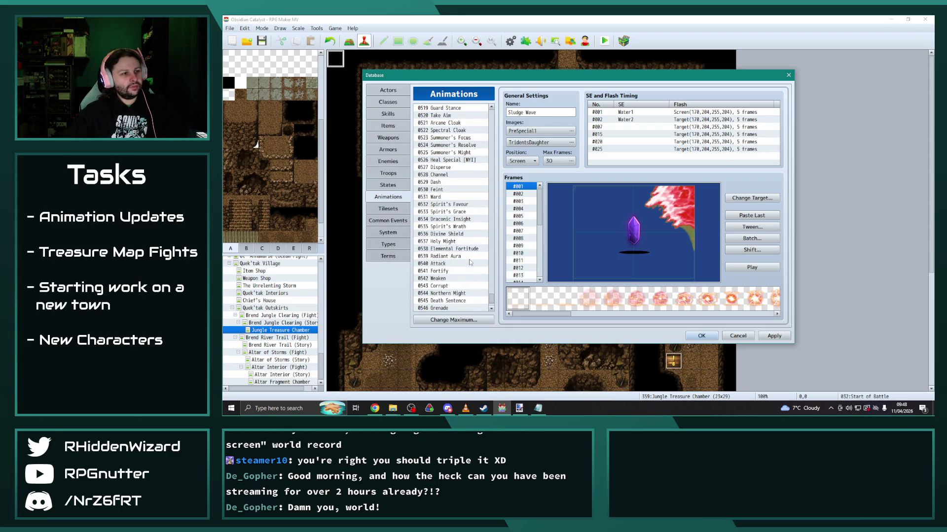
click(453, 234)
key(Down)
key(Down)
key(Up)
key(Up)
key(Down)
key(Down)
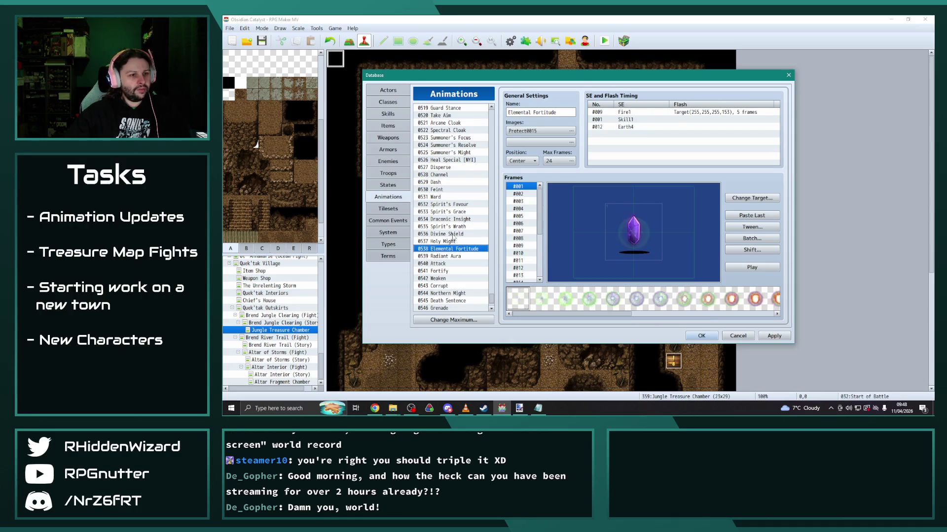
click(765, 269)
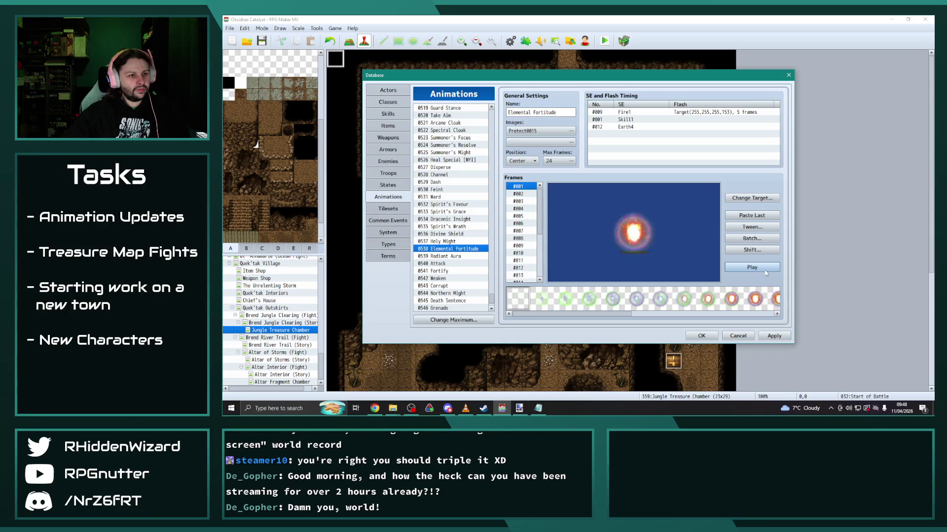
Select the Arcane Veil animation and play its preview.
scroll(456, 208, up, 1)
scroll(456, 208, up, 1)
click(456, 173)
scroll(456, 173, up, 2)
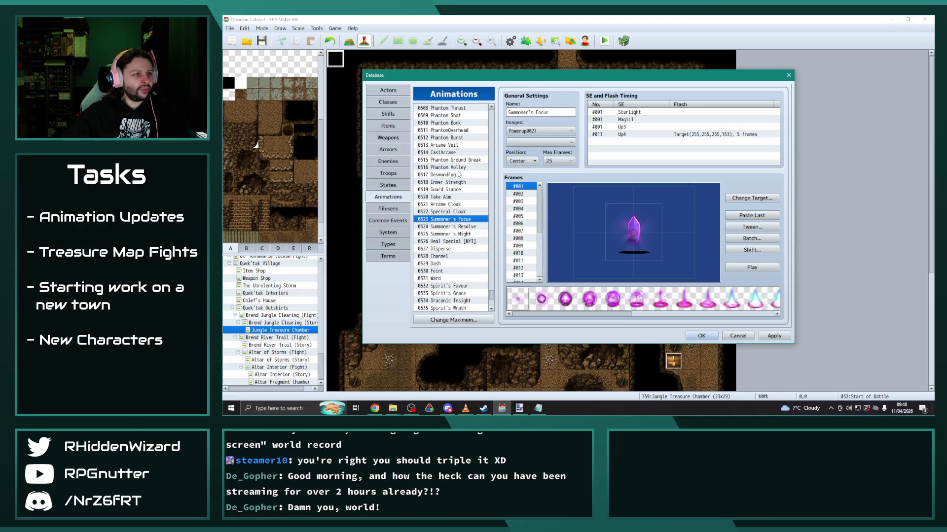
click(458, 171)
key(Up)
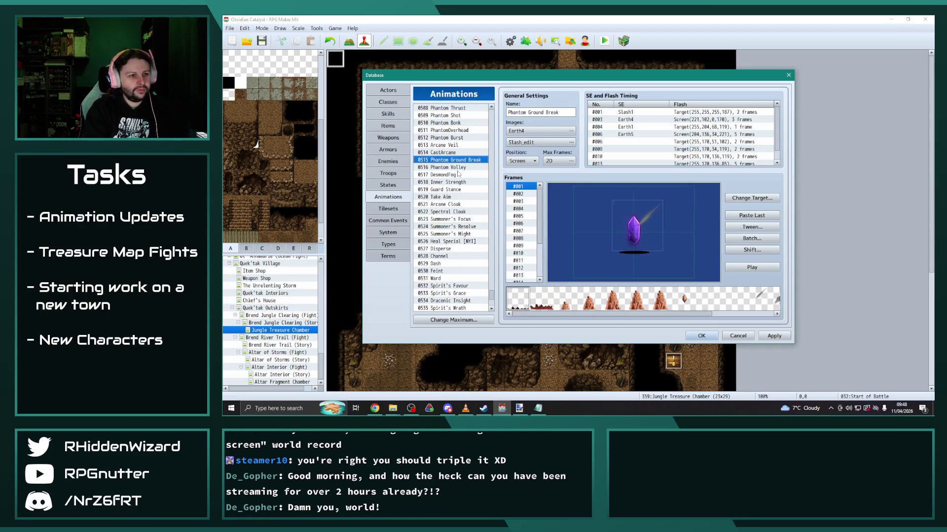
key(Up)
key(Up)
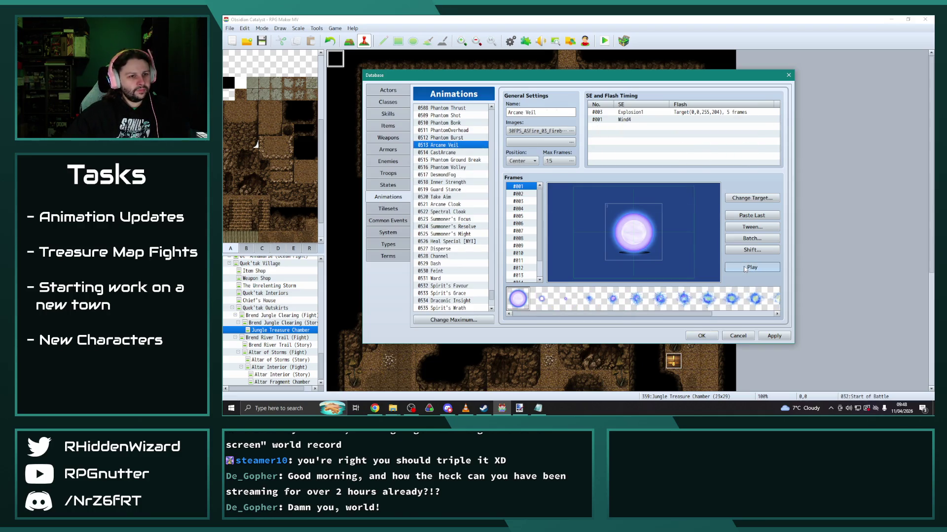
click(745, 269)
Select the Discharge animation and play its lightning preview.
scroll(468, 225, up, 3)
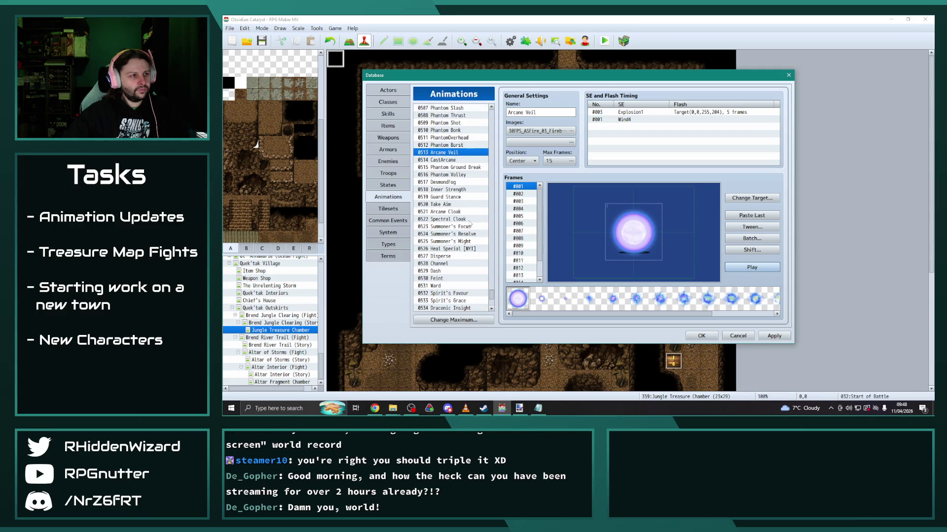
scroll(468, 226, up, 4)
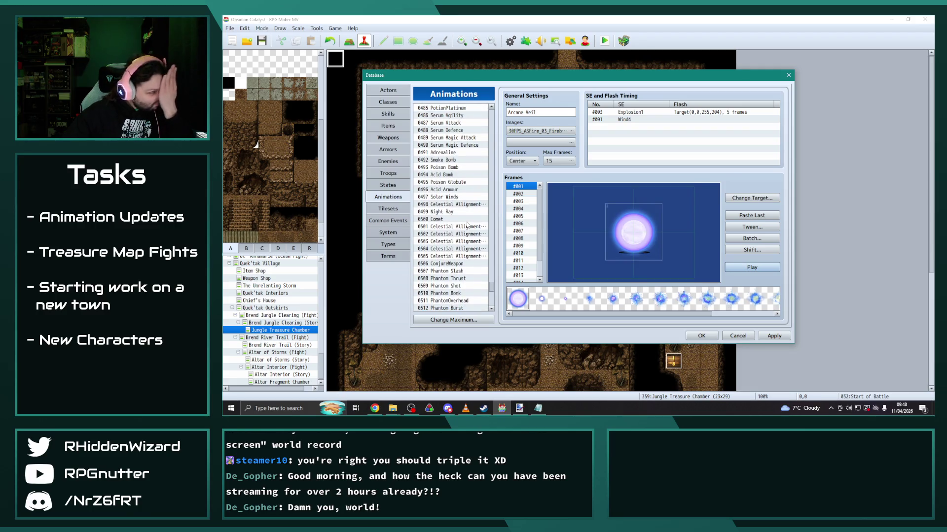
scroll(467, 226, up, 5)
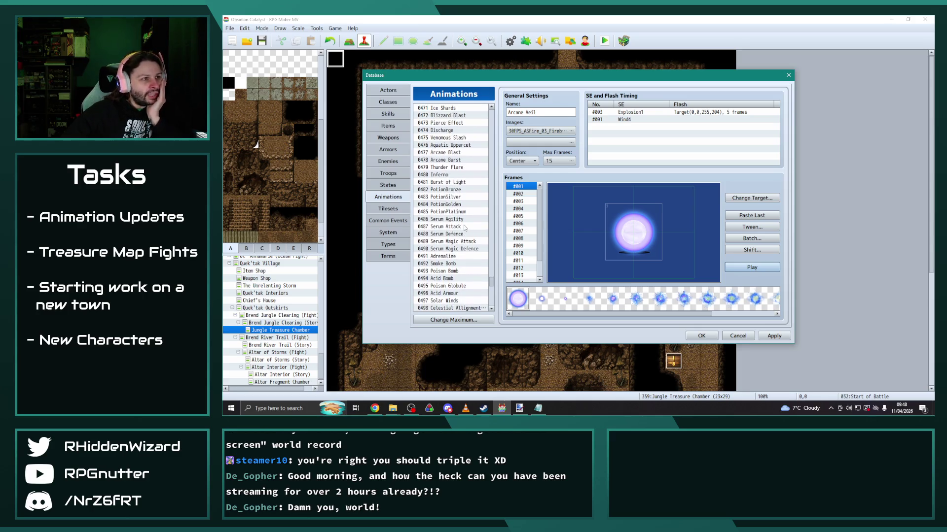
scroll(464, 228, up, 1)
click(452, 145)
click(761, 270)
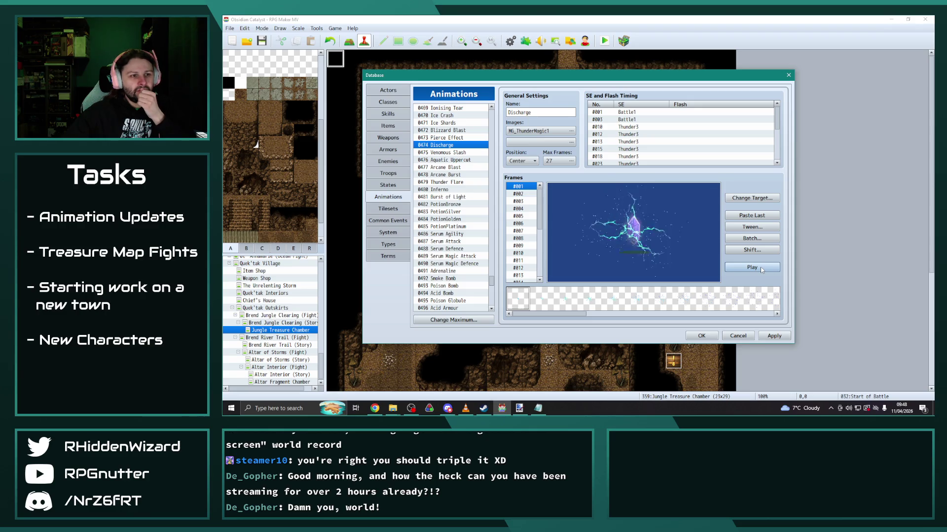
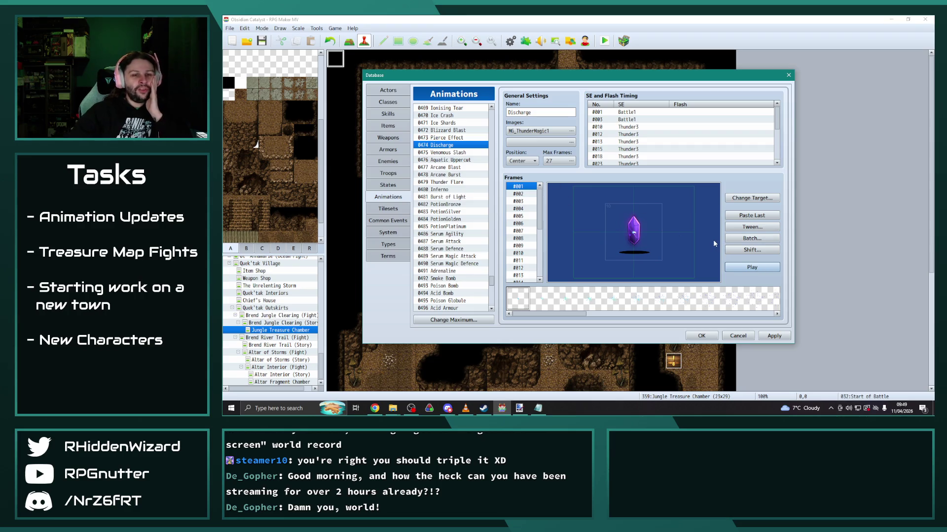
In the skills database, review Quake Strike 0230, Shockwave, and the second Quake Strike 0254.
scroll(454, 243, up, 2)
scroll(454, 243, up, 1)
scroll(454, 243, up, 3)
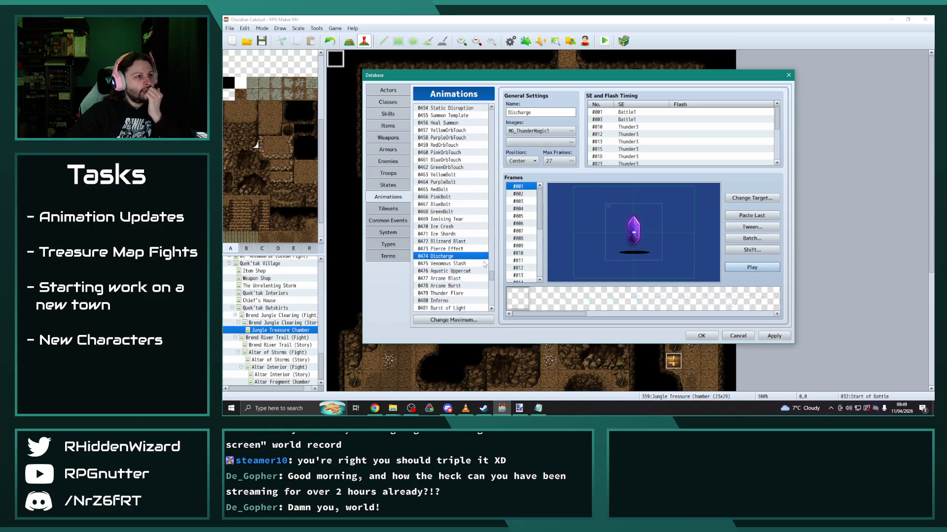
click(388, 114)
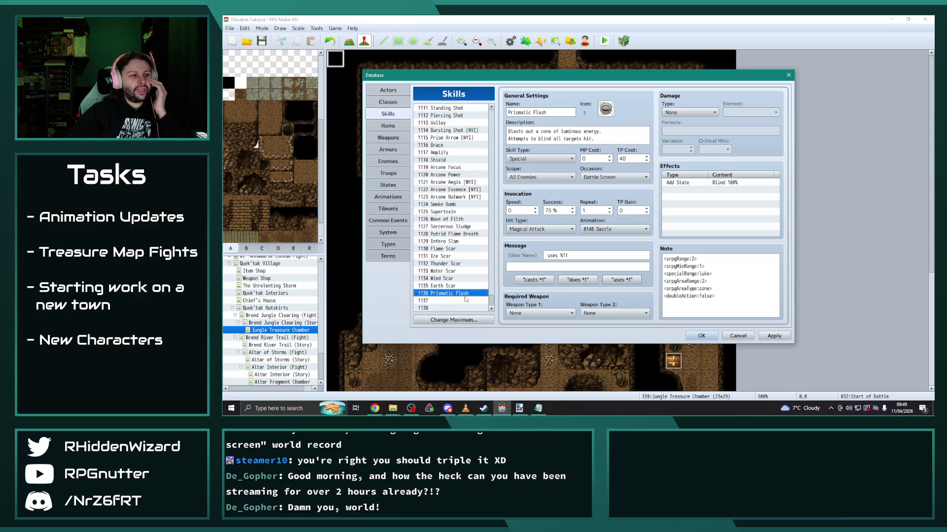
drag(493, 304, 491, 151)
scroll(457, 256, up, 2)
click(457, 256)
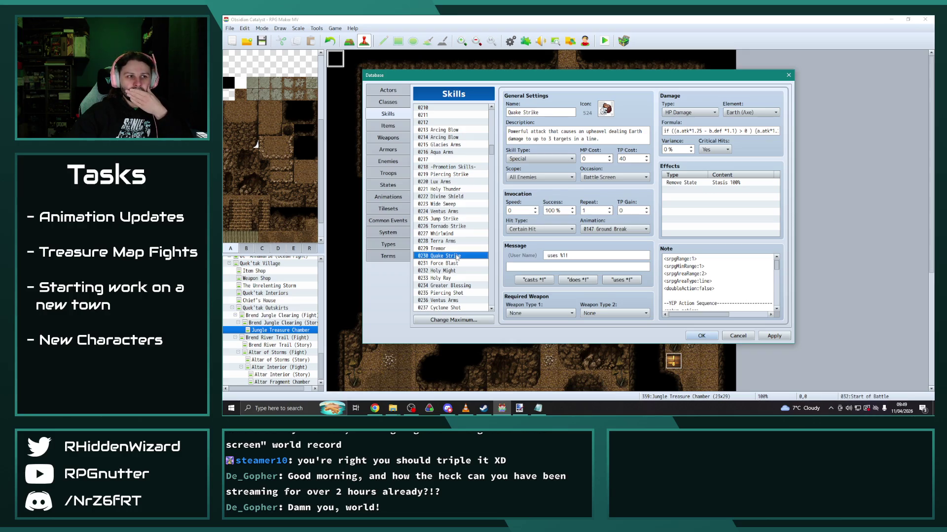
scroll(457, 256, down, 4)
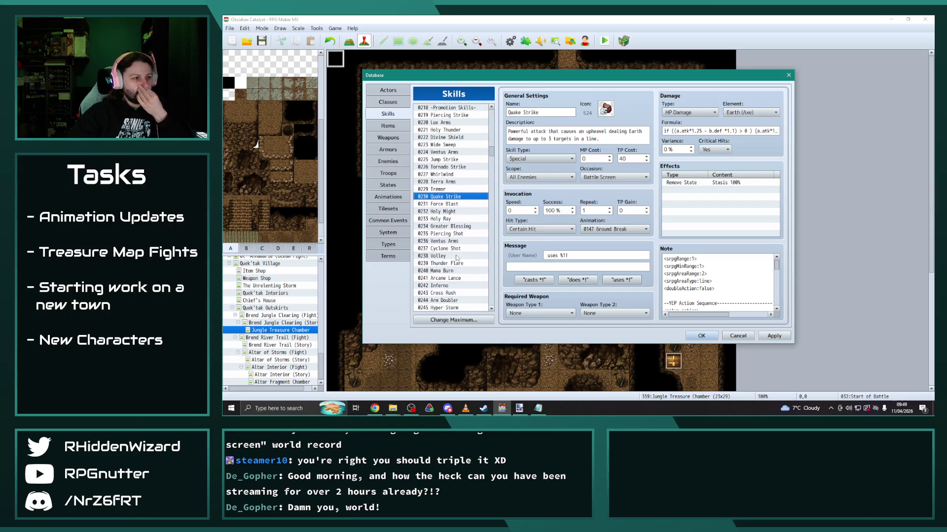
scroll(457, 257, down, 3)
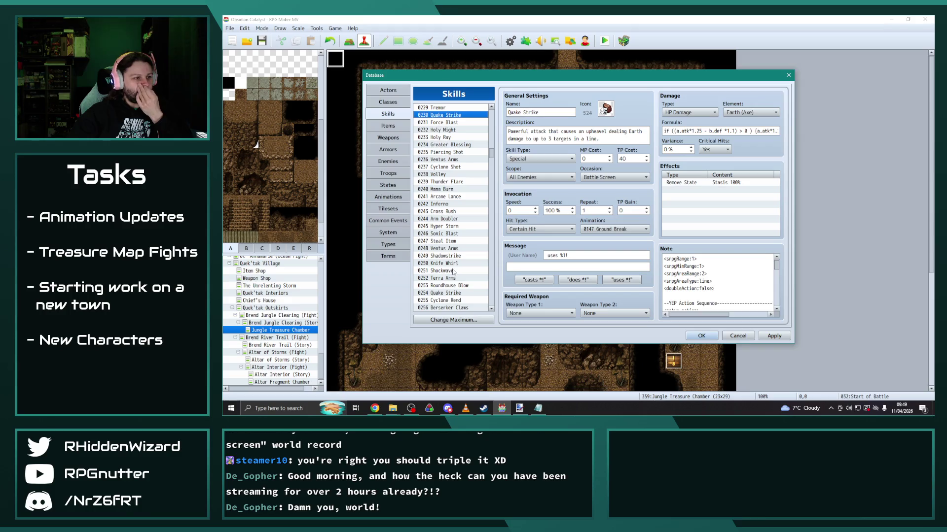
click(456, 271)
scroll(454, 266, down, 2)
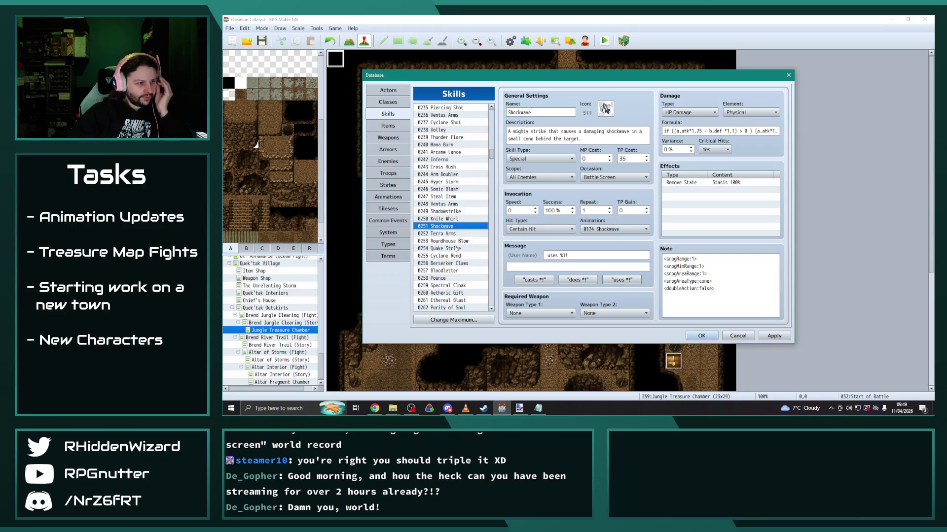
click(456, 249)
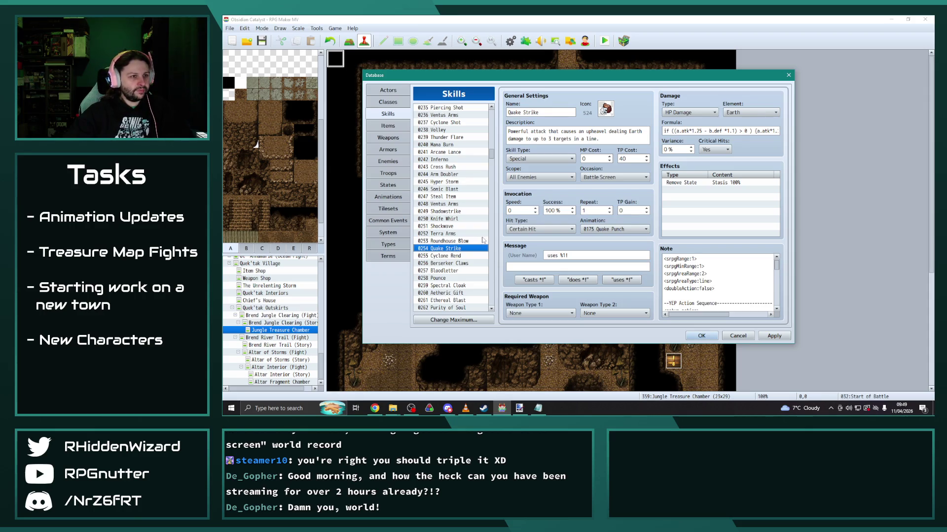
Paste a trial copy of Quake Strike into slot 1137, then clear it again.
drag(491, 159, 491, 309)
click(447, 287)
key(ctrl+v)
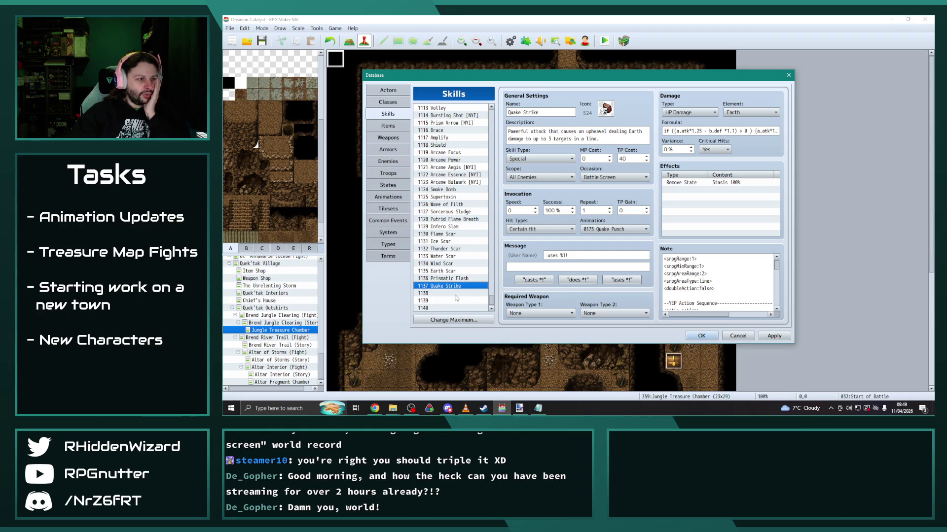
key(Delete)
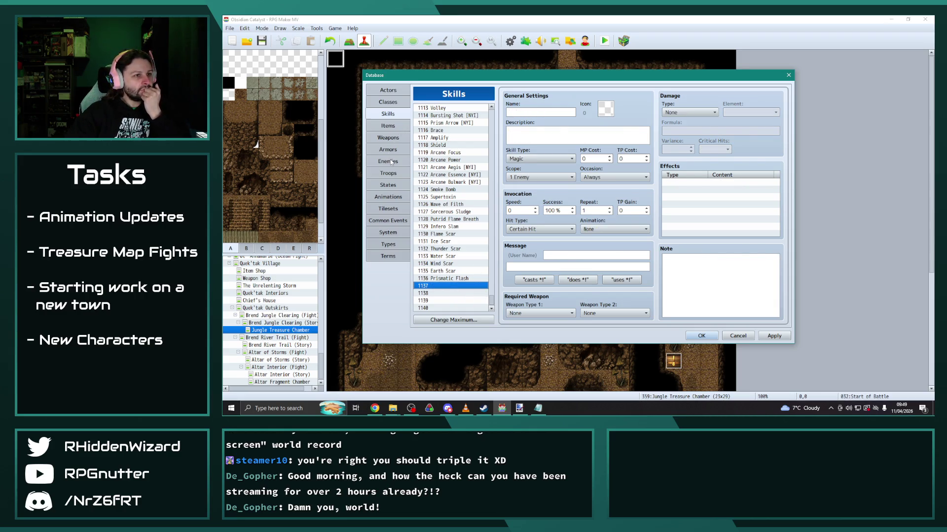
click(388, 161)
Add a 0254 Quake Strike action pattern to Storm Eater with Always and rating 5, and apply.
double_click(564, 260)
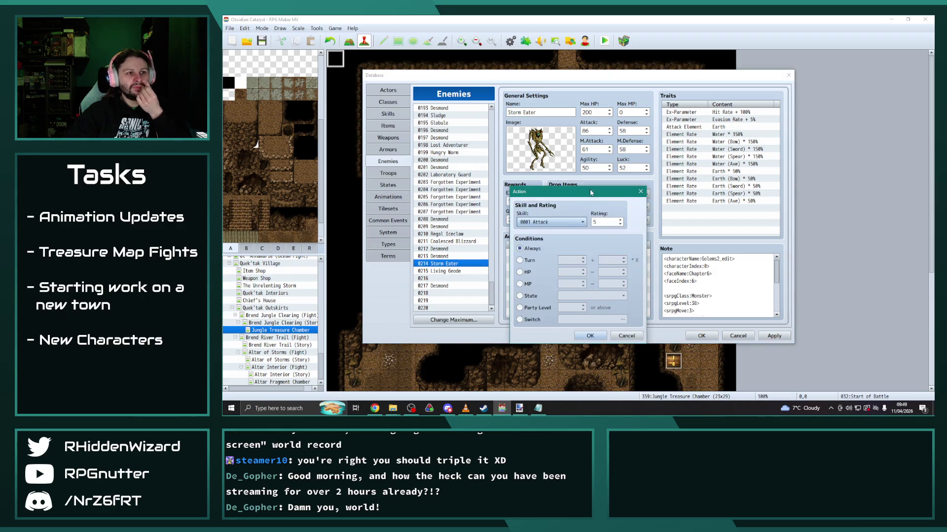
click(564, 222)
mouse_move(598, 220)
mouse_down()
mouse_move(599, 242)
mouse_move(601, 227)
mouse_up()
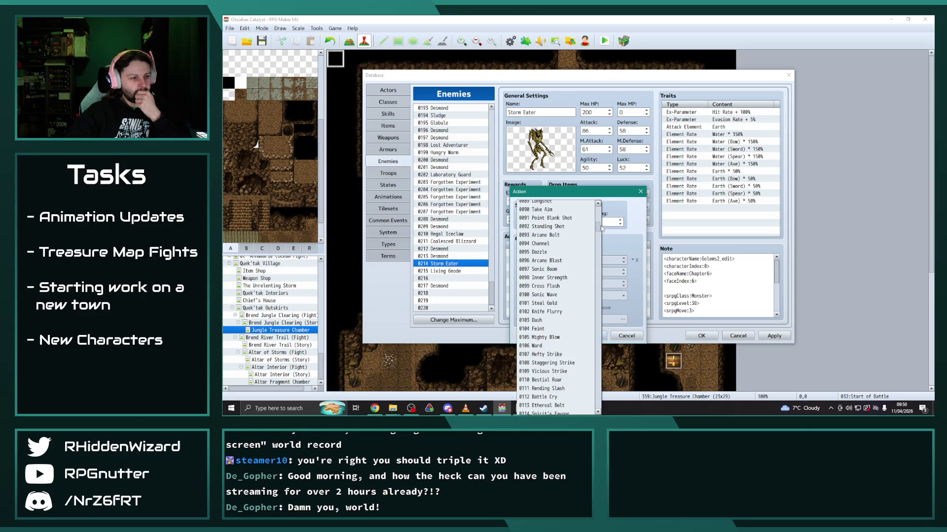
drag(601, 227, 600, 253)
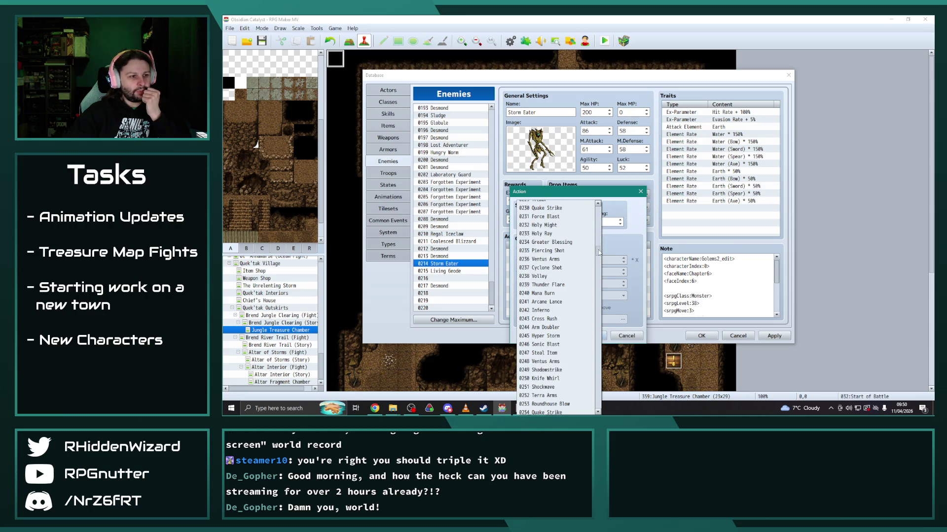
scroll(563, 315, down, 1)
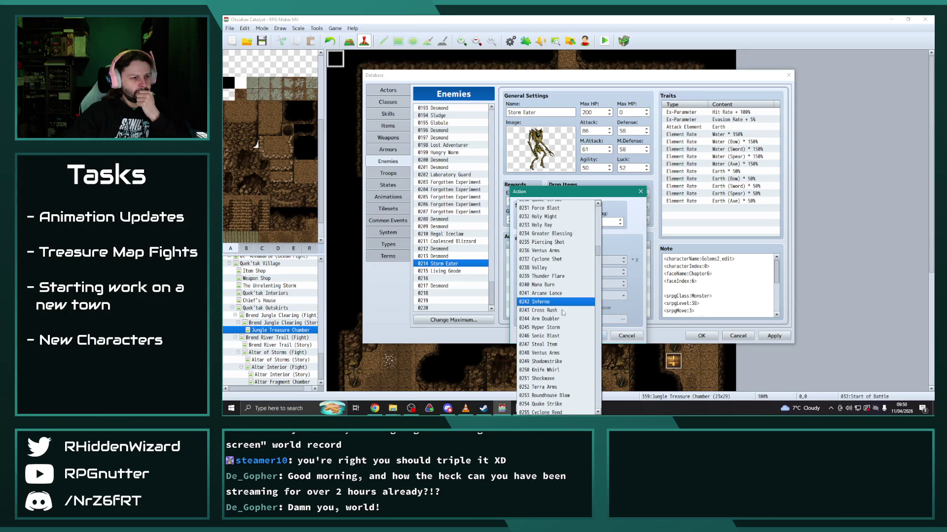
click(571, 387)
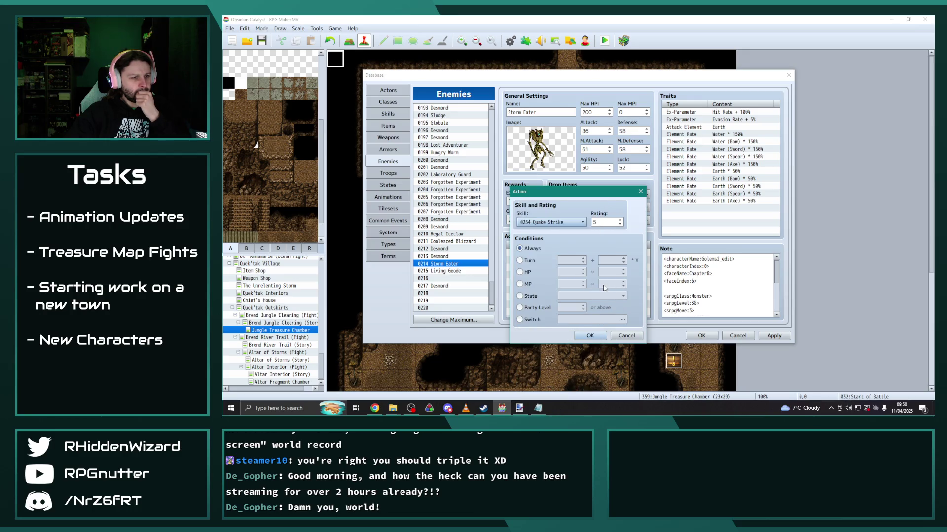
click(600, 223)
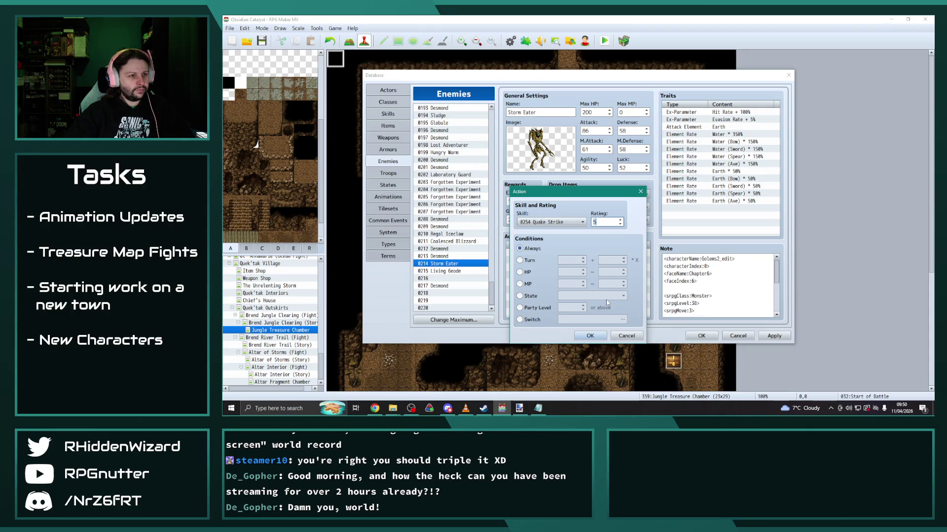
click(590, 336)
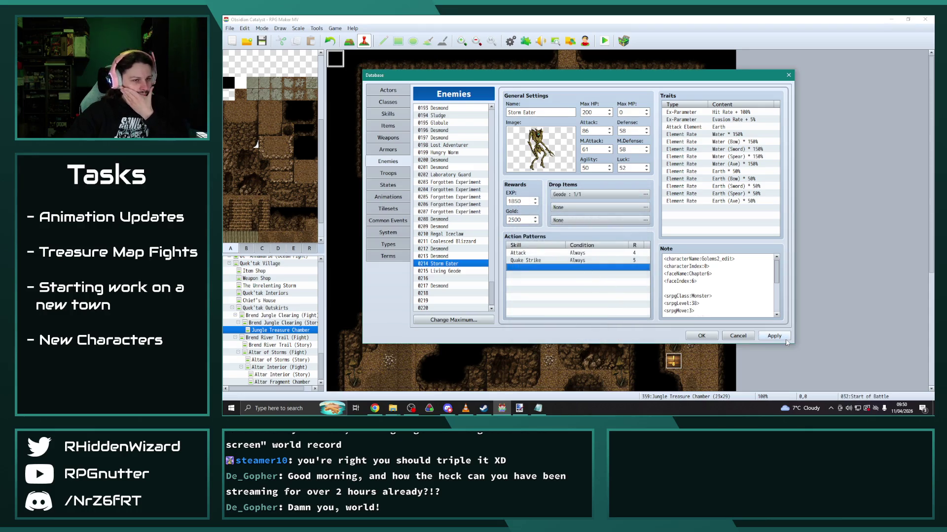
click(776, 336)
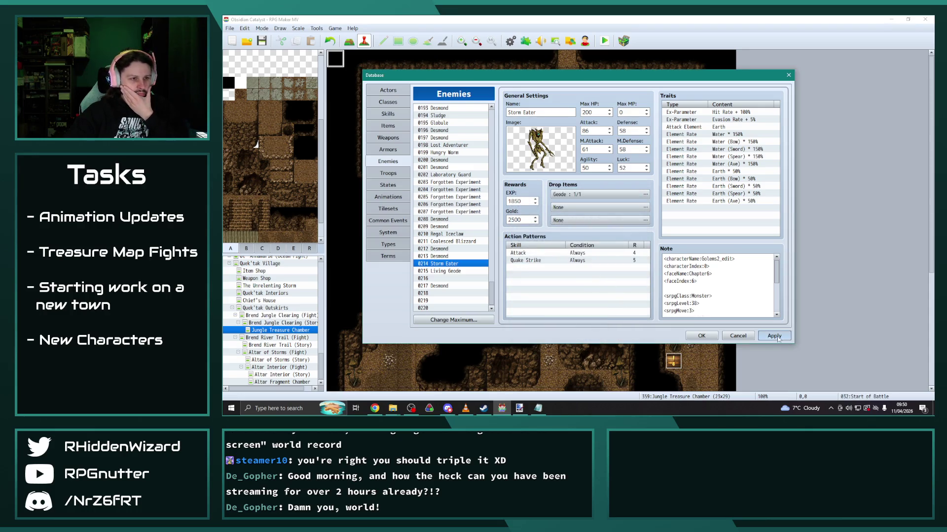
Browse the Ooze Flood, Decimate, Endbringer and Grand Cleave skills.
click(395, 113)
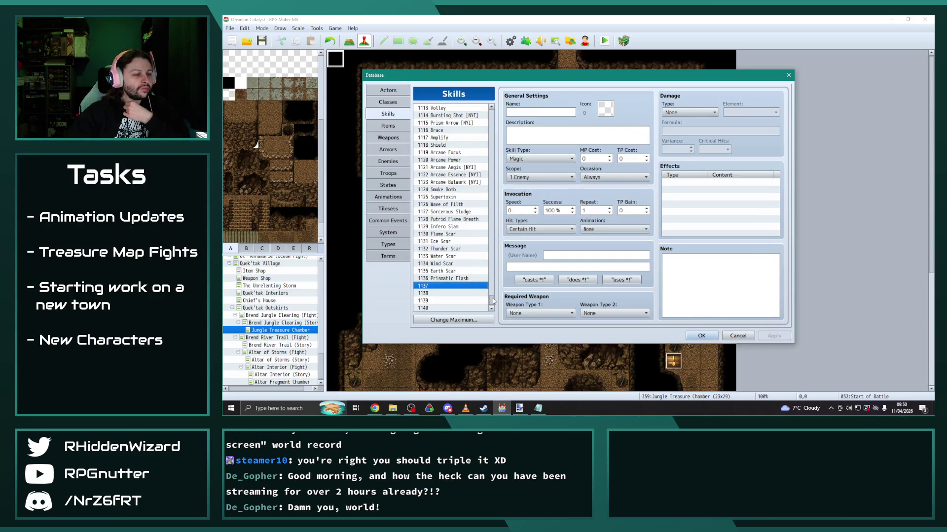
drag(493, 302, 496, 241)
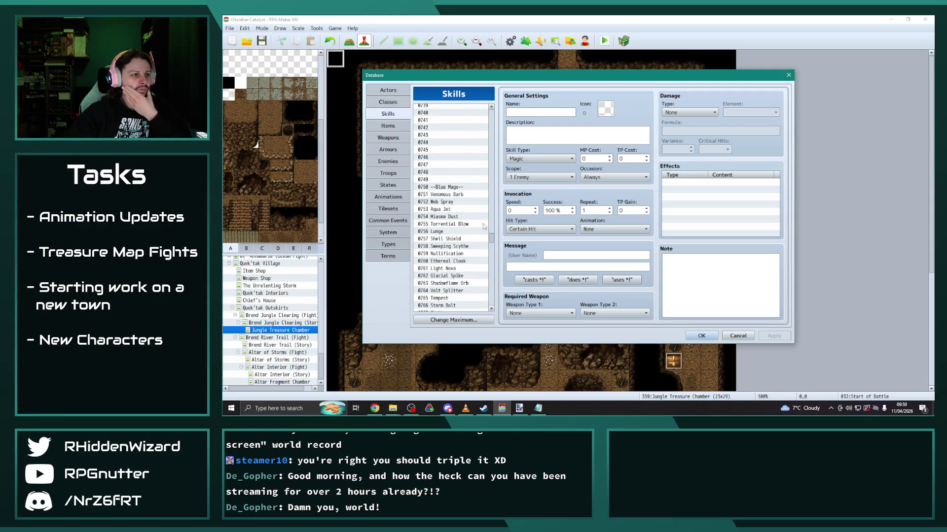
scroll(465, 258, down, 13)
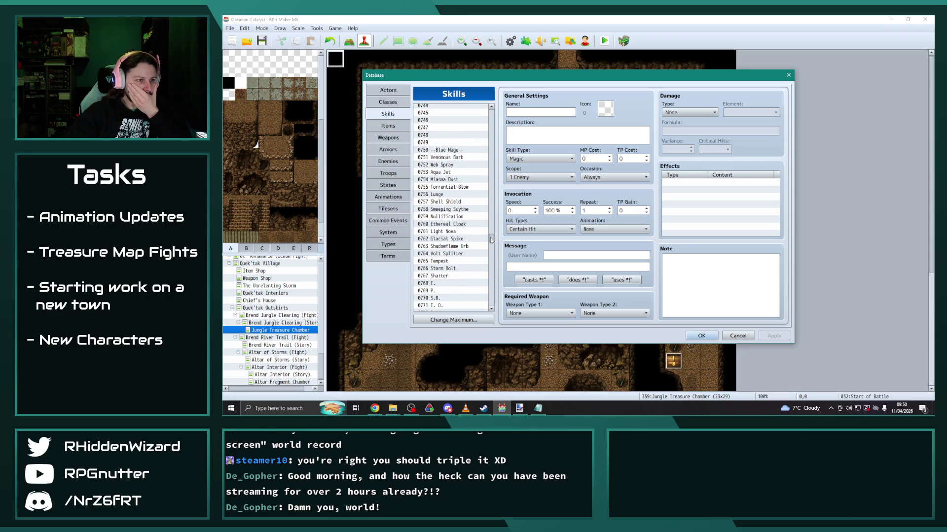
scroll(467, 272, down, 2)
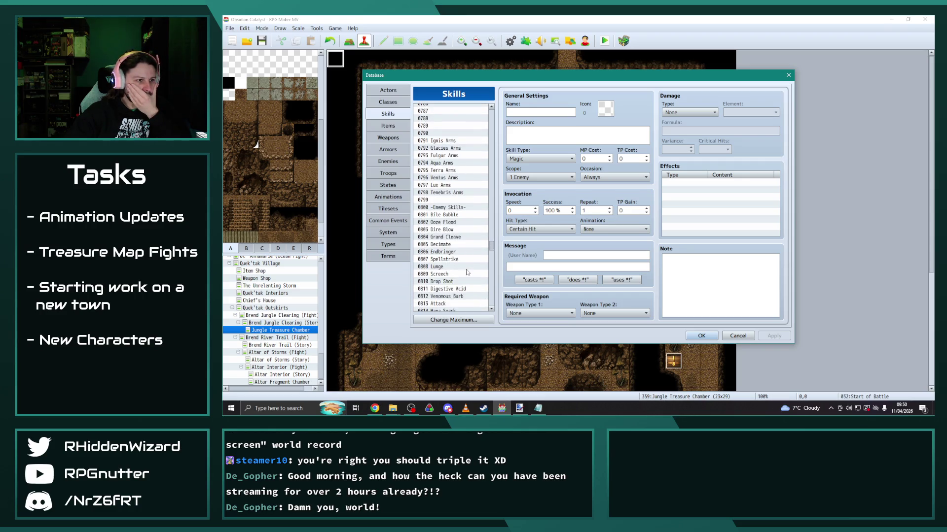
click(448, 223)
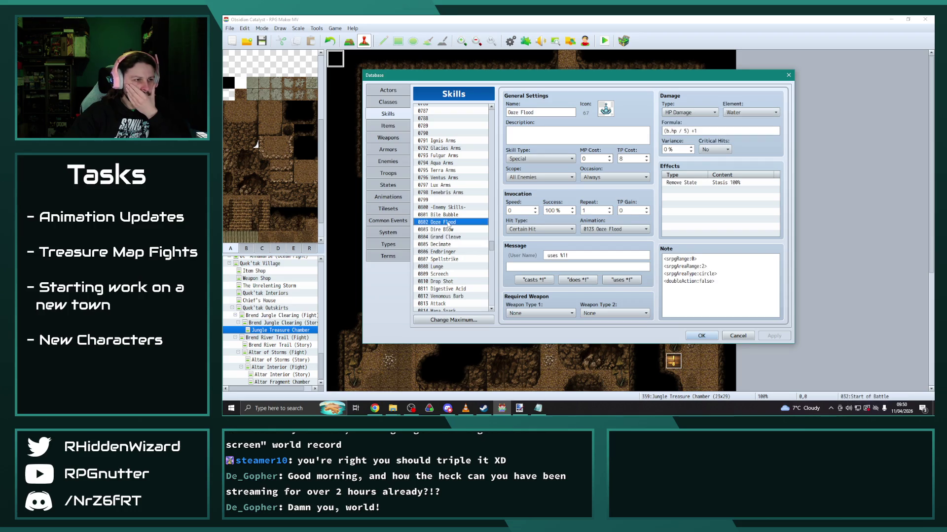
scroll(448, 226, down, 2)
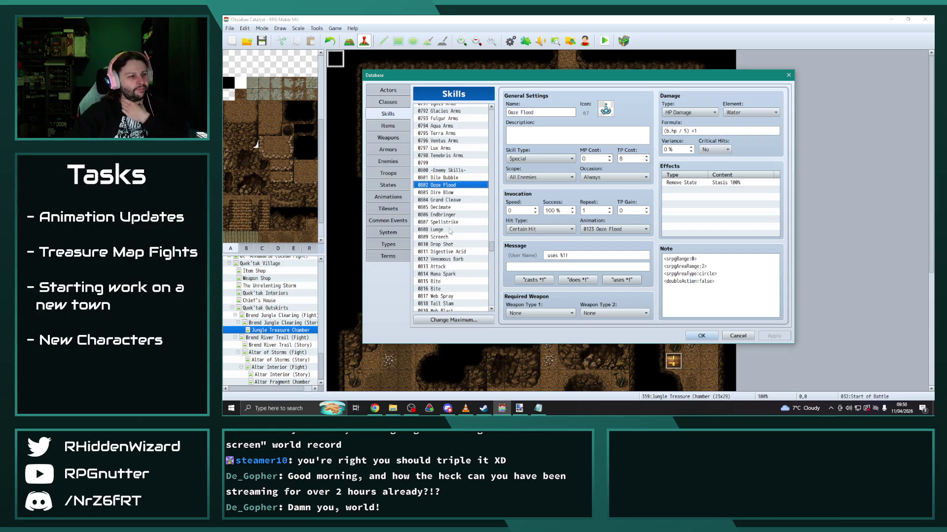
click(447, 215)
click(446, 208)
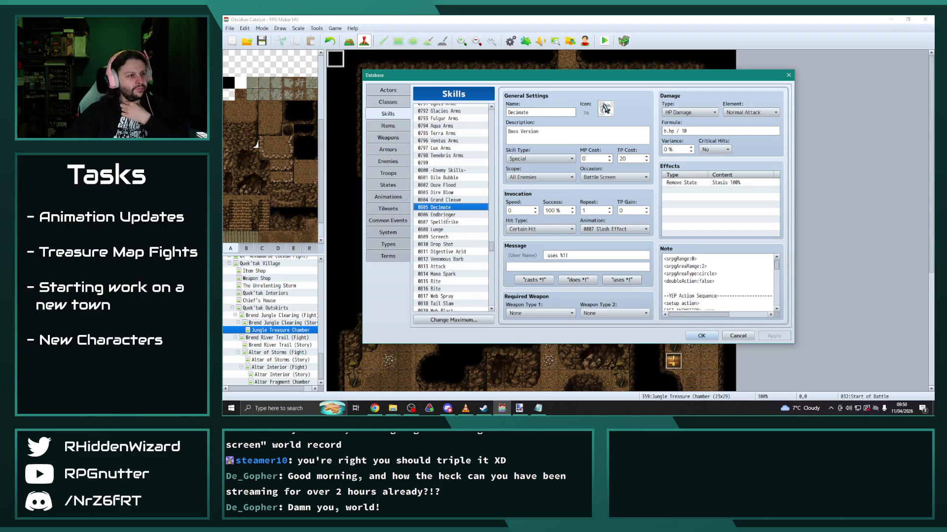
click(446, 216)
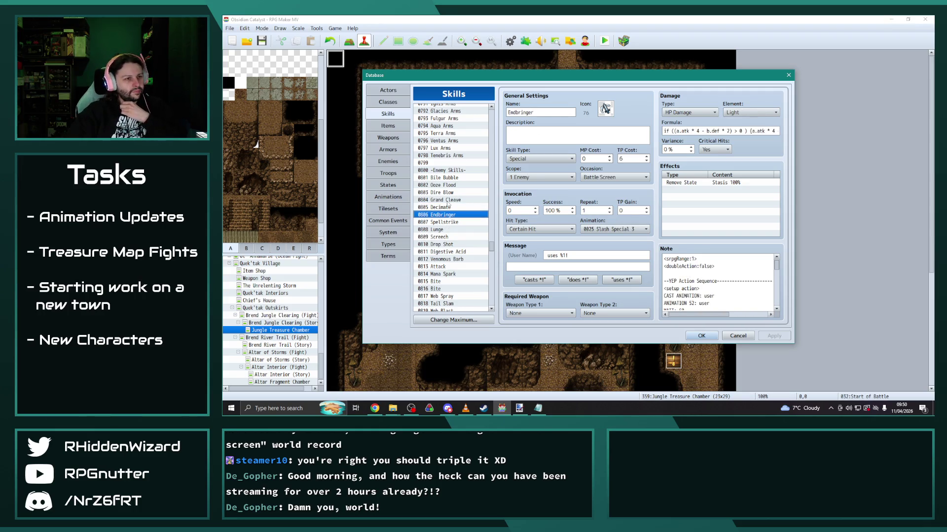
click(447, 202)
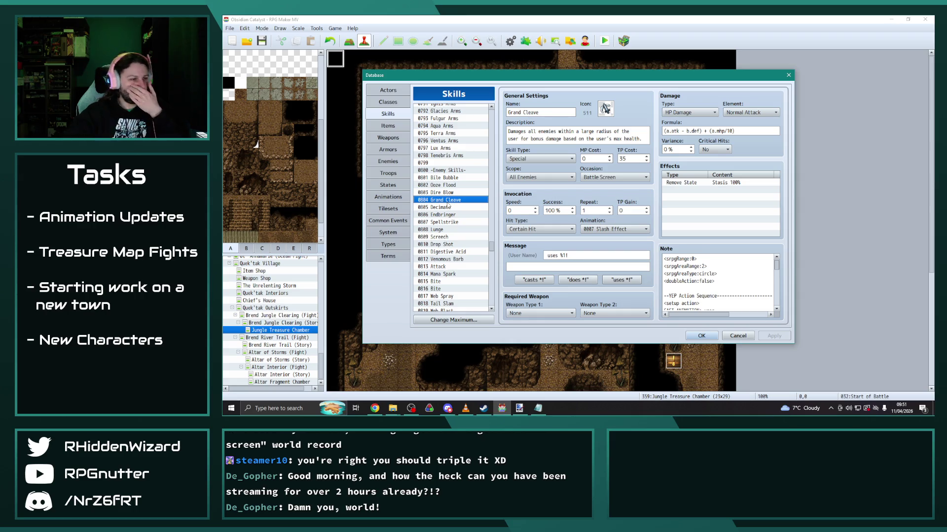
Look at the Blightning and Shadow Aura skills further down the list.
scroll(447, 206, down, 2)
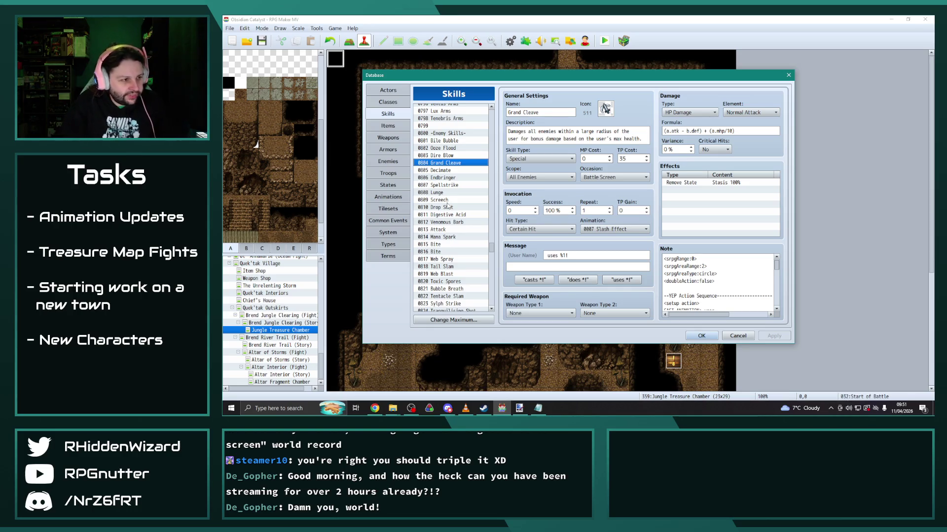
scroll(449, 203, down, 3)
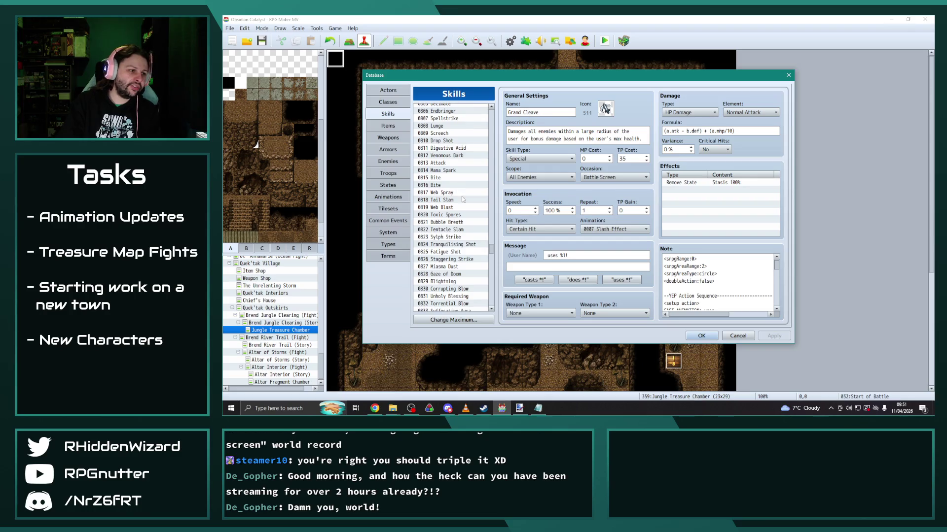
scroll(463, 199, down, 2)
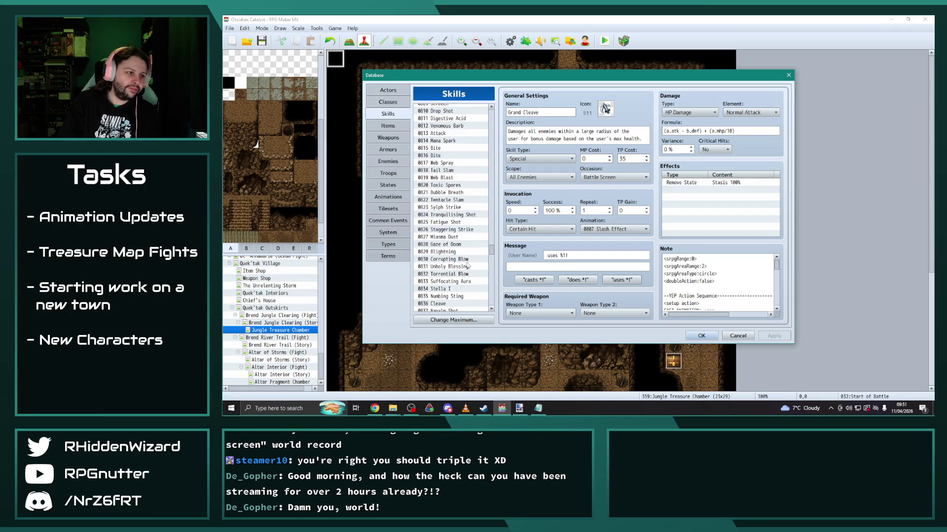
click(457, 252)
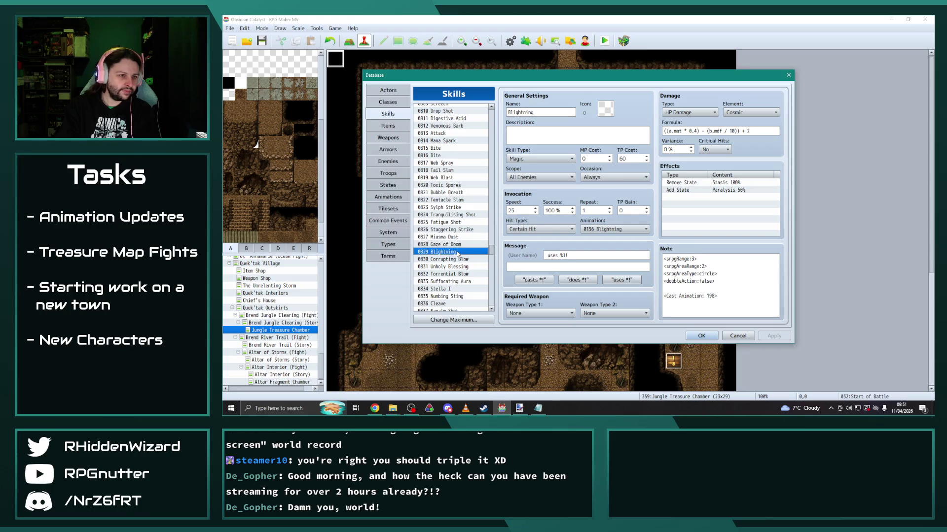
scroll(457, 253, down, 4)
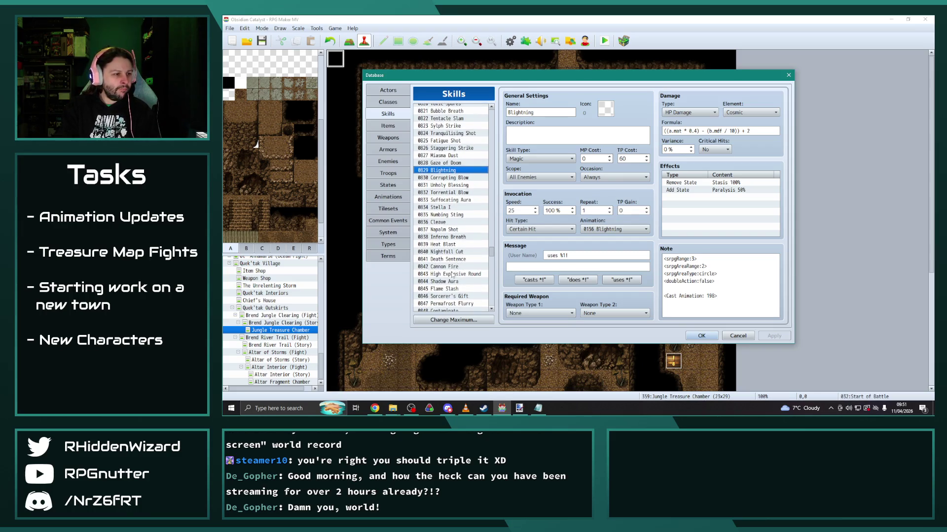
scroll(450, 265, down, 1)
click(451, 252)
Check Wraith's Embrace, Siphoning Slash and Overhead Smash, ending on 0875 Frost Storm.
scroll(451, 253, down, 2)
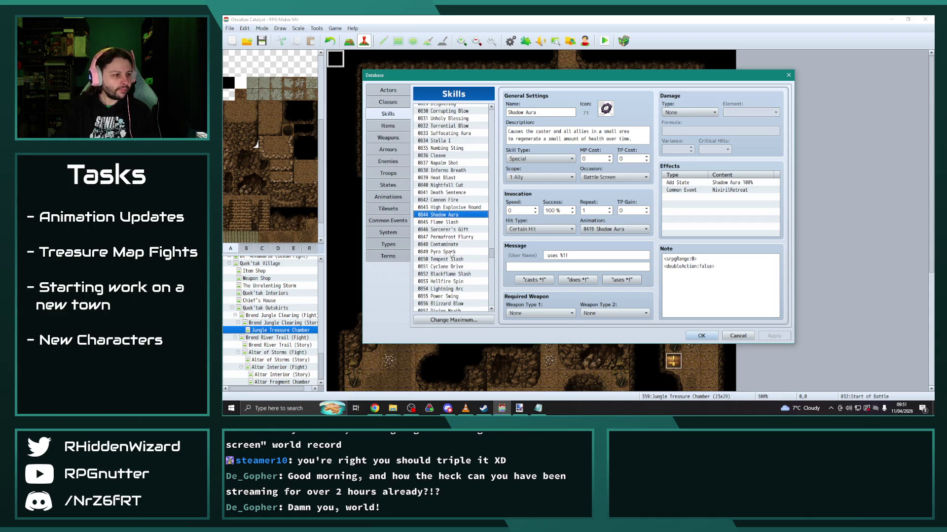
scroll(455, 219, down, 3)
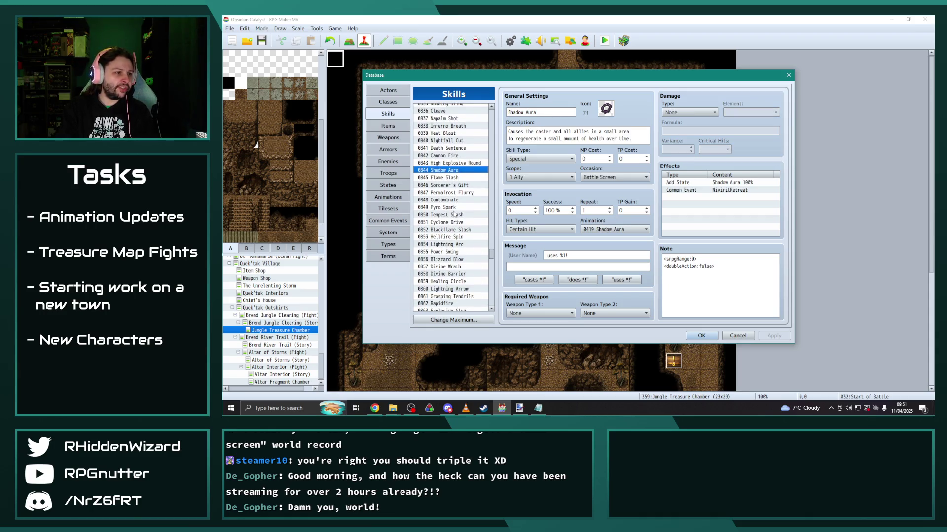
scroll(455, 215, down, 1)
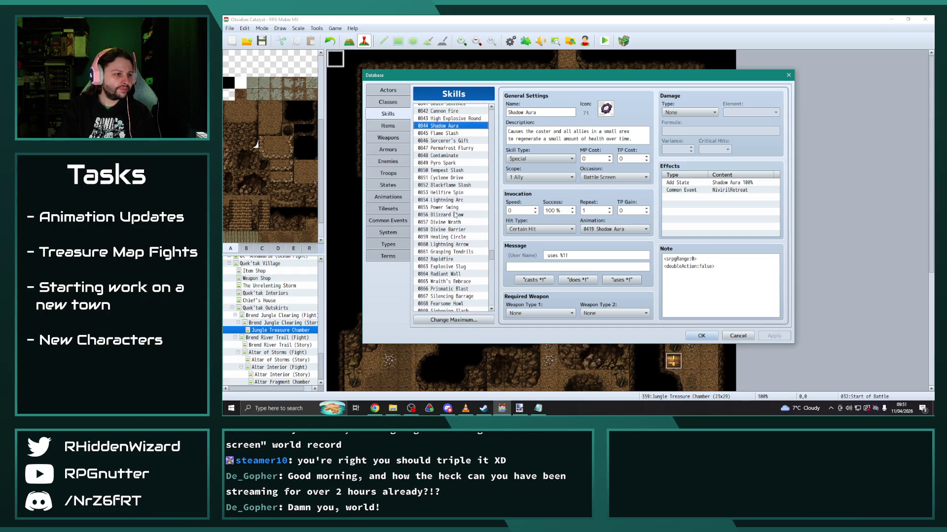
click(447, 274)
scroll(447, 274, down, 3)
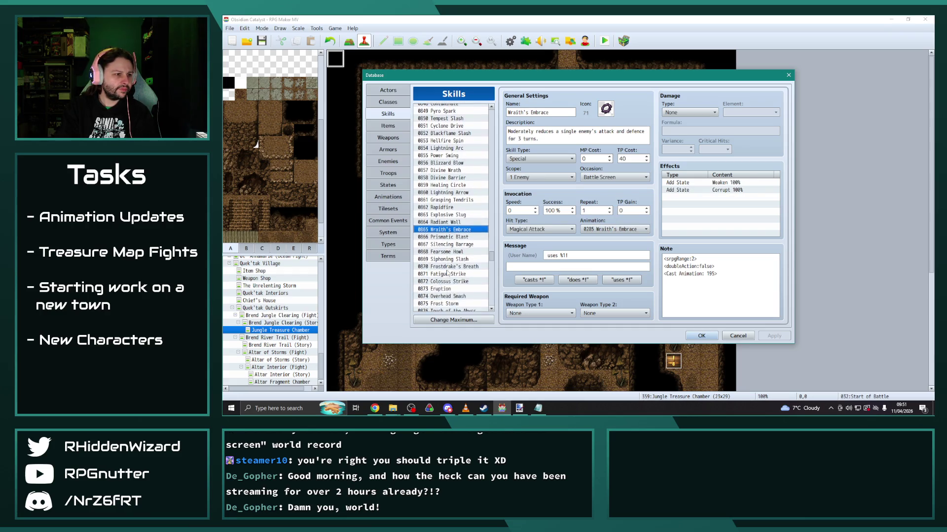
click(446, 252)
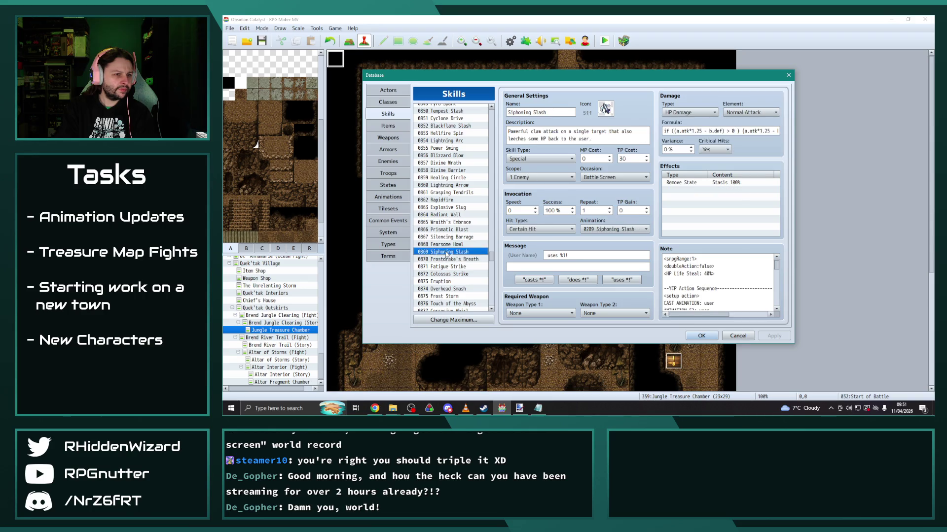
click(448, 289)
scroll(448, 290, down, 1)
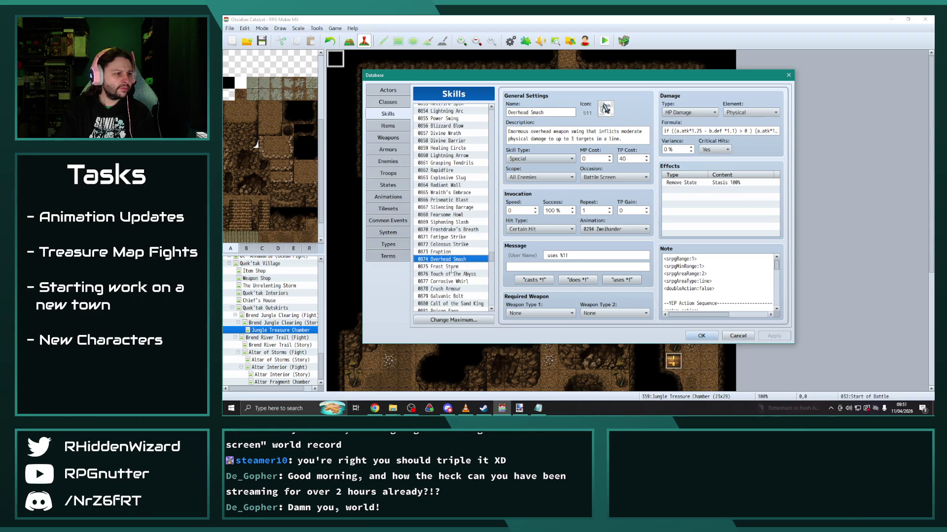
click(451, 266)
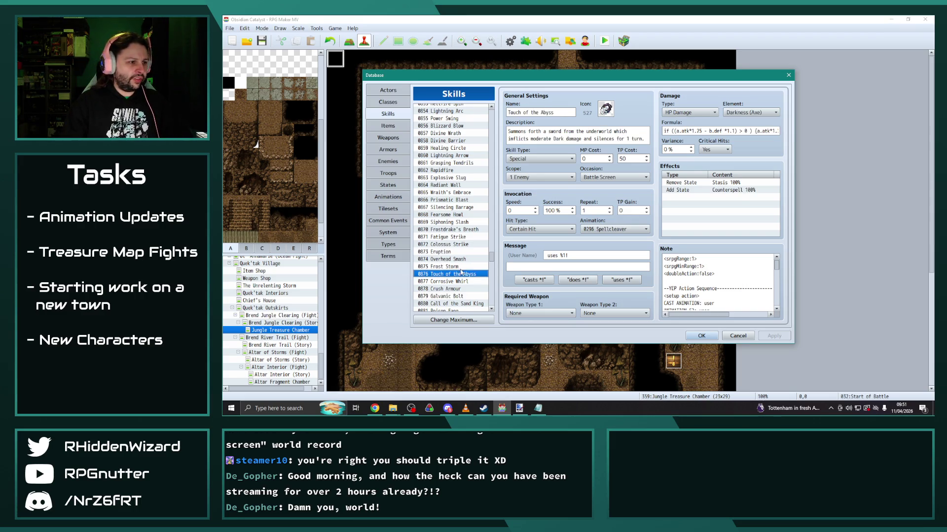
drag(491, 257, 496, 309)
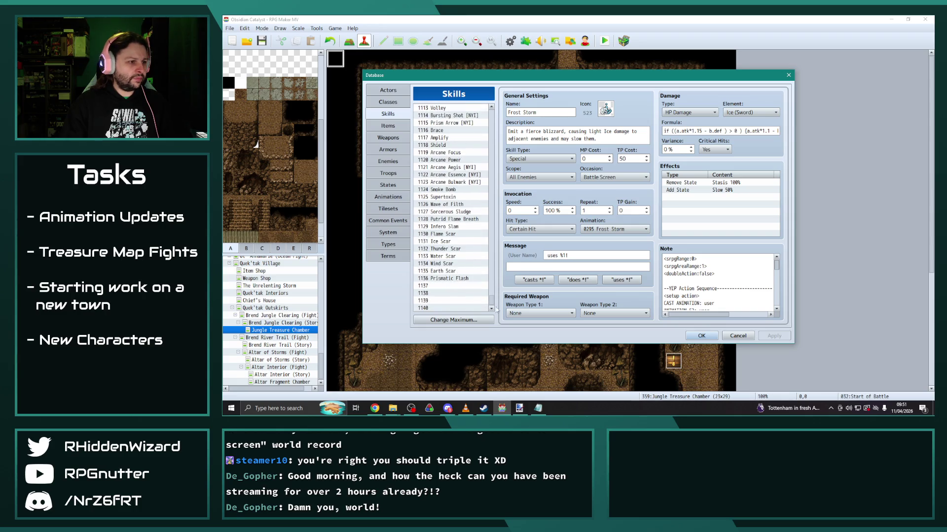
Paste Frost Storm's data into empty slot 1137 and rename it Static Discharge.
click(461, 287)
key(ctrl+v)
triple_click(543, 112)
text(S)
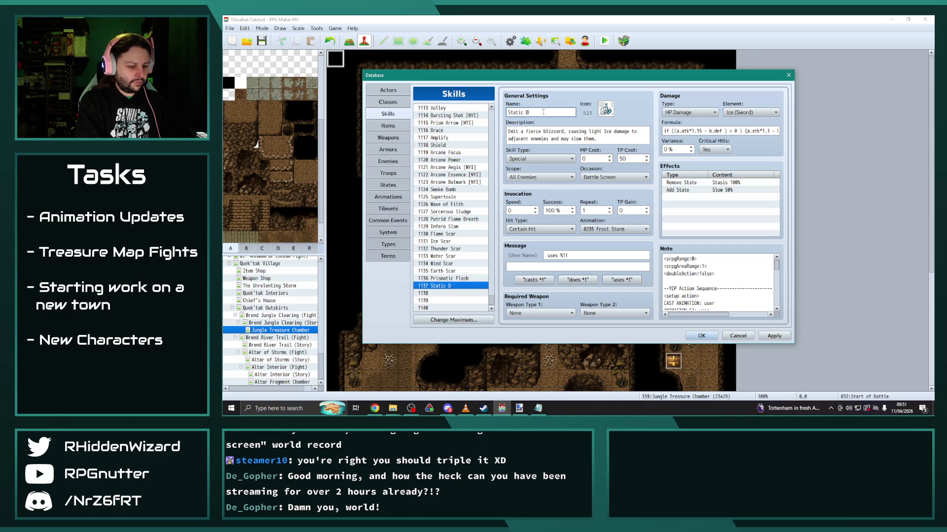
text(charge)
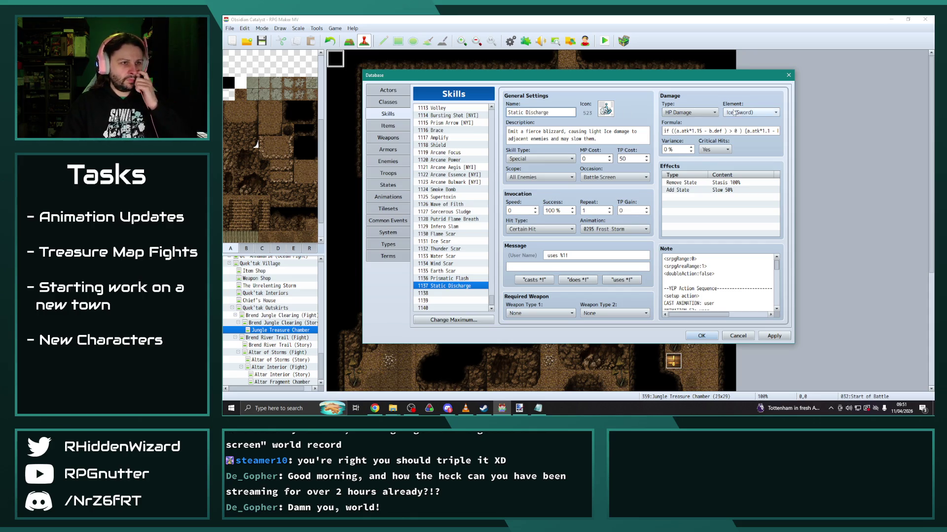
Set the new skill's element to Thunder.
click(750, 113)
scroll(731, 203, up, 15)
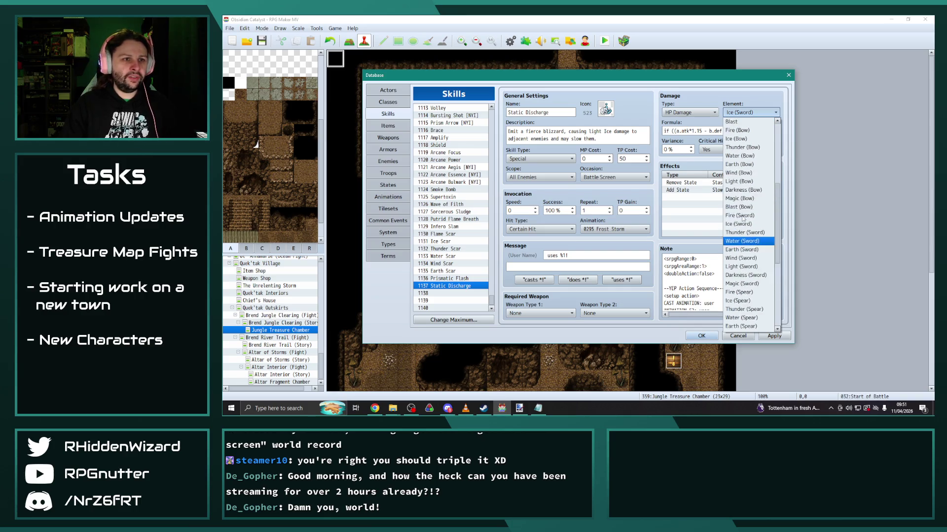
click(737, 140)
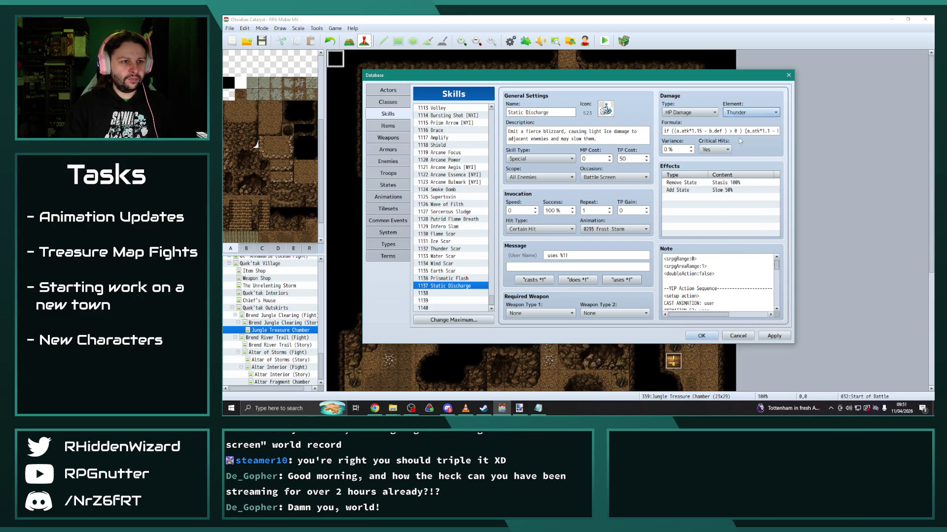
Replace the Add State Slow effect with 0008 Paralysis at a 50% chance.
double_click(715, 191)
click(745, 167)
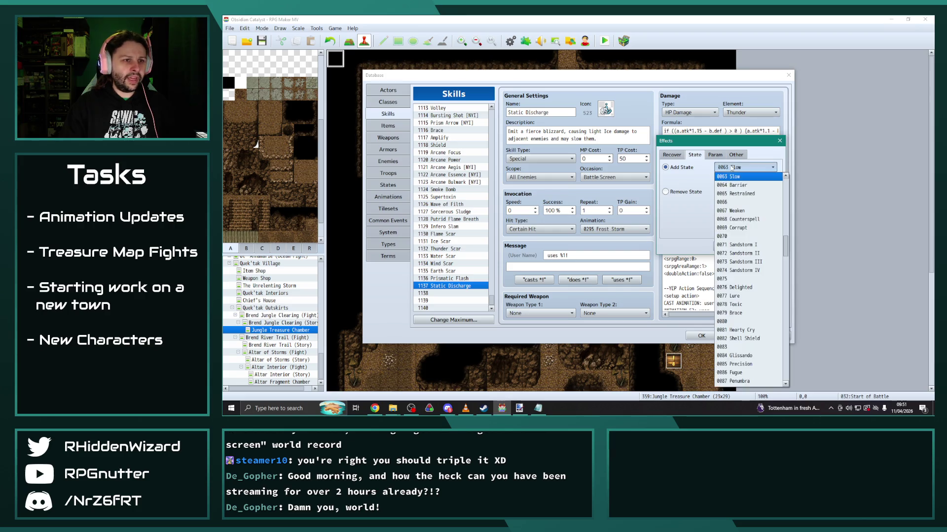
drag(784, 245, 786, 194)
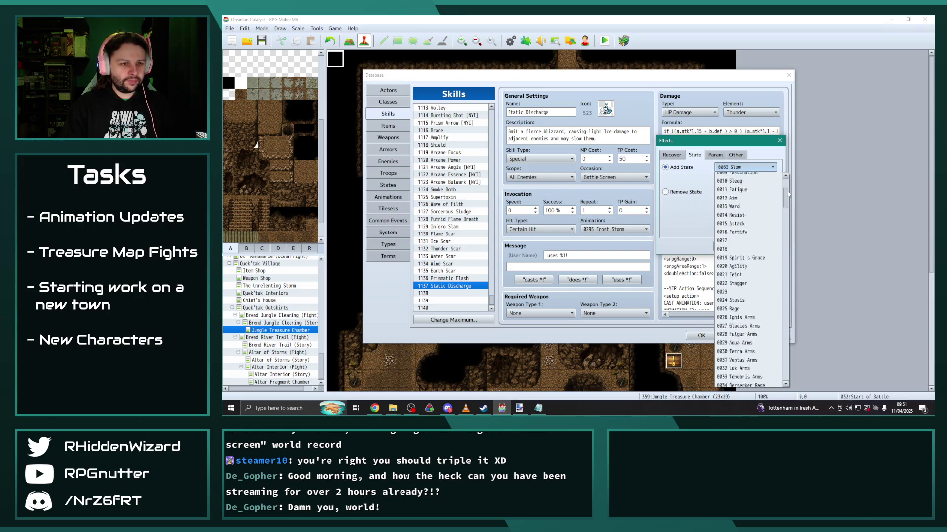
click(749, 167)
click(753, 172)
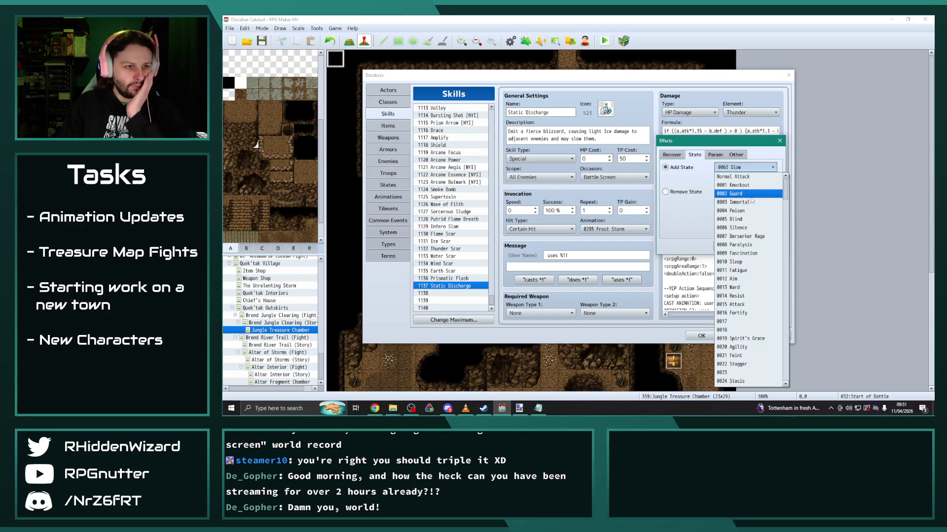
click(746, 245)
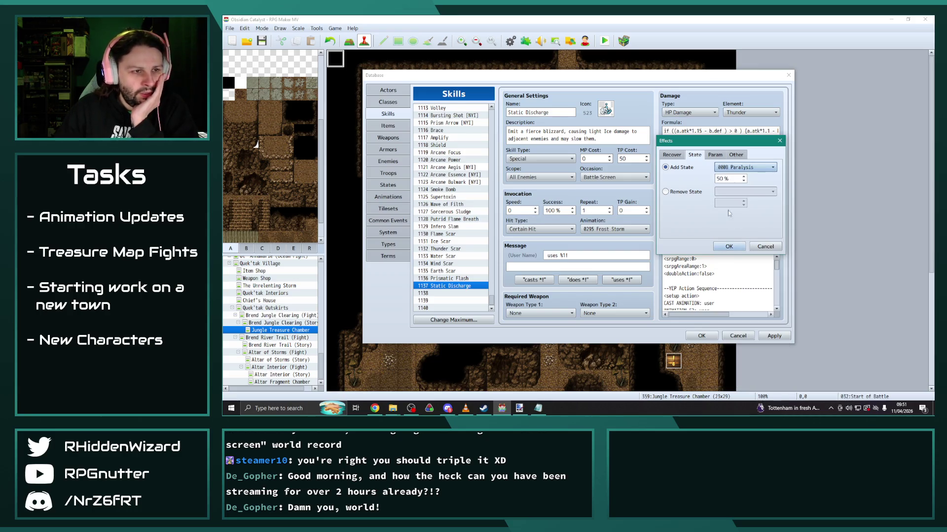
double_click(727, 179)
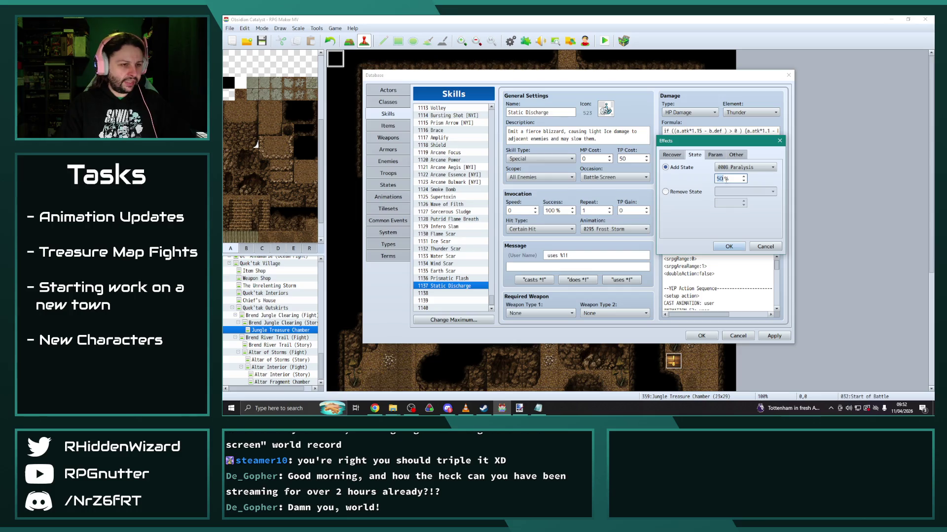
click(730, 247)
click(646, 227)
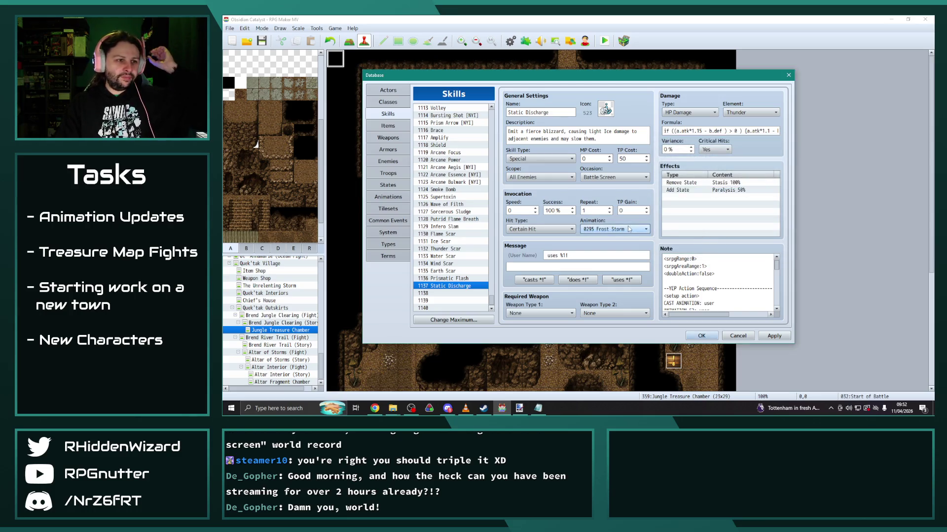
Look up the Discharge animation in the Animations database, then return to Static Discharge.
drag(663, 360, 663, 409)
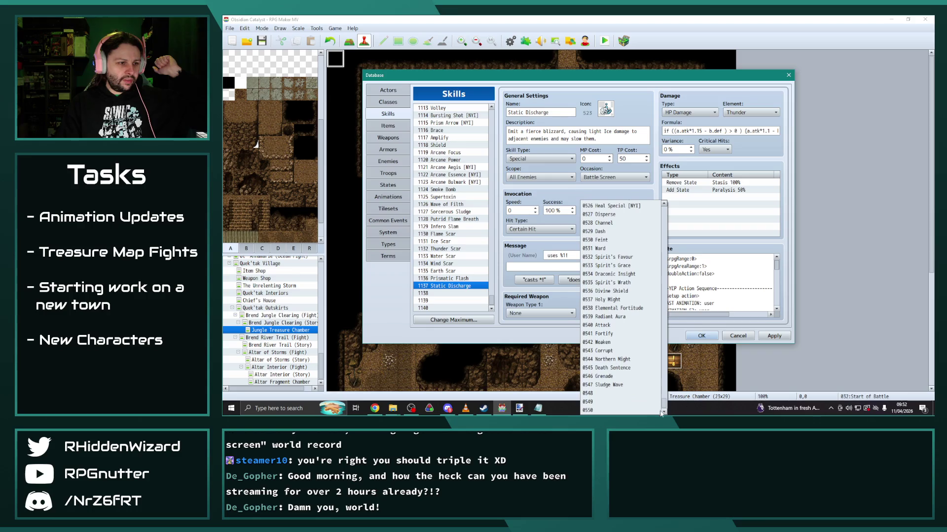
scroll(624, 321, up, 6)
scroll(624, 316, up, 8)
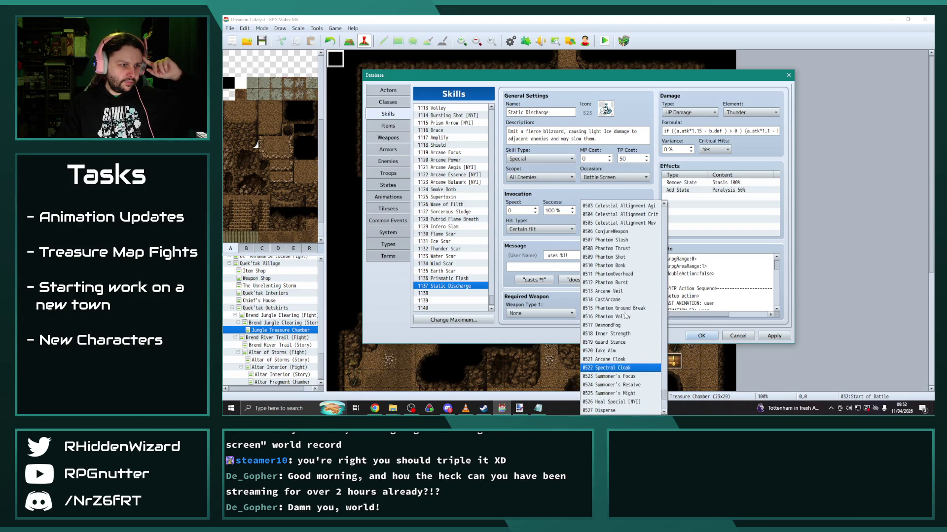
scroll(627, 316, up, 2)
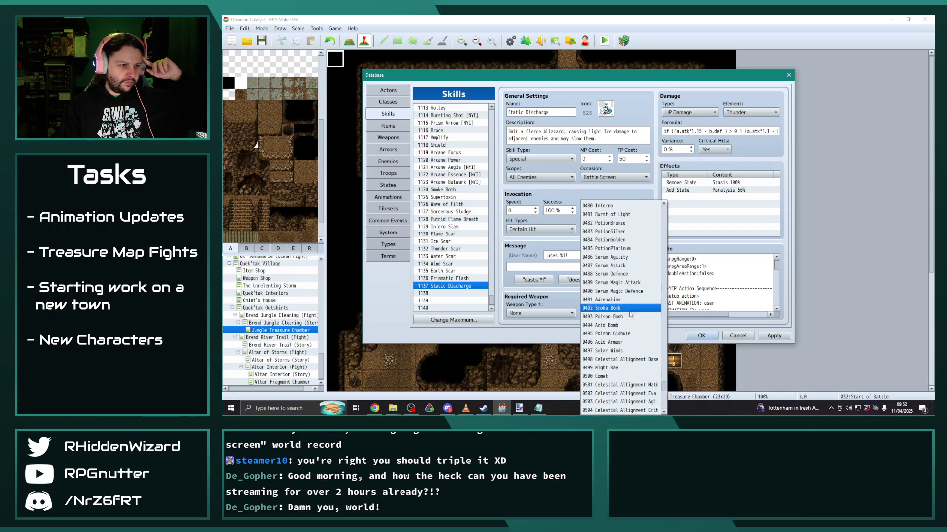
click(735, 269)
click(388, 197)
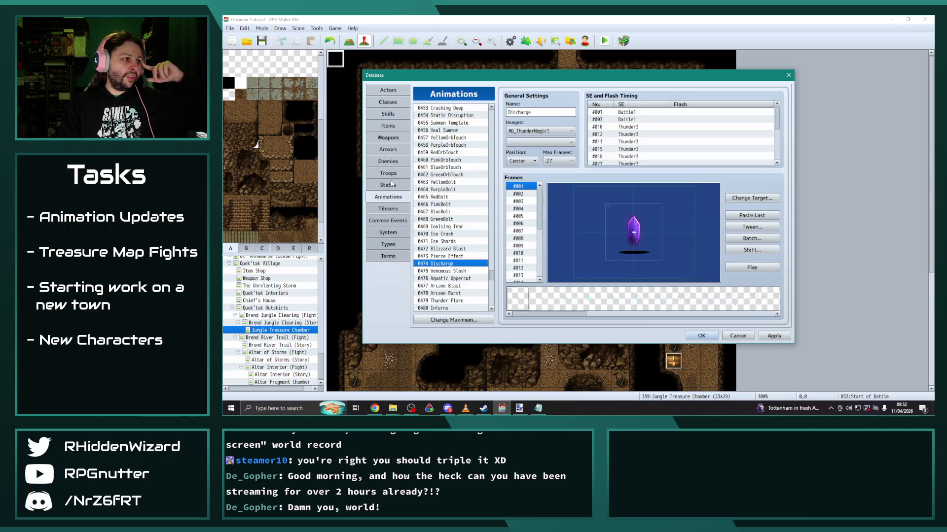
click(388, 114)
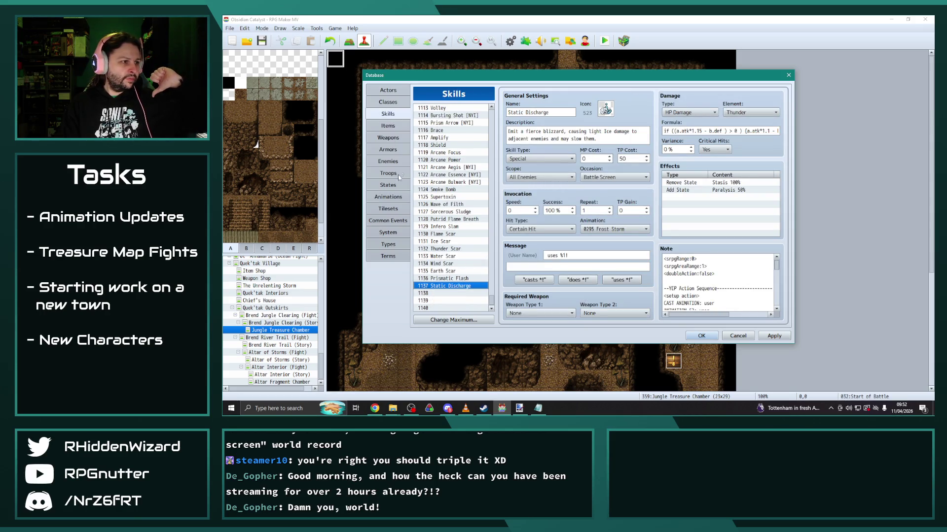
click(388, 197)
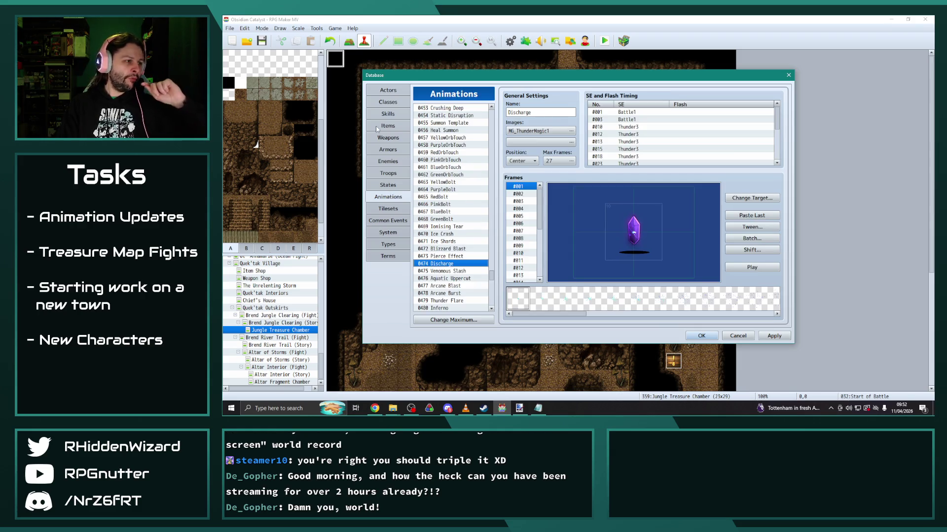
click(394, 116)
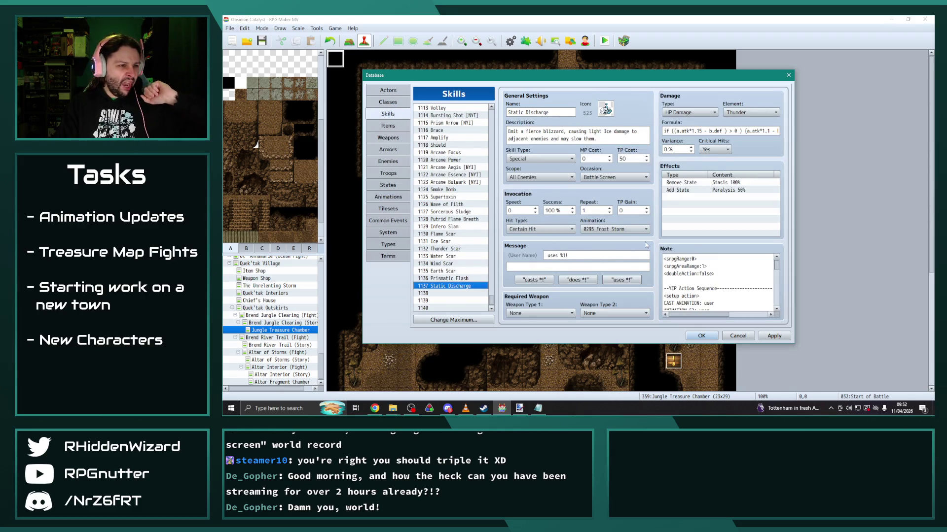
Set Static Discharge's animation to 0474 Discharge.
click(636, 230)
scroll(646, 324, down, 4)
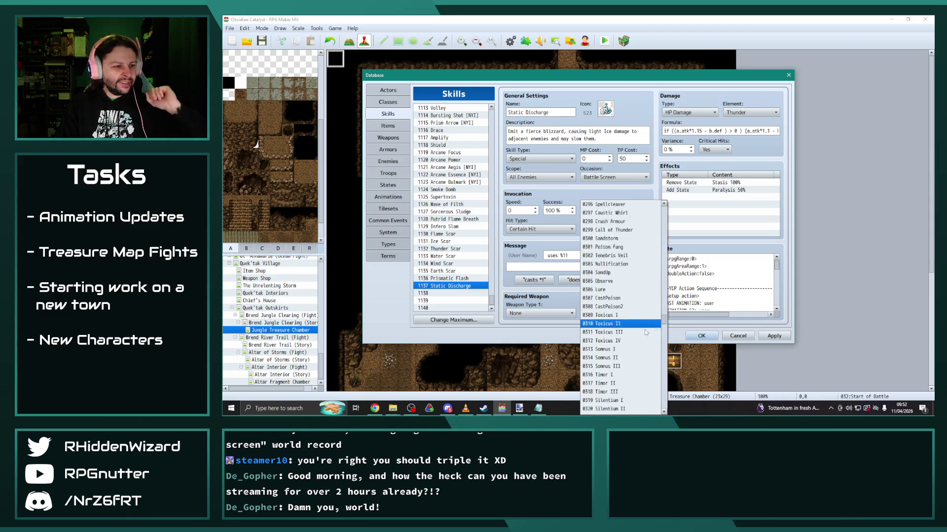
drag(663, 337, 659, 379)
click(611, 329)
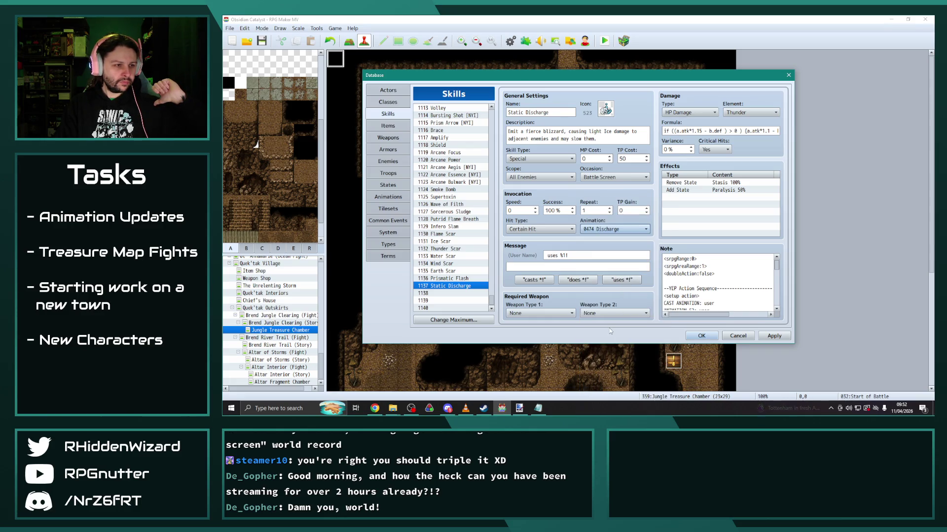
double_click(631, 157)
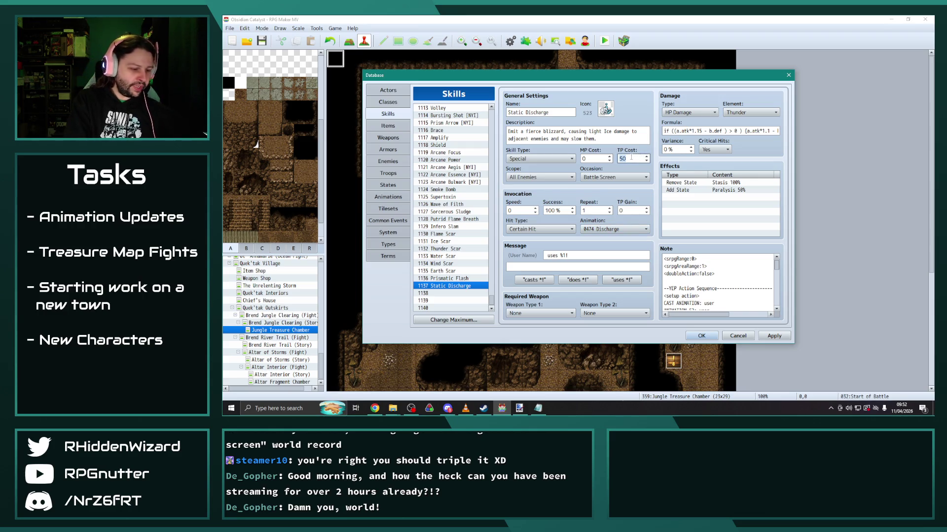
Set Static Discharge's TP cost to 40, apply it, and glance at Water Scar.
text(40)
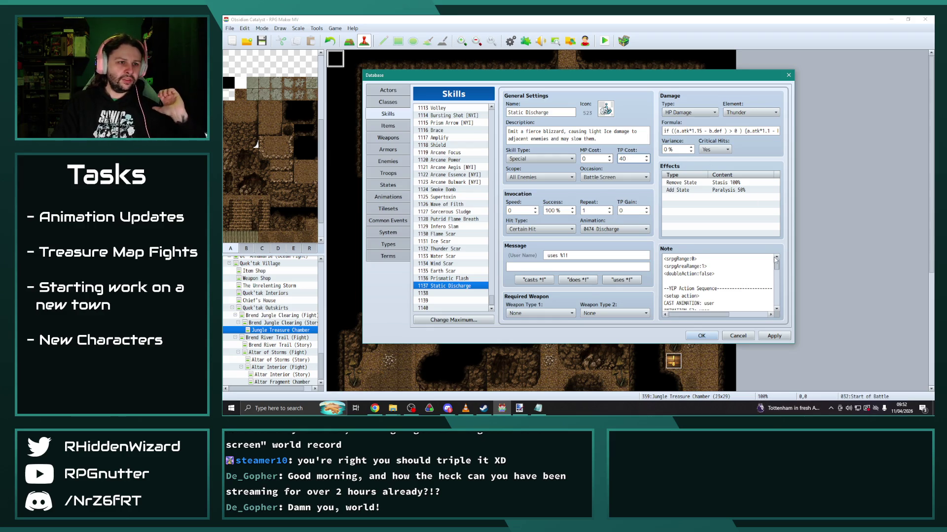
click(764, 335)
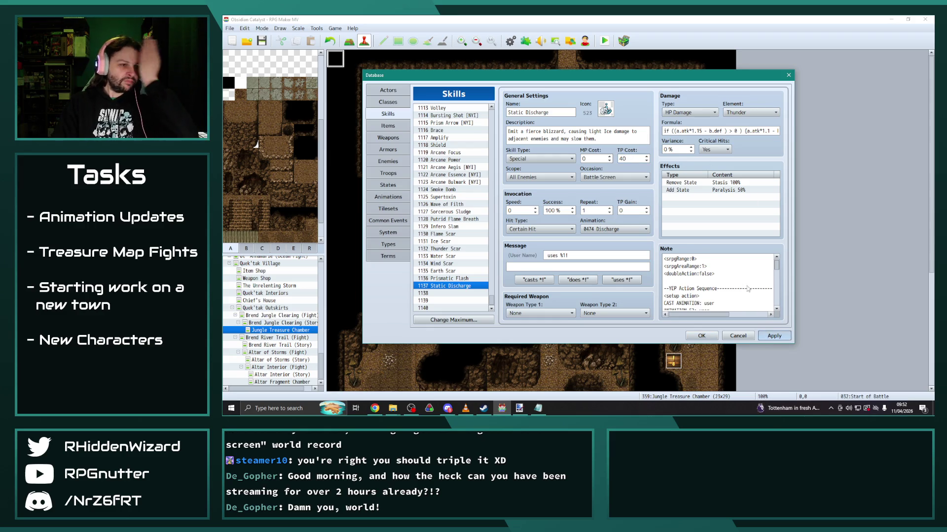
scroll(736, 279, down, 1)
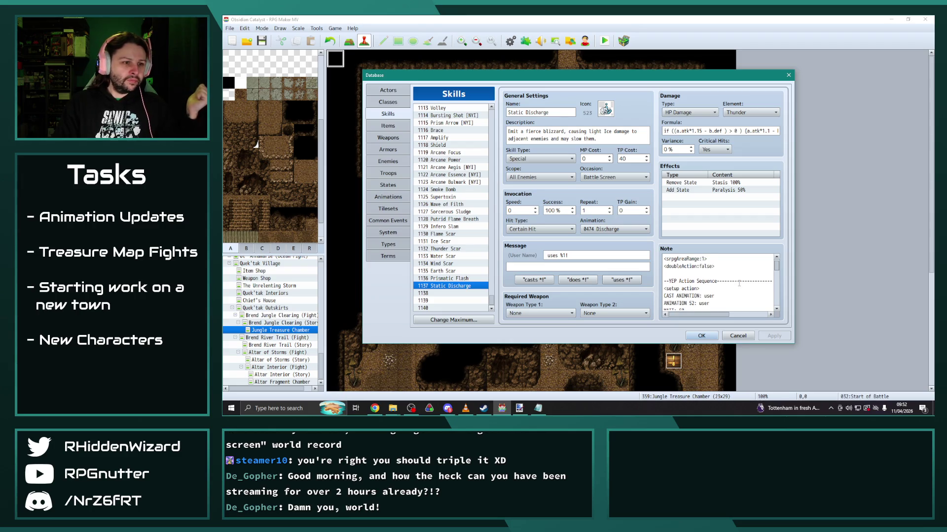
mouse_move(467, 279)
mouse_down()
mouse_move(448, 275)
mouse_move(445, 227)
mouse_up()
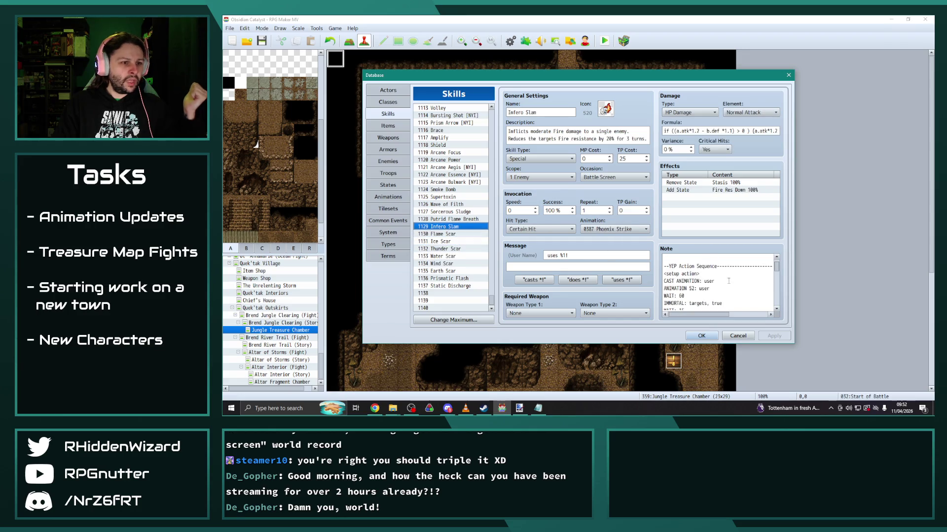
Compare Putrid Flame Breath and Supertoxin, then reopen Static Discharge and scroll its note.
scroll(715, 276, down, 2)
scroll(728, 279, down, 5)
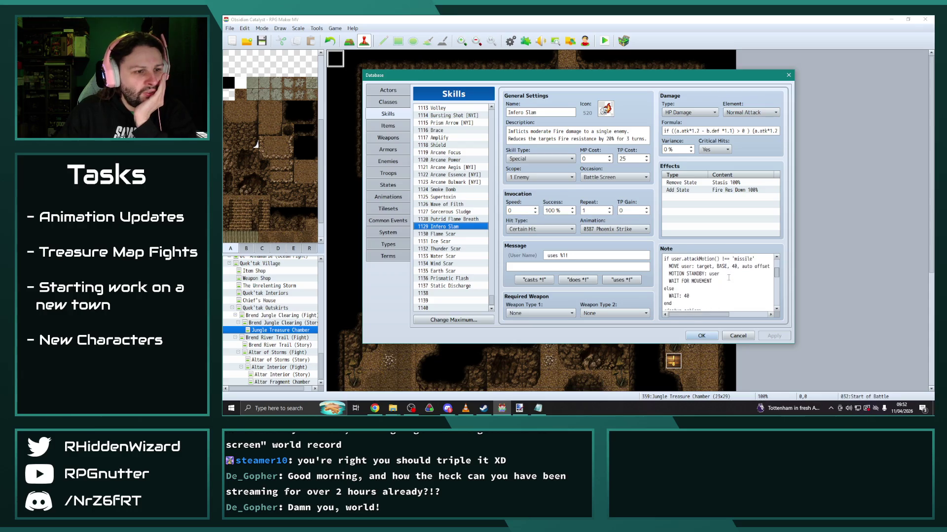
scroll(734, 272, down, 5)
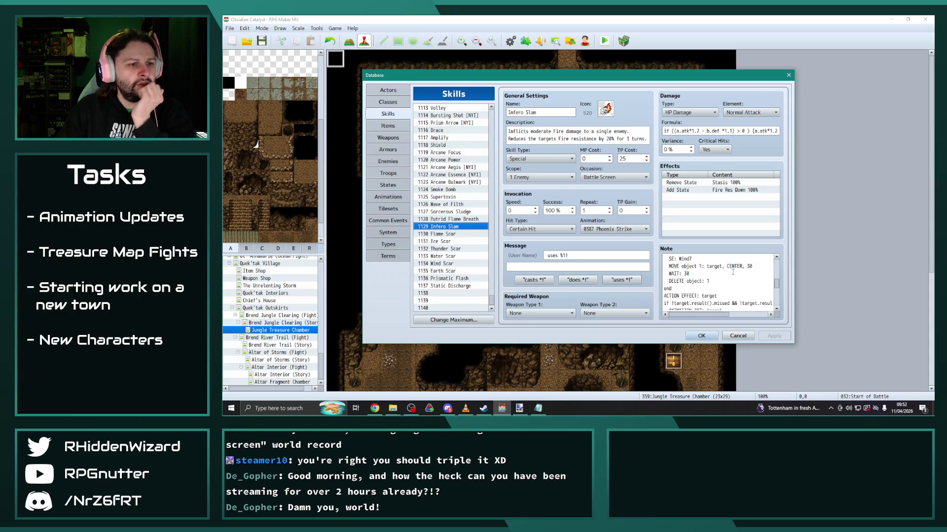
click(476, 220)
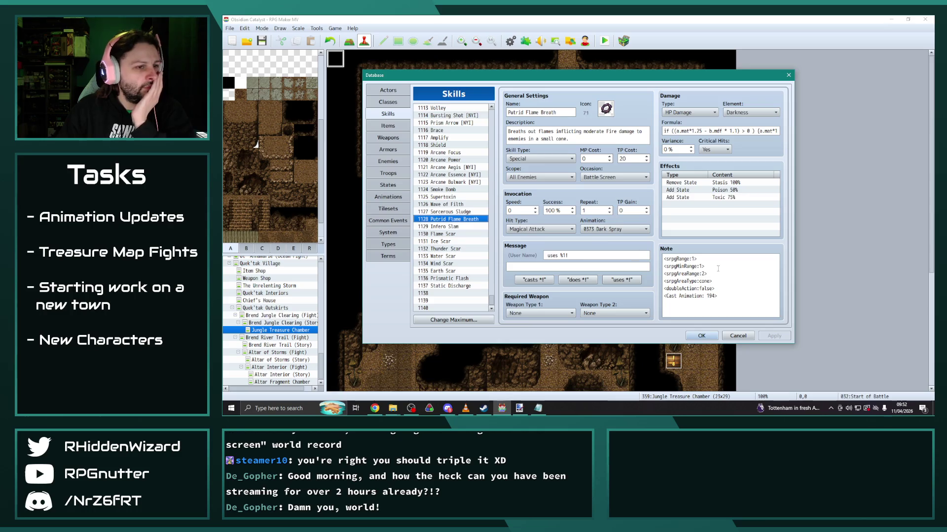
click(454, 212)
click(454, 204)
click(453, 196)
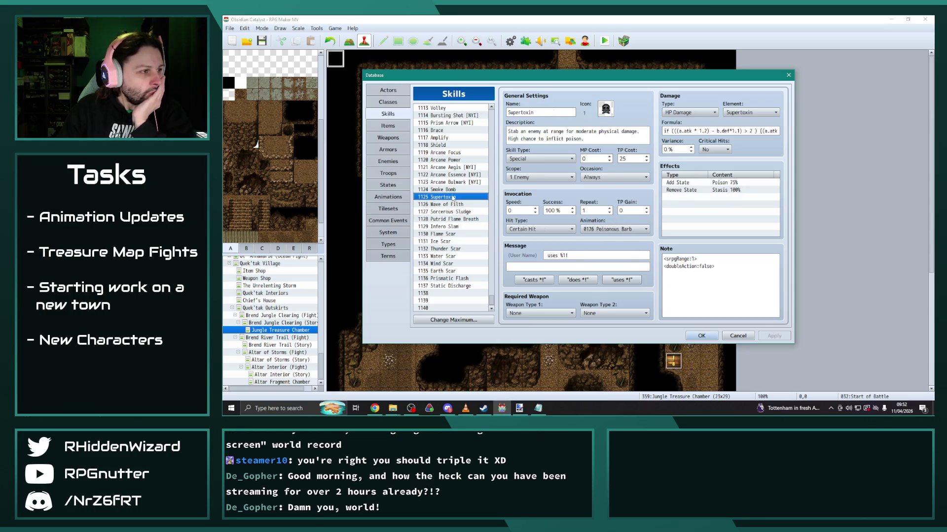
click(452, 190)
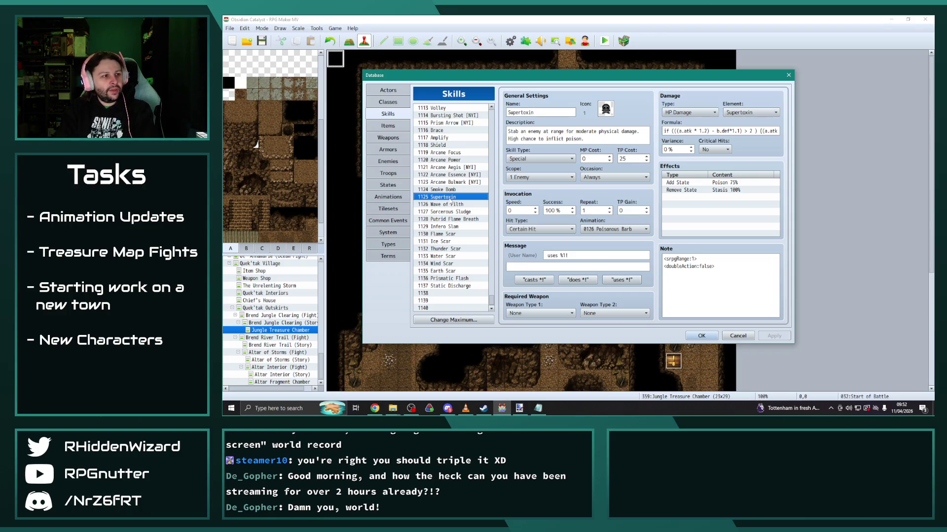
click(459, 286)
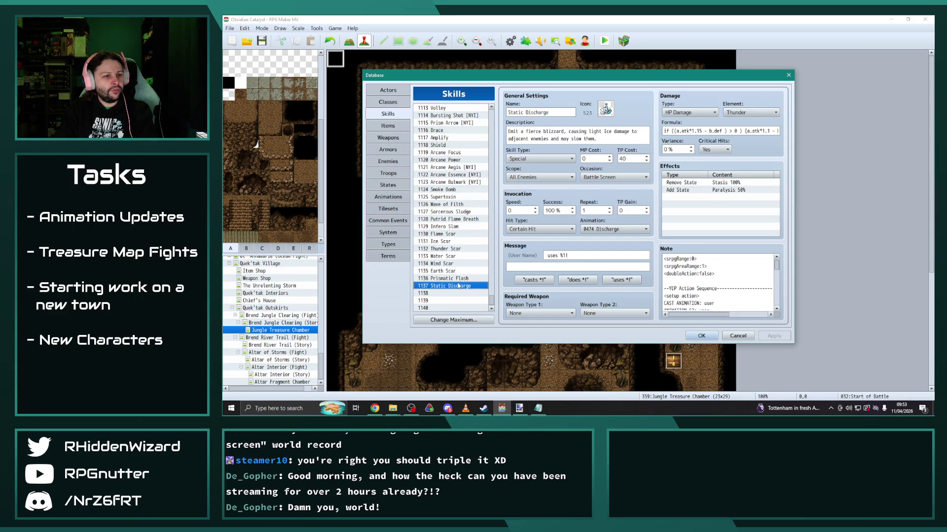
scroll(734, 281, down, 1)
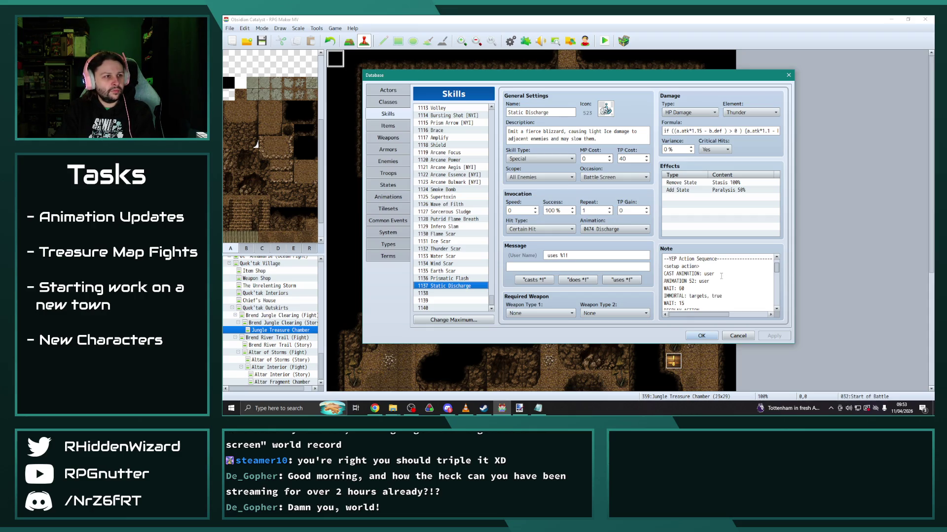
scroll(721, 276, up, 3)
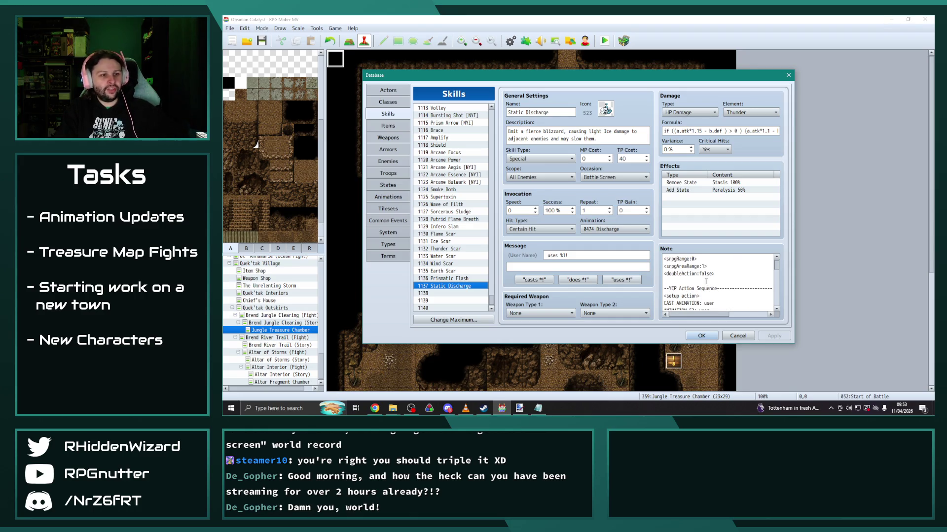
Delete the action-sequence lines from Static Discharge's note after checking Prismatic Flash.
click(446, 279)
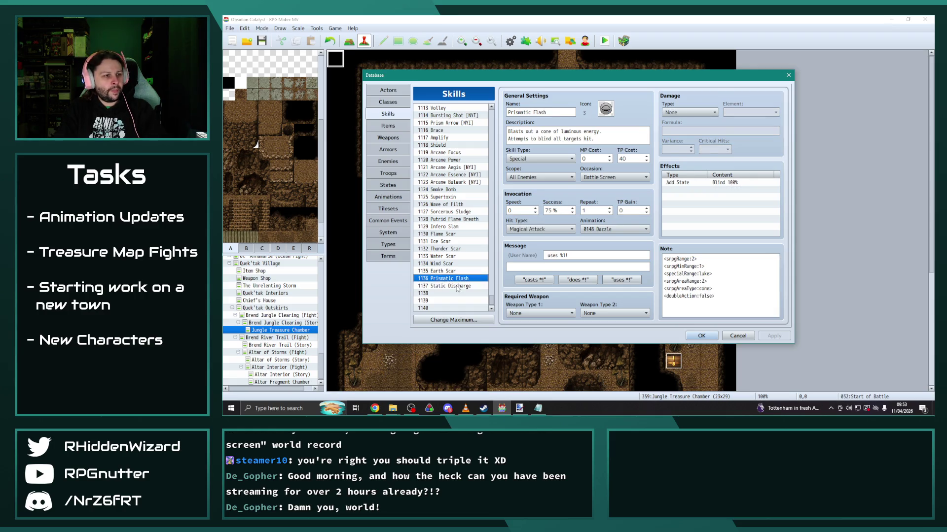
click(458, 286)
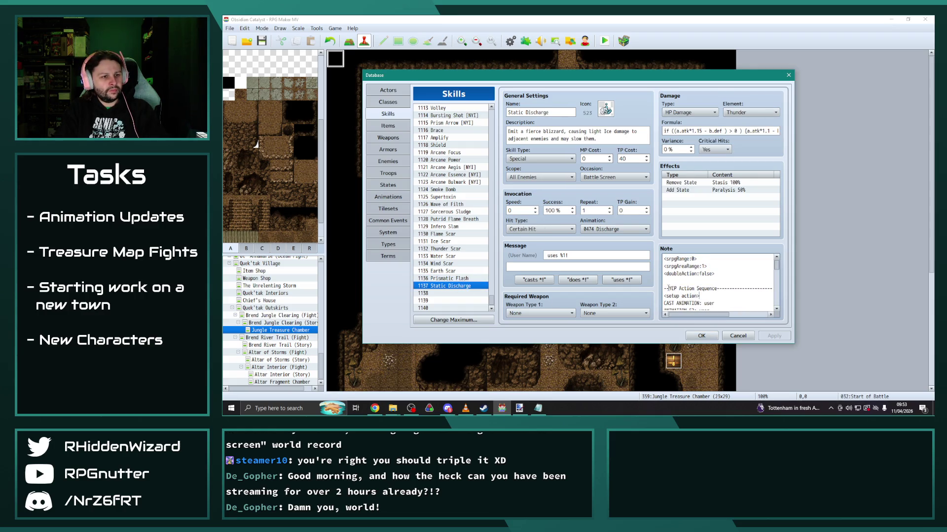
drag(665, 288, 743, 327)
key(Delete)
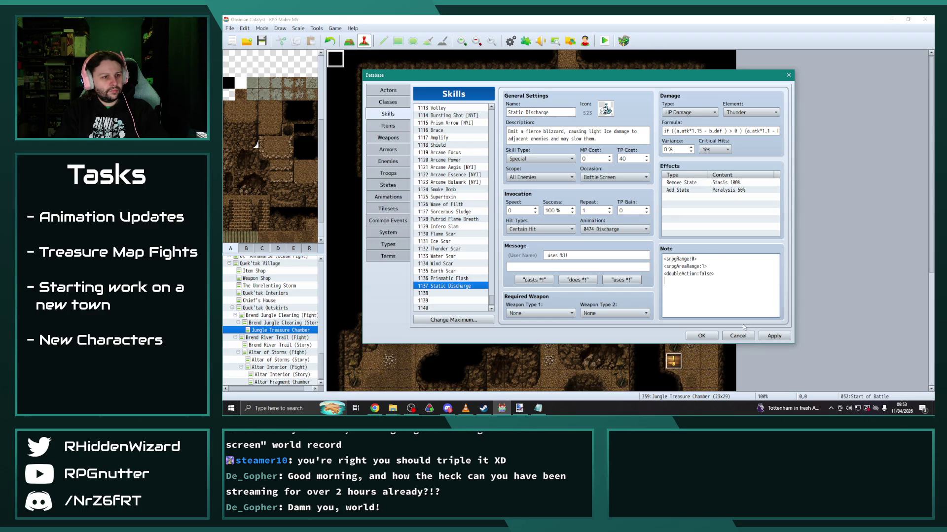
Change the note's srpgAreaRange from 1 to 2, comparing against Prismatic Flash.
click(707, 266)
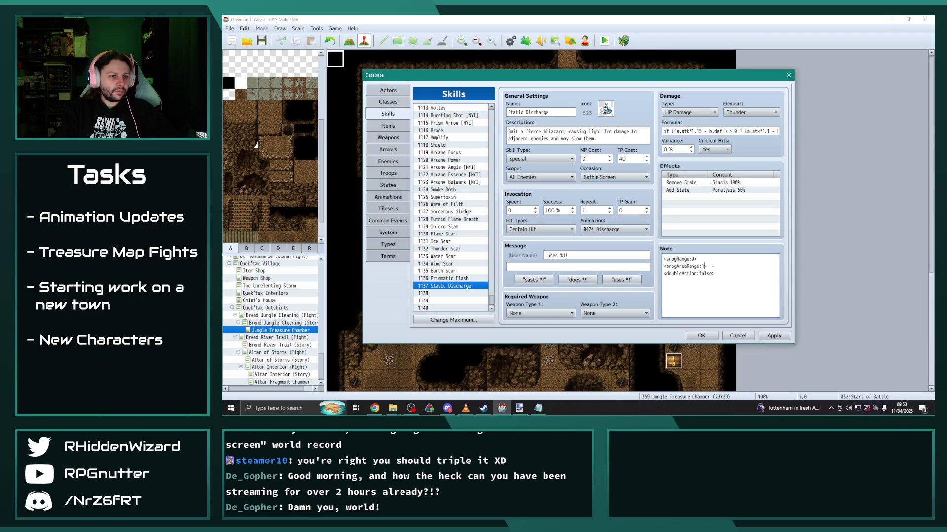
key(BackSpace)
text(2)
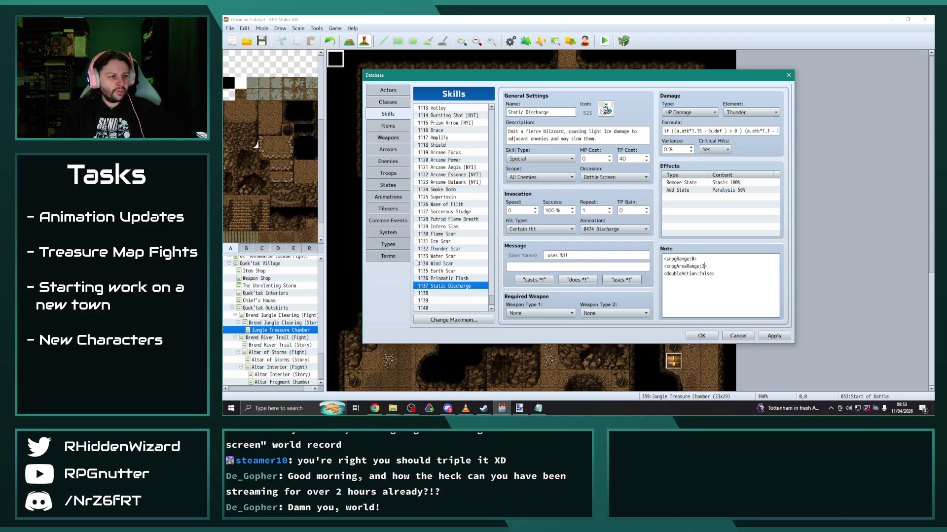
click(459, 284)
click(456, 288)
click(454, 280)
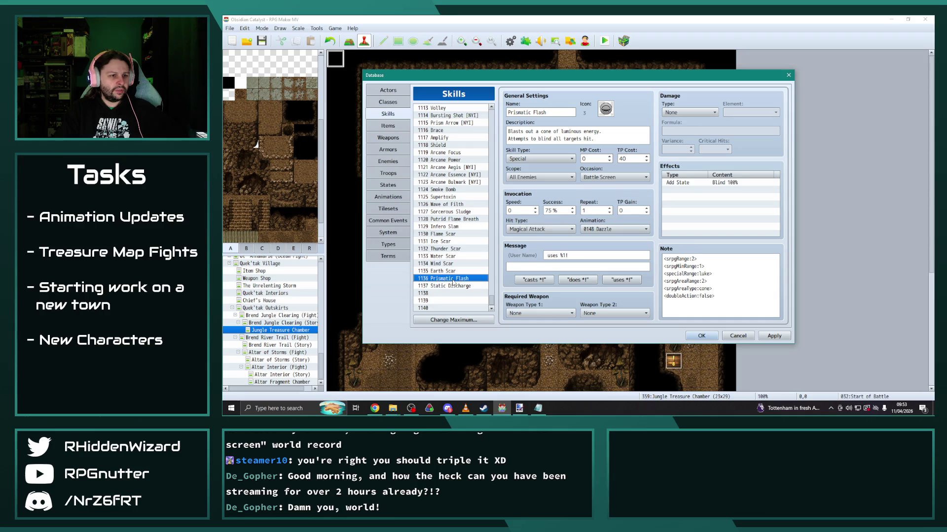
click(453, 286)
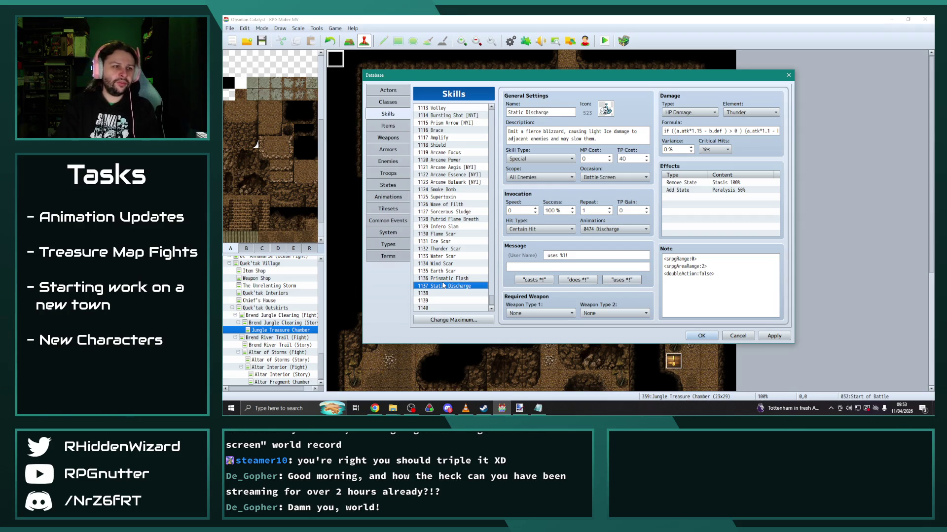
Give Static Discharge the lightning icon 66 from the top of the icon grid.
click(612, 114)
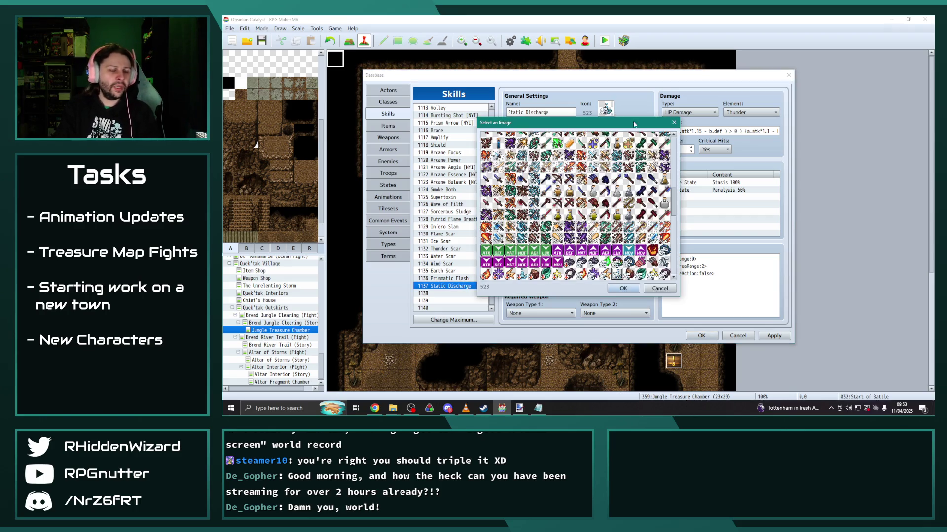
scroll(583, 225, up, 5)
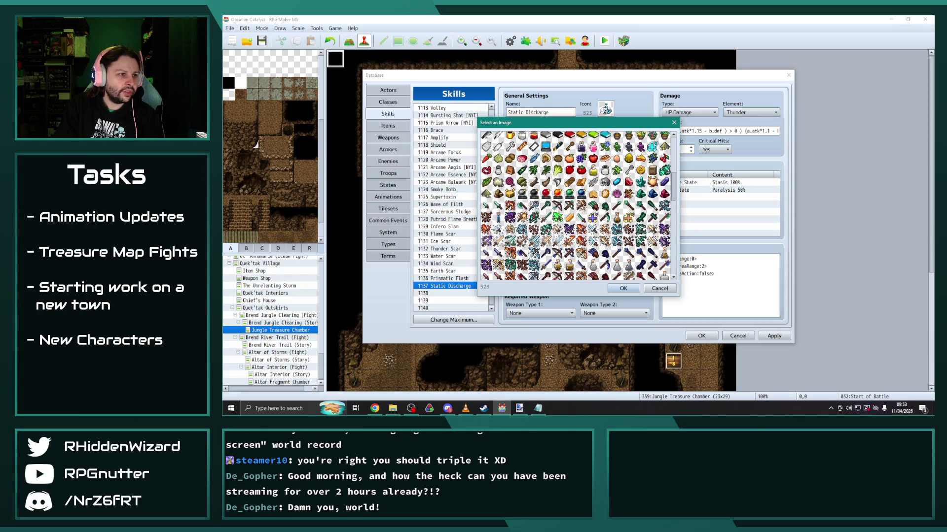
scroll(577, 206, up, 5)
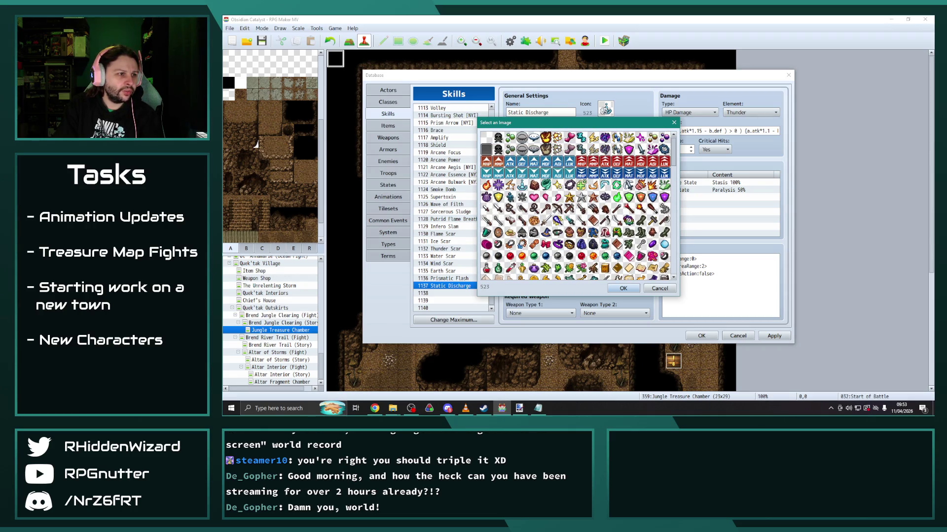
double_click(510, 186)
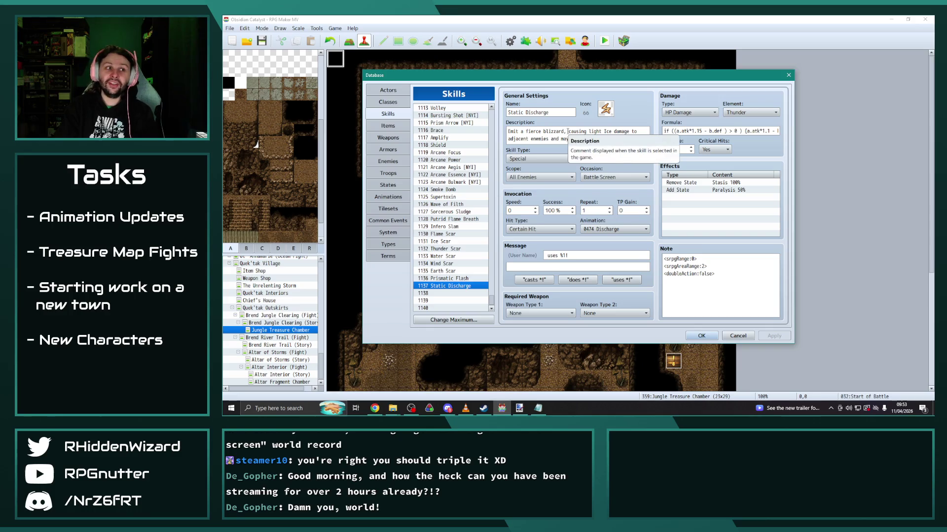
click(388, 138)
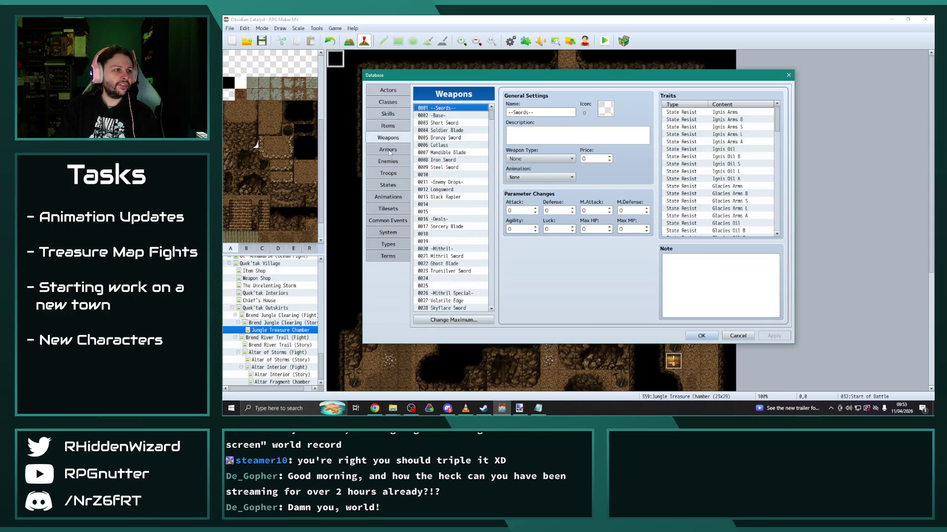
Add a 1137 Static Discharge action to Storm Eater with Always and rating 8, and save.
click(388, 161)
double_click(531, 264)
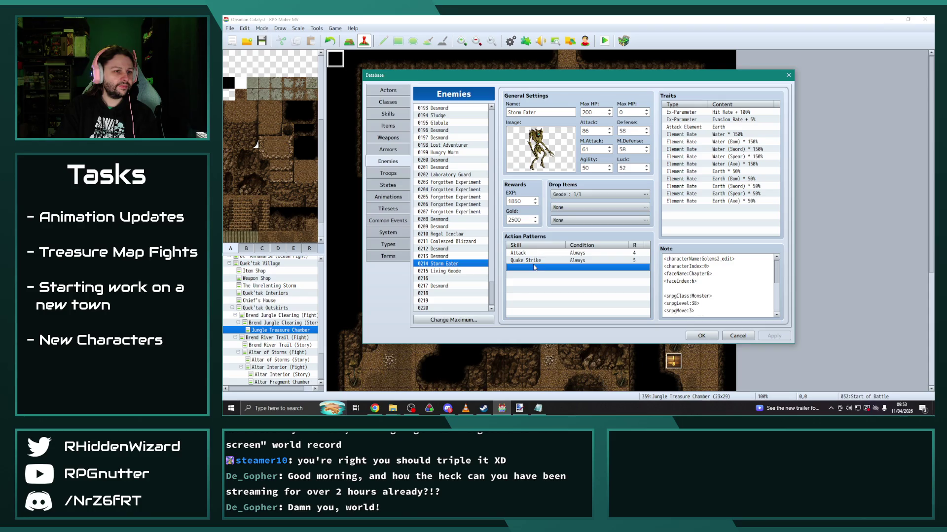
click(558, 204)
drag(598, 212, 598, 404)
click(566, 387)
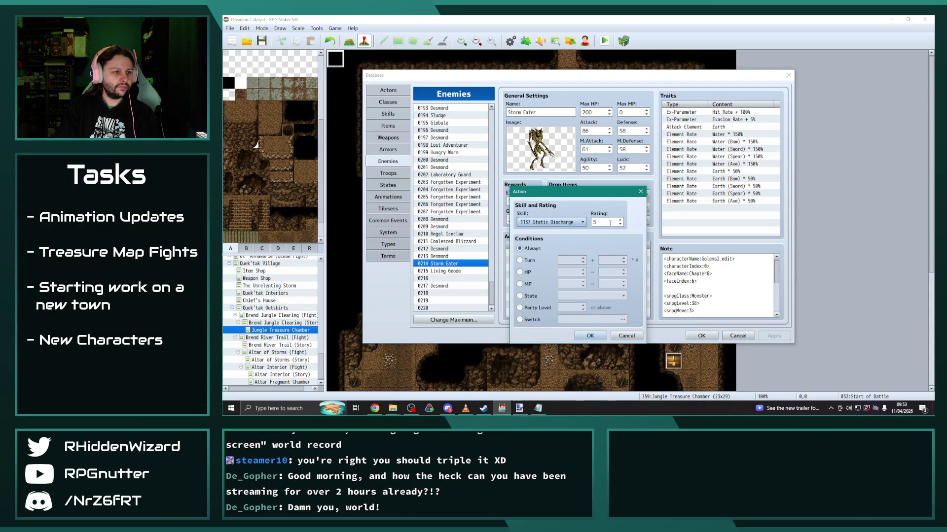
click(607, 223)
click(589, 334)
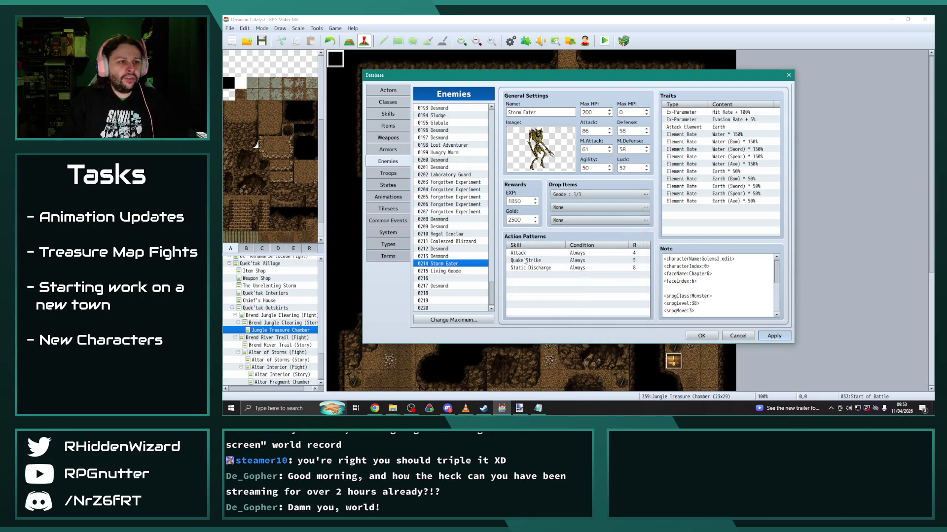
key(ctrl+s)
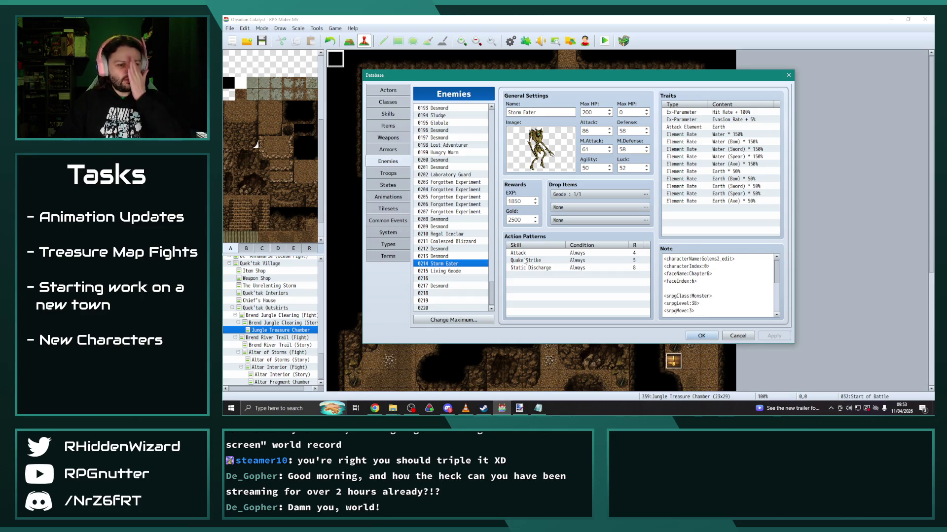
Return to RPG Maker from the chat app and view the Living Geode enemy.
key(alt+Tab)
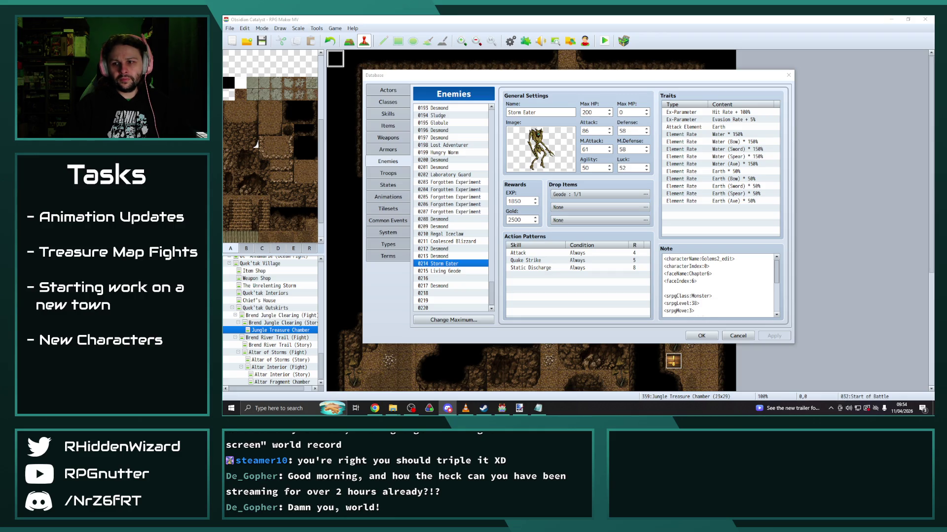
key(alt+Tab)
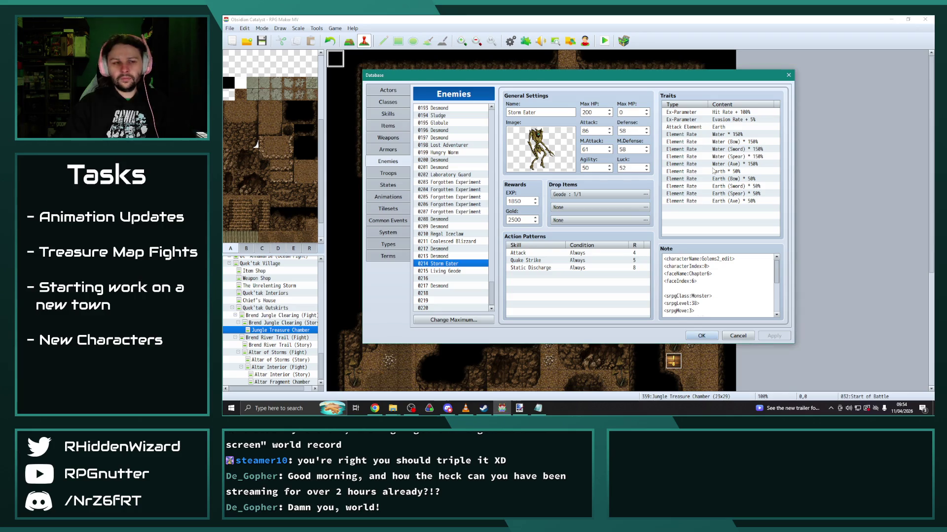
click(447, 271)
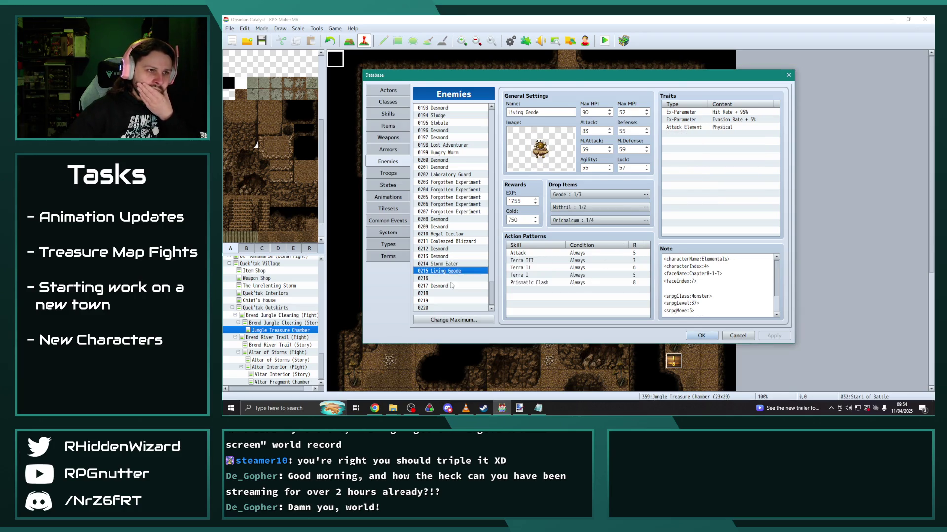
Compare enemy 0217 Desmond's stats against Living Geode and Storm Eater.
click(449, 287)
click(449, 271)
click(448, 264)
click(449, 271)
click(448, 263)
click(449, 272)
click(449, 265)
click(449, 272)
click(449, 286)
Set 0217 Desmond's Defense and M.Defense to 58, Agility to 5 and M.Attack to 17.
double_click(642, 129)
text(58)
key(Tab)
text(58)
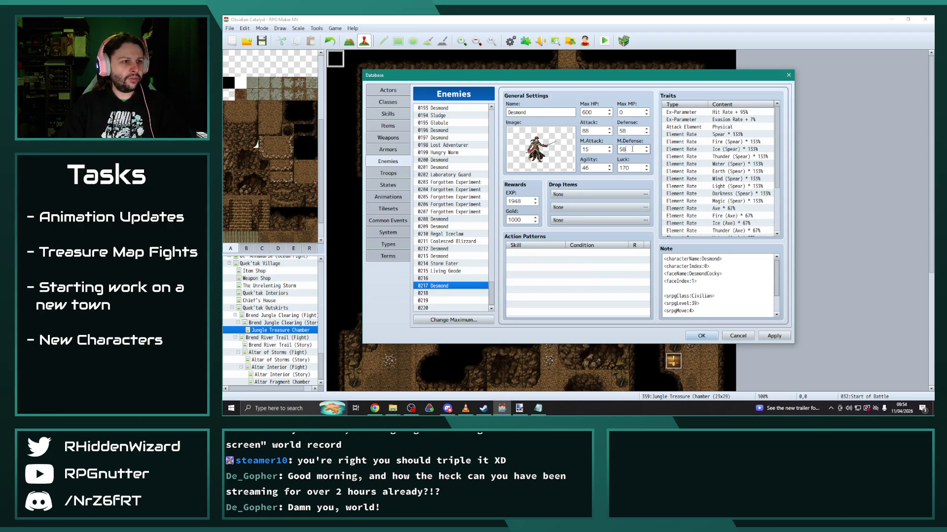
click(449, 266)
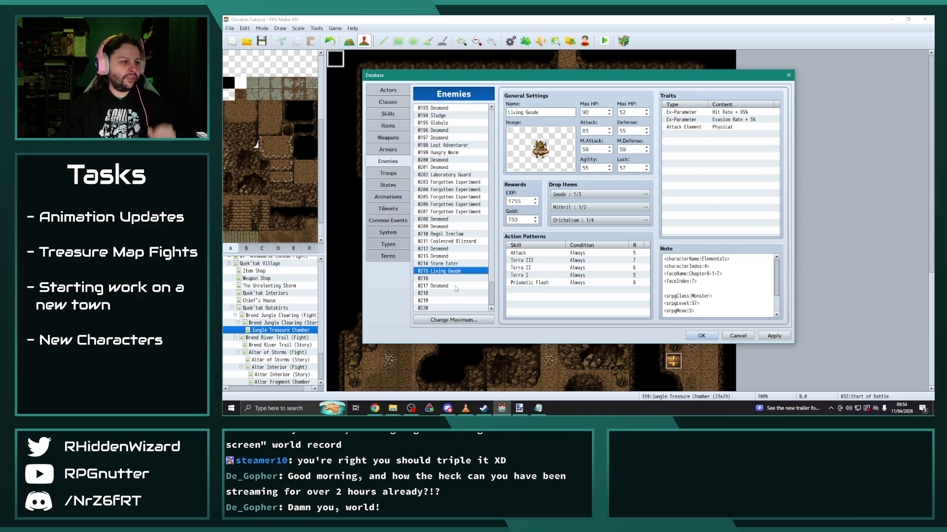
click(457, 286)
double_click(594, 167)
text(5)
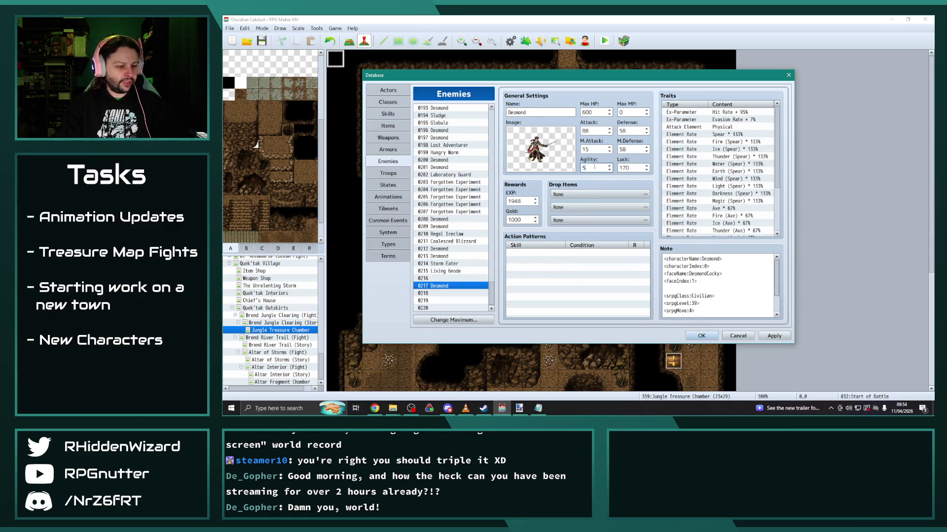
double_click(592, 149)
text(17)
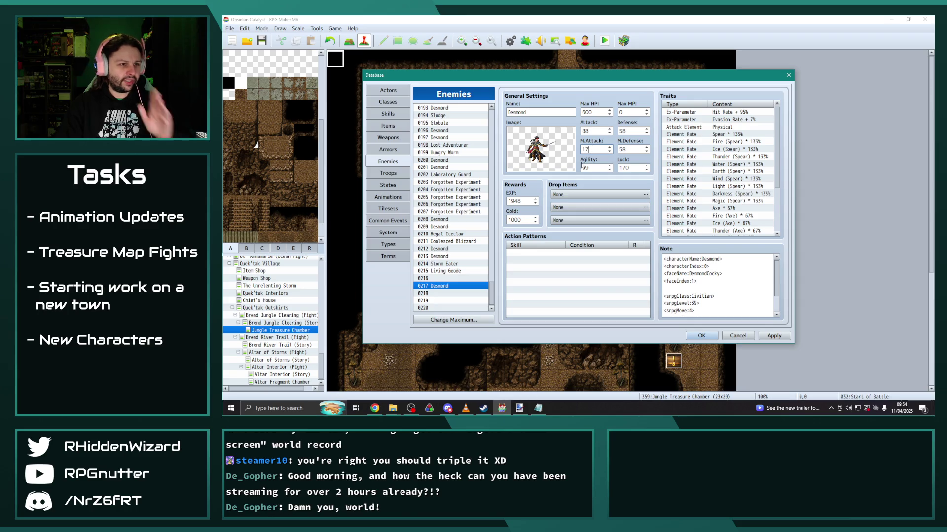
Set 0217 Desmond's Max HP to 720, checking it against the 0213 and 0209 Desmond entries.
click(446, 272)
click(448, 286)
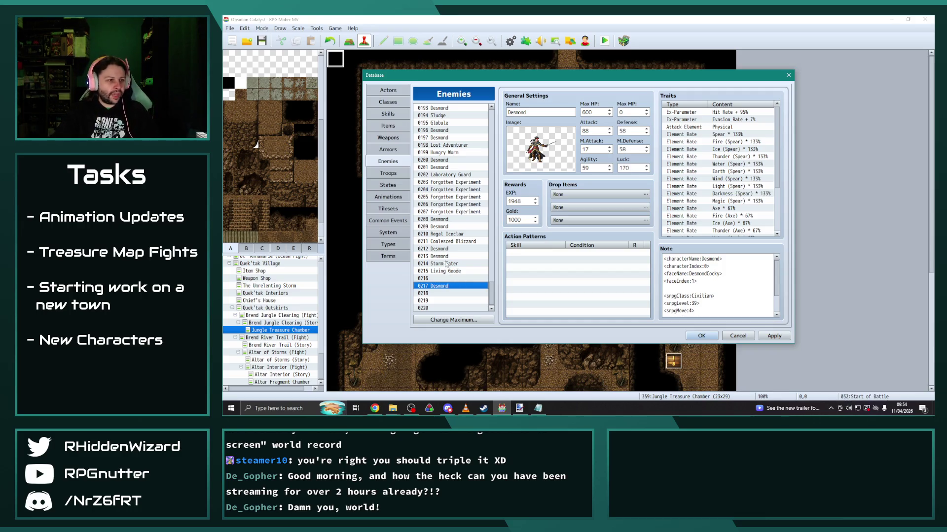
click(446, 256)
click(450, 286)
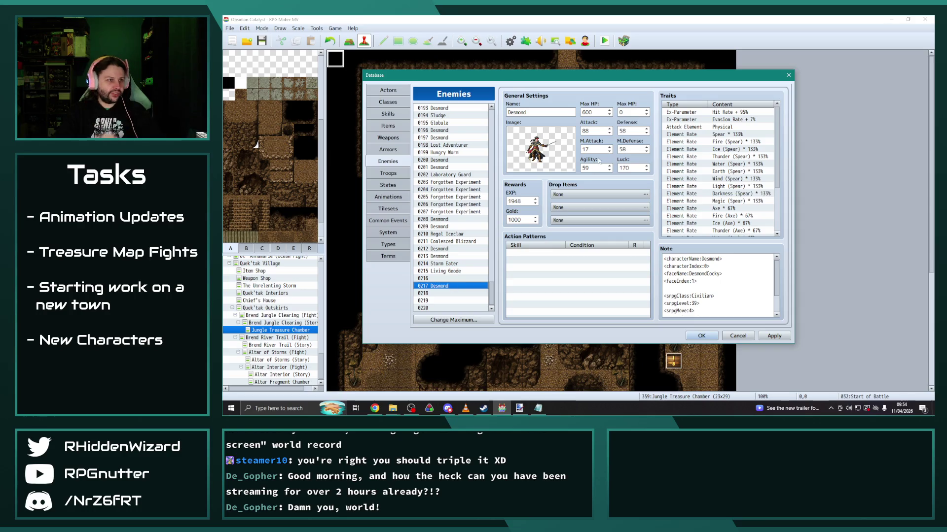
double_click(598, 113)
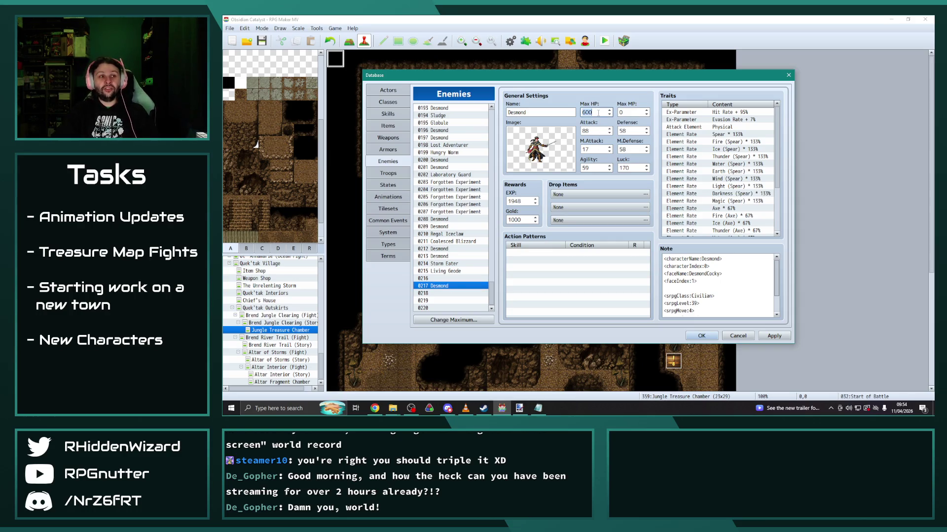
text(700)
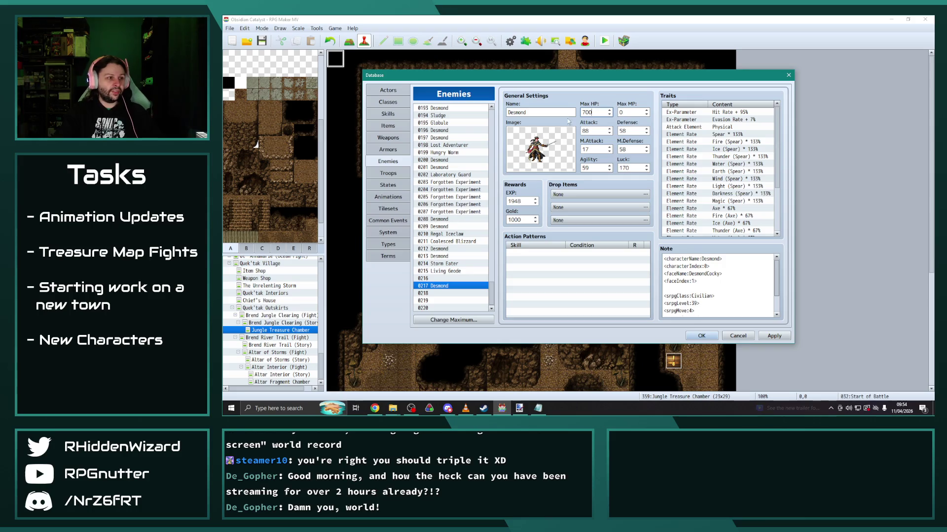
click(450, 228)
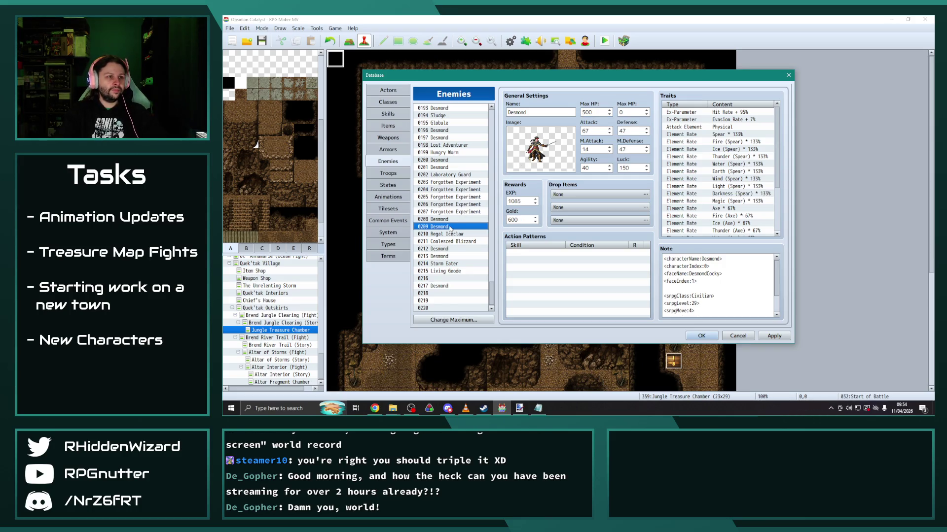
click(449, 256)
click(443, 286)
double_click(598, 112)
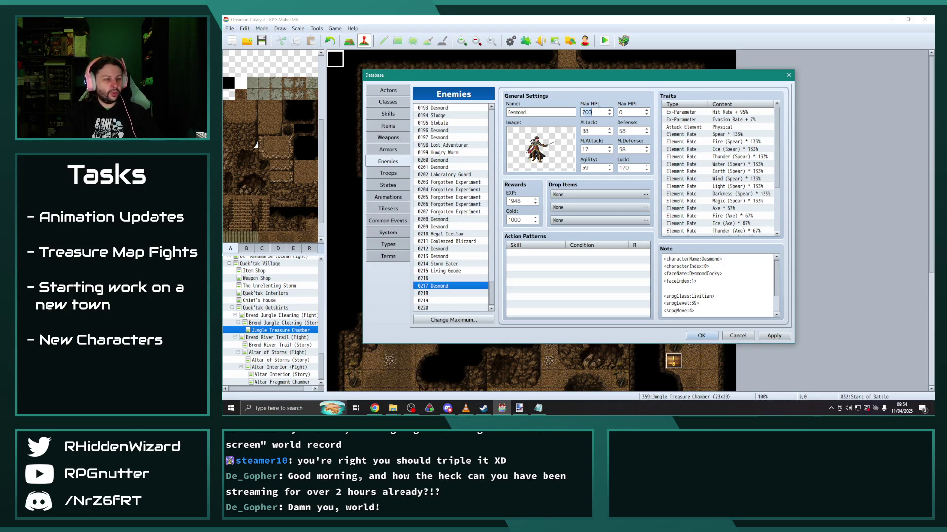
text(72)
click(734, 303)
Paste a copy of Desmond into the empty enemy slot 0216.
click(710, 305)
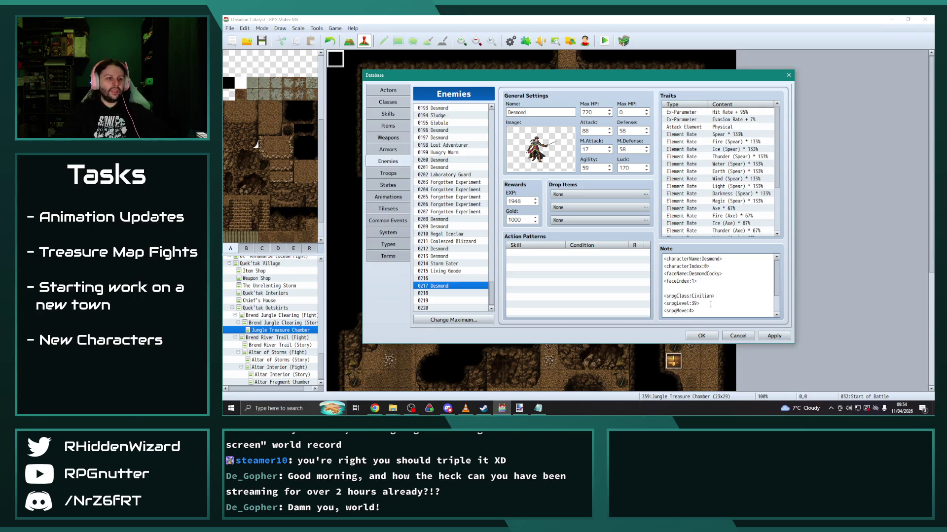
click(442, 300)
click(440, 287)
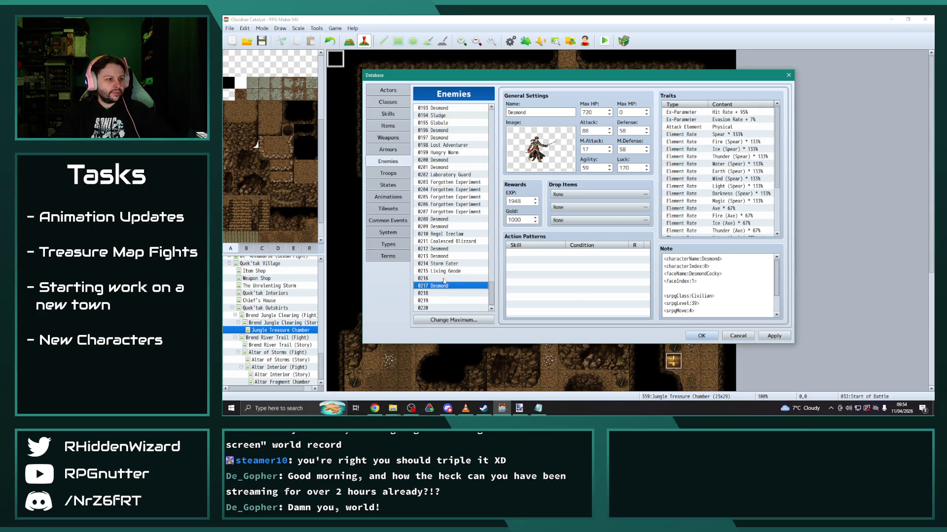
click(443, 280)
key(ctrl+v)
scroll(742, 299, down, 1)
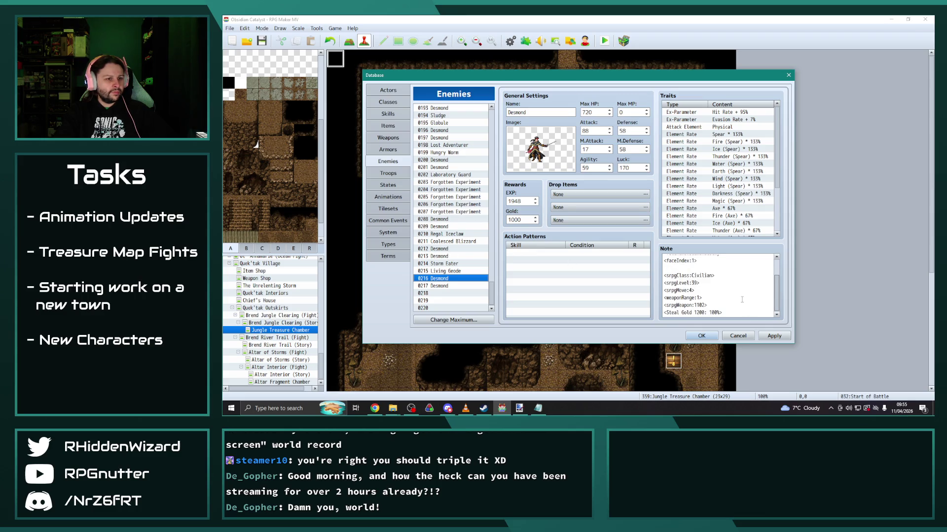
Give 0217 Desmond a gold reward of 1500 and change its note's Steal Gold to 1800.
click(443, 287)
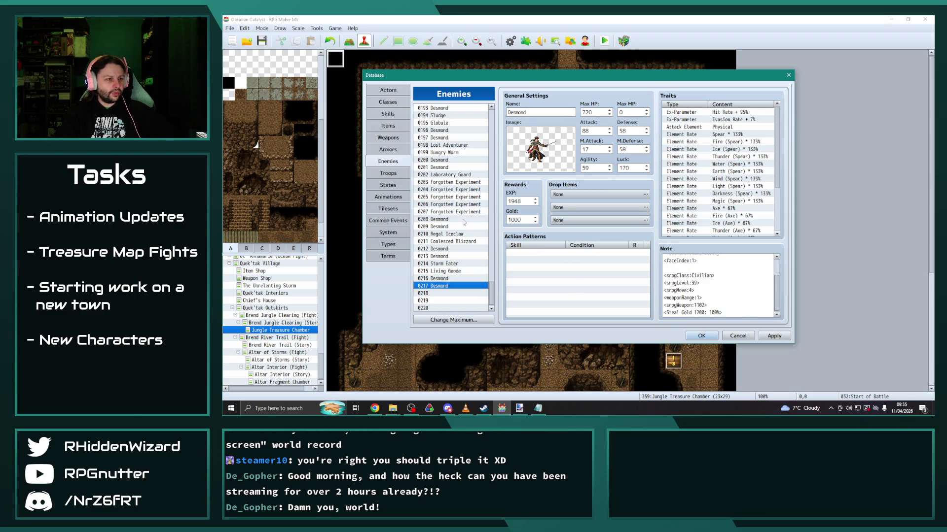
click(442, 227)
click(443, 256)
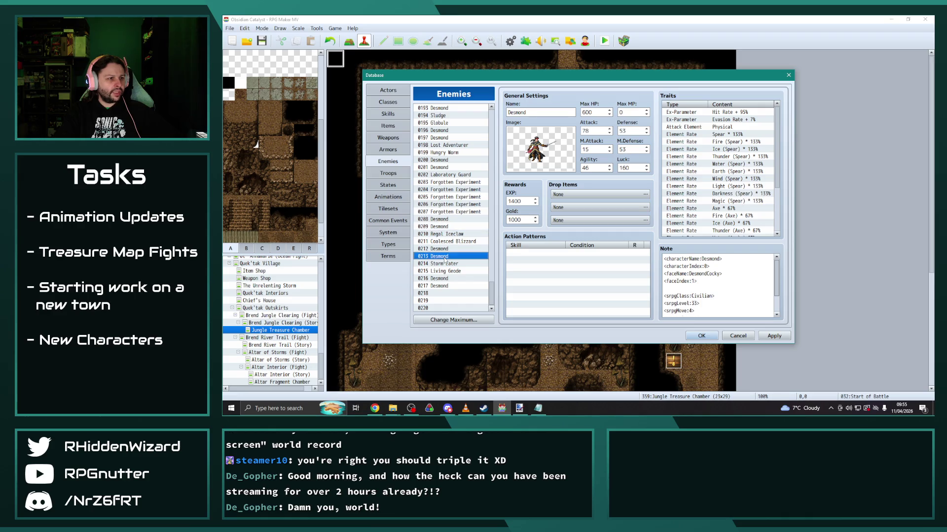
click(443, 286)
double_click(522, 220)
text(1500)
scroll(712, 283, down, 1)
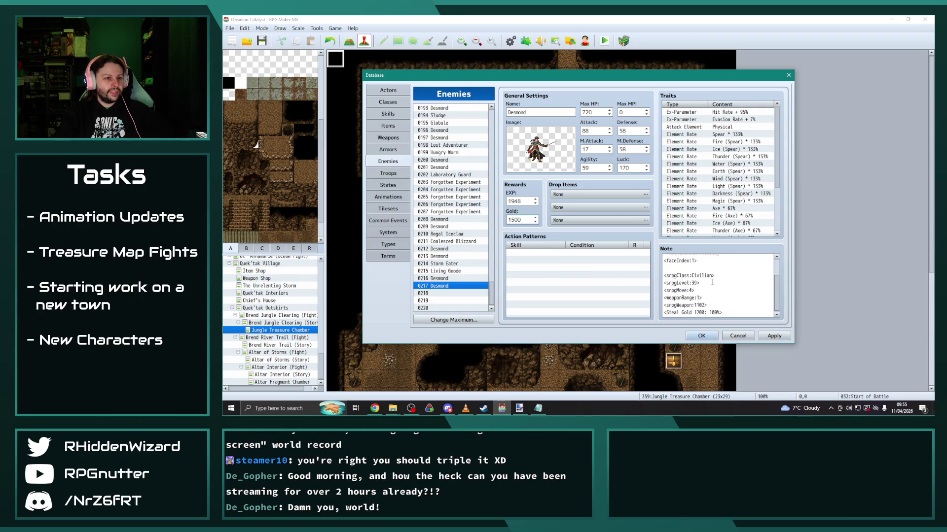
double_click(699, 312)
text(1800)
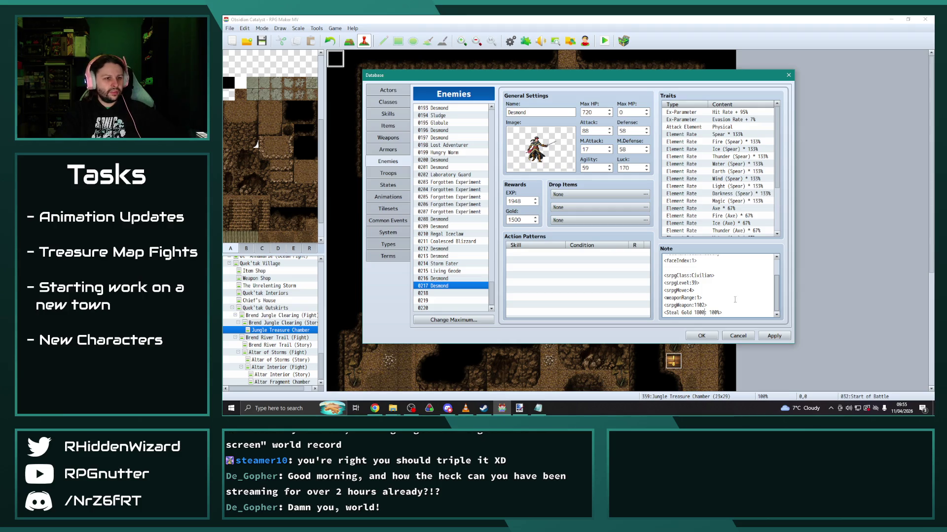
Clear the duplicate Desmond data from enemy slot 0216.
click(446, 293)
click(446, 279)
key(Delete)
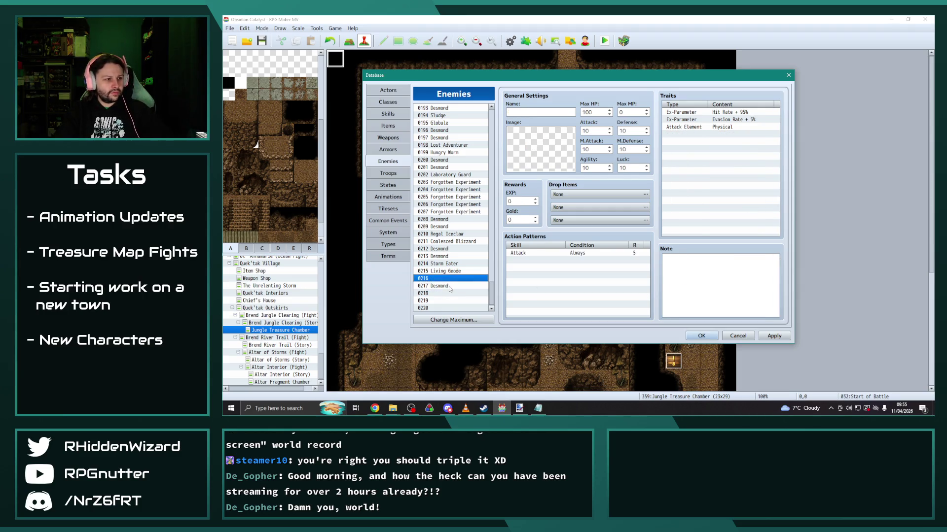
Paste Desmond into slot 0216 and copy 0212 Desmond's action patterns from Attack through Cross Rush.
key(ctrl+v)
click(453, 249)
click(537, 255)
shift+click(532, 285)
key(ctrl+c)
Replace 0216's action patterns with the five copied ones and apply the changes.
click(451, 279)
click(536, 252)
shift+click(569, 291)
key(ctrl+v)
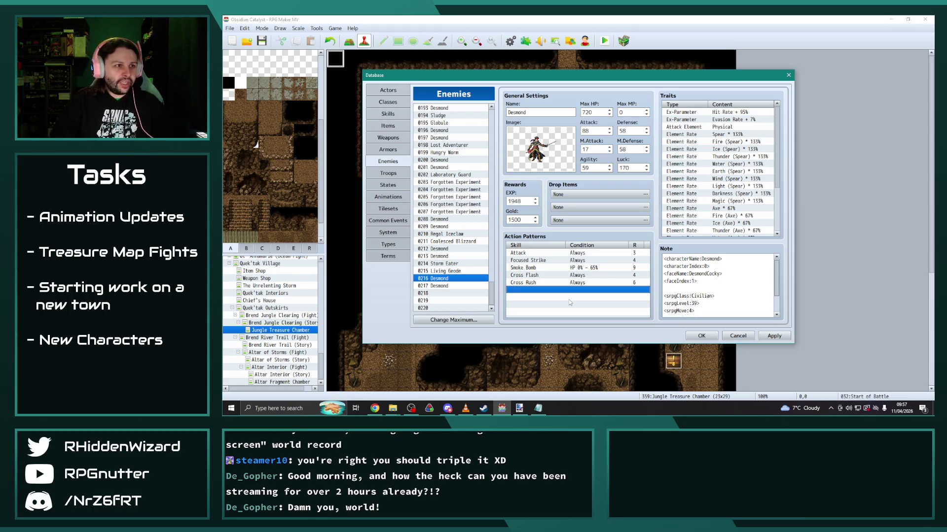
click(774, 336)
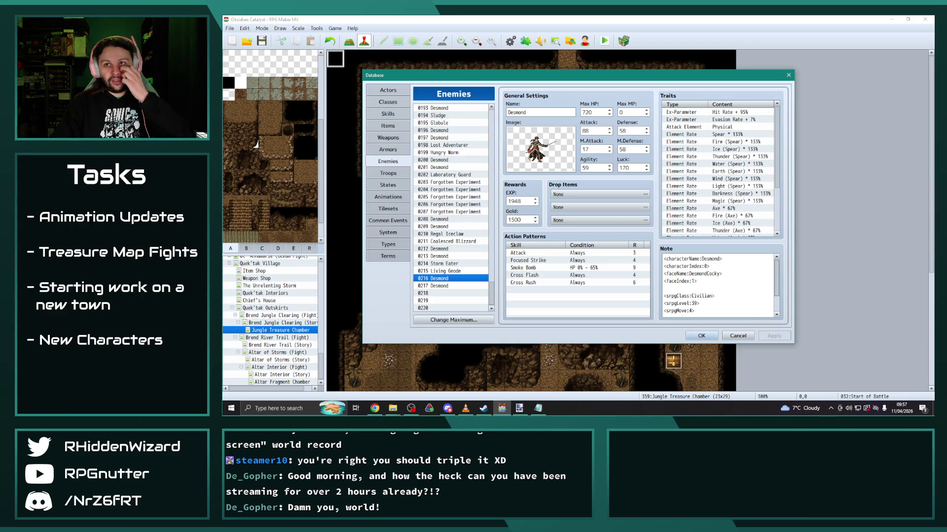
Close the database, then look through the 032 Start of Battle event and close it.
click(701, 336)
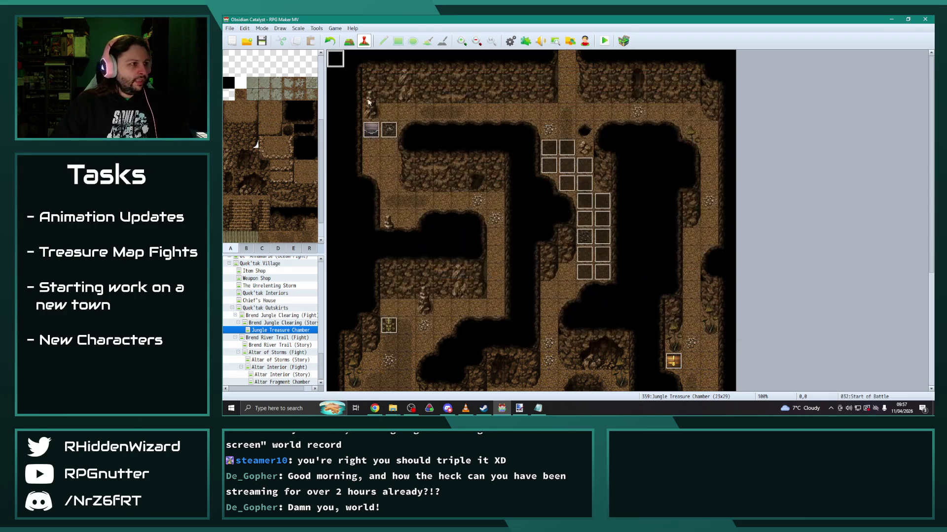
key(Return)
scroll(656, 277, down, 1)
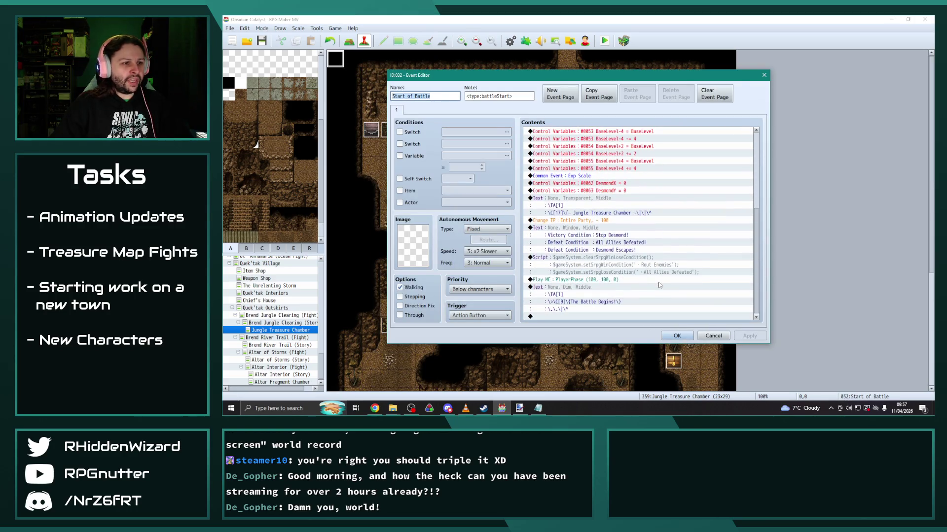
click(662, 338)
scroll(290, 300, up, 4)
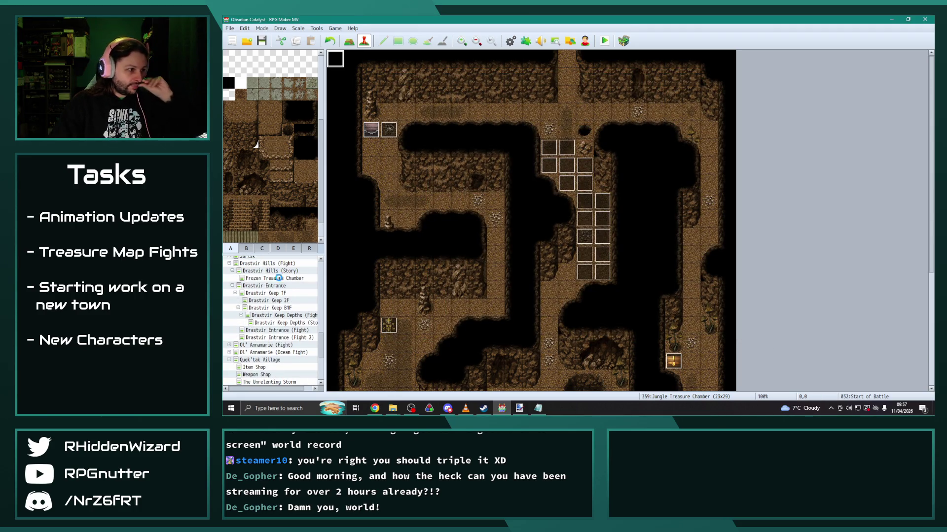
Copy the Actor Phase, Enemy Phase and End of Turn events from Frozen into Jungle Treasure Chamber.
click(274, 278)
scroll(274, 339, down, 3)
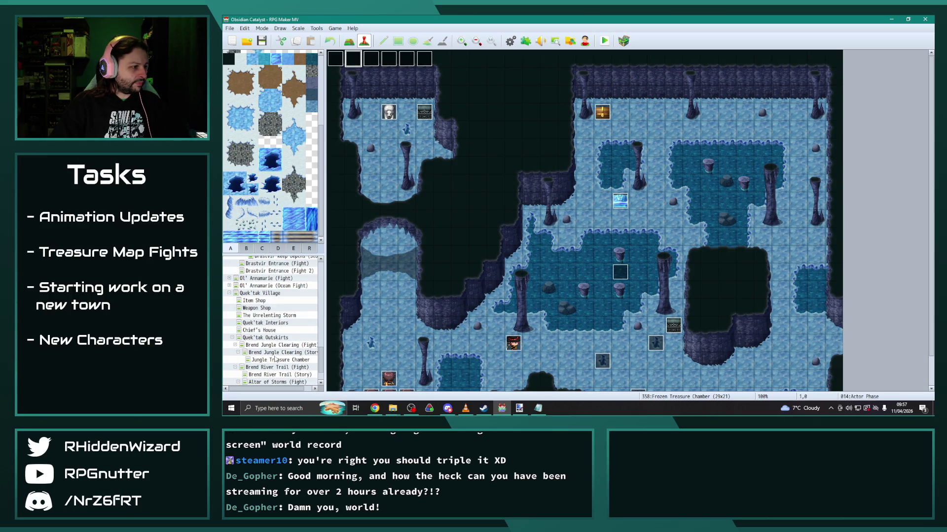
click(276, 360)
scroll(253, 295, up, 3)
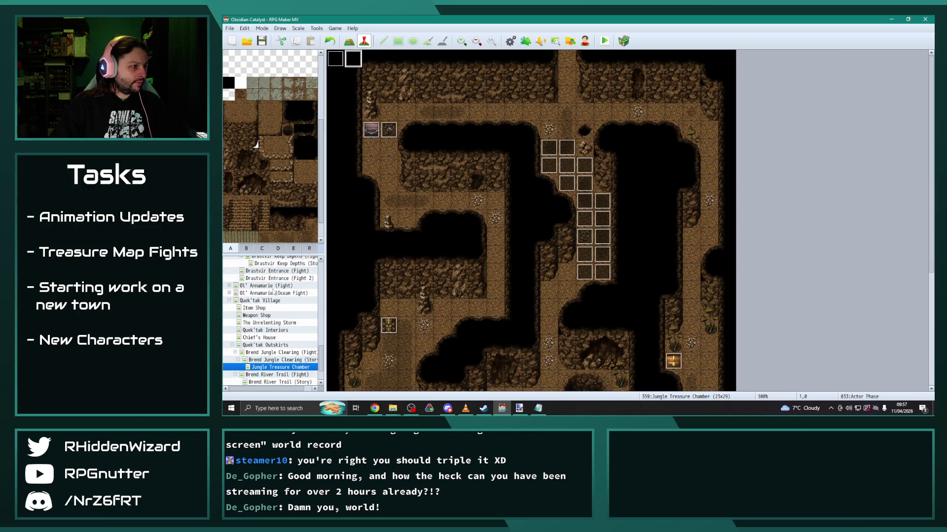
click(274, 263)
scroll(274, 330, down, 4)
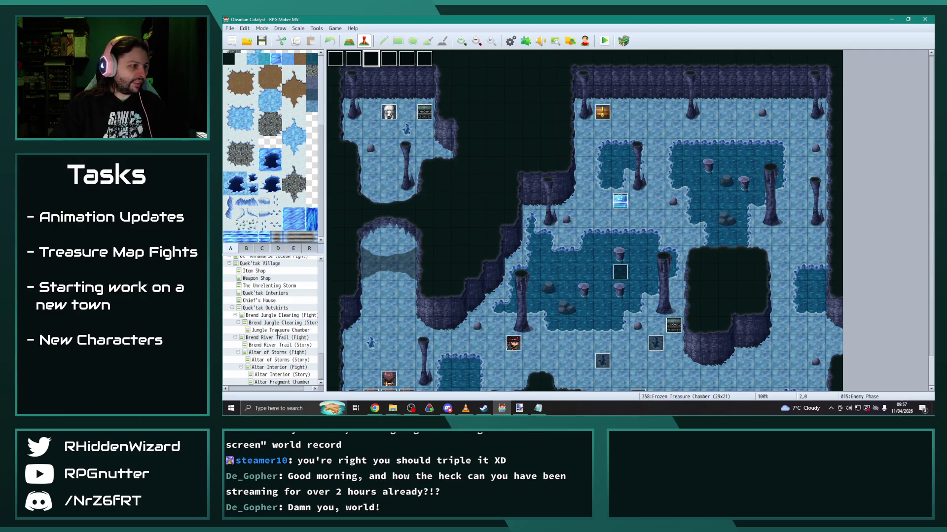
click(276, 330)
scroll(256, 315, up, 5)
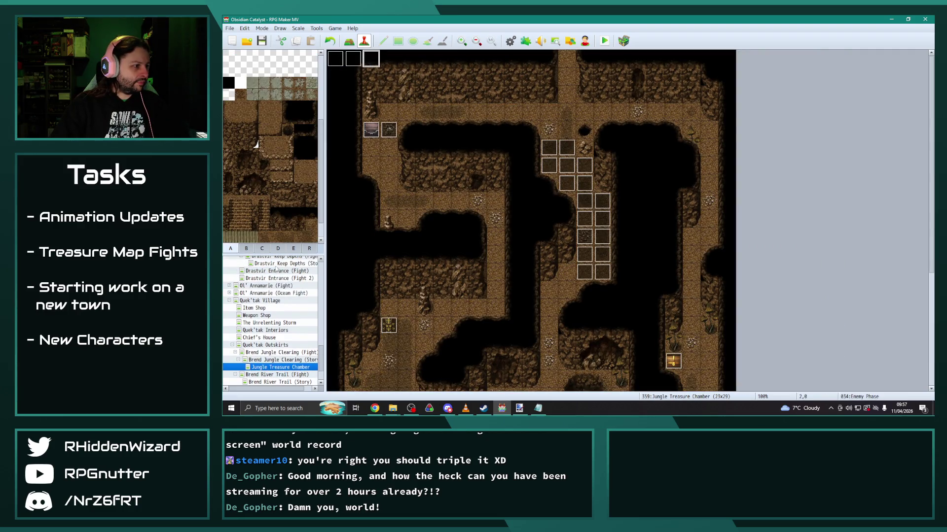
click(274, 279)
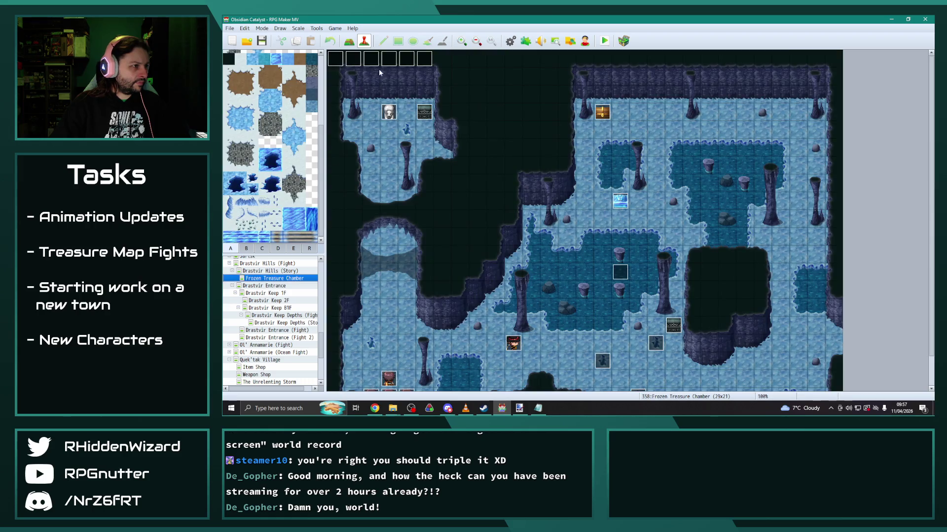
scroll(270, 356, down, 5)
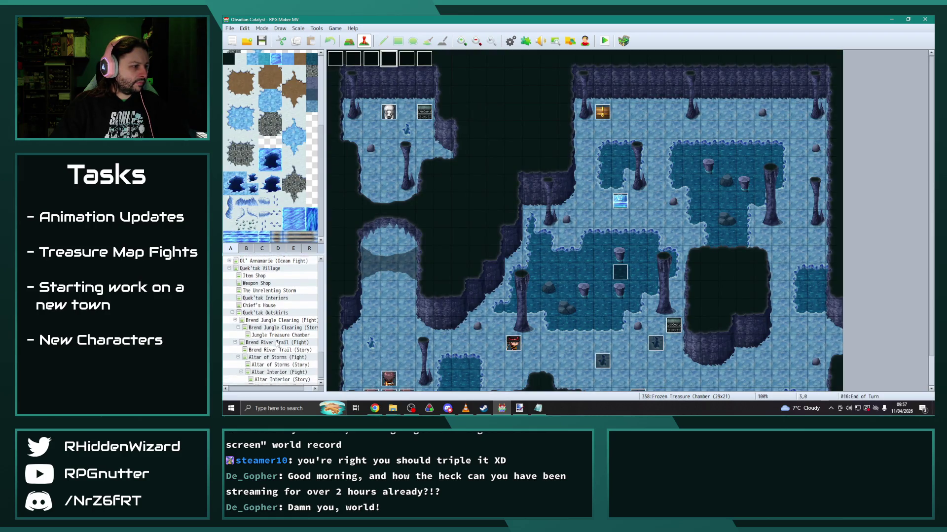
click(270, 332)
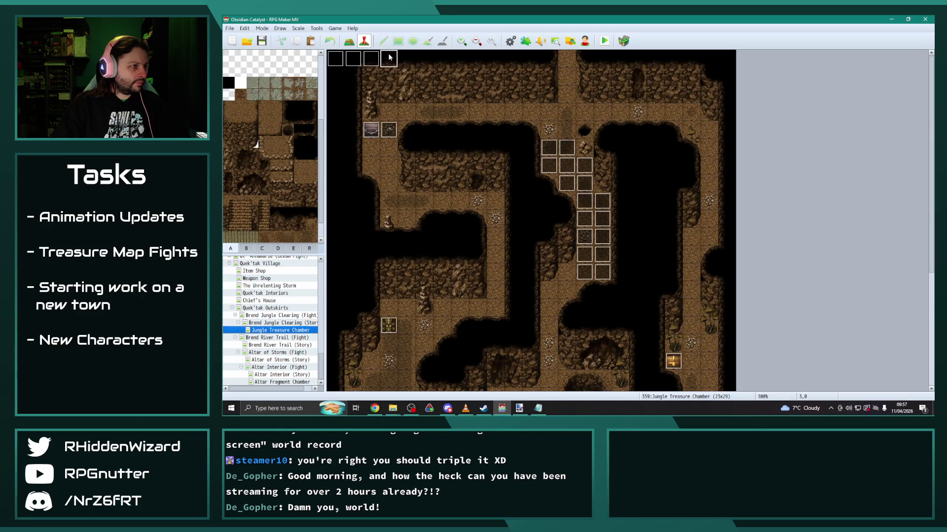
scroll(268, 349, up, 2)
scroll(268, 349, up, 4)
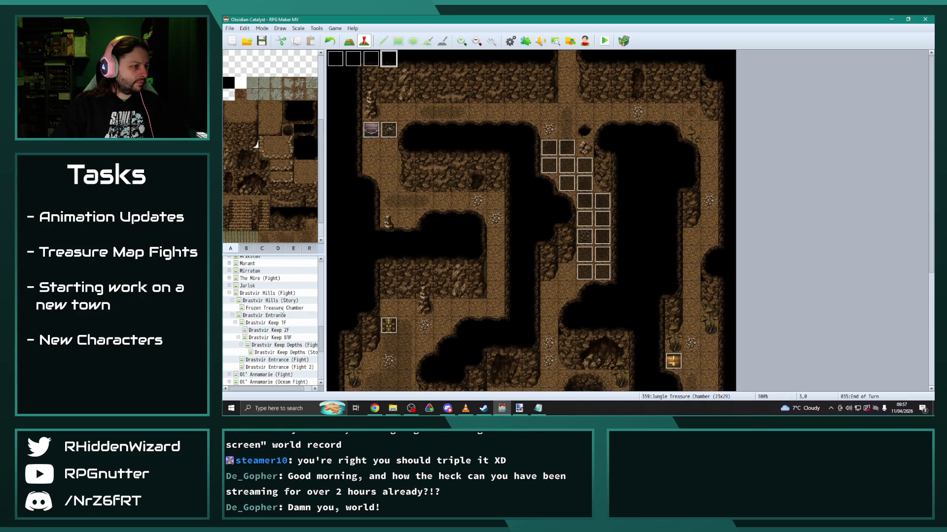
Copy the Pre-Action and Post-Action events into Jungle Treasure Chamber's top row.
click(277, 308)
scroll(267, 323, down, 3)
scroll(266, 323, down, 1)
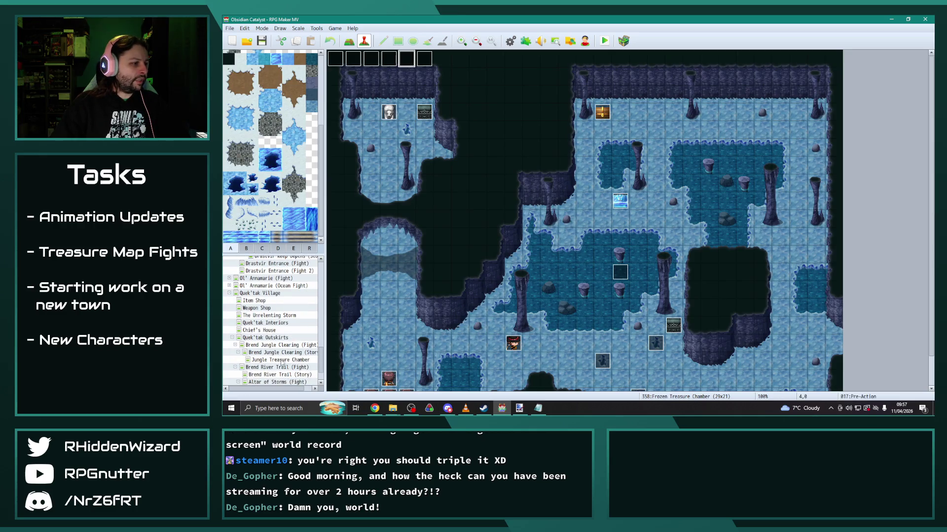
click(277, 360)
scroll(272, 331, up, 5)
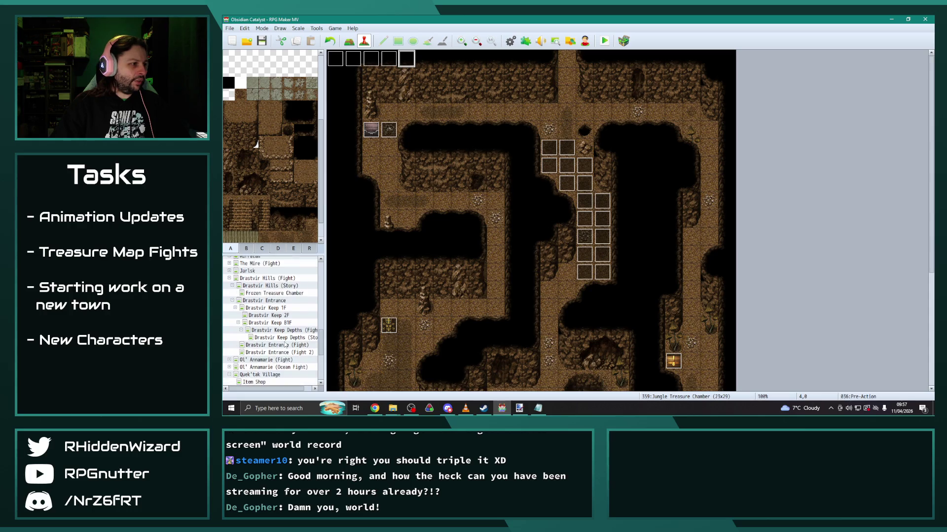
click(272, 330)
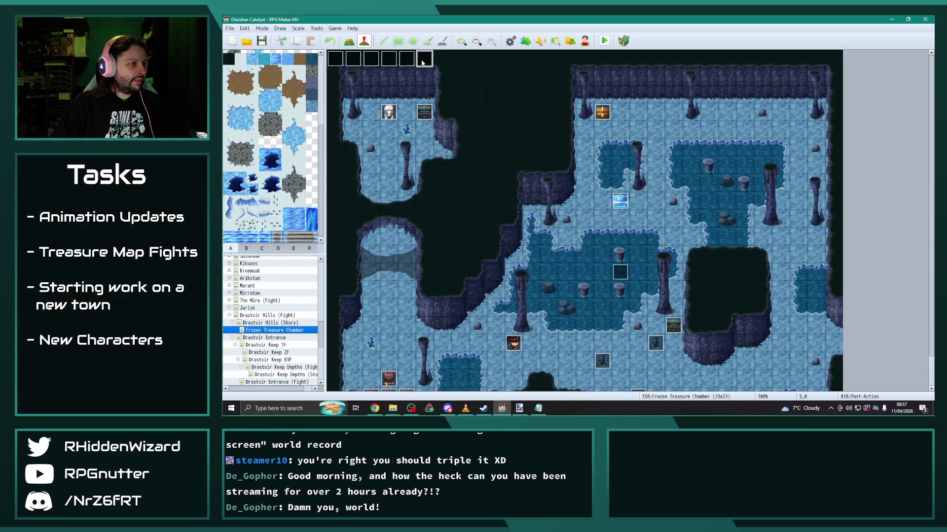
scroll(281, 326, down, 3)
scroll(285, 324, down, 1)
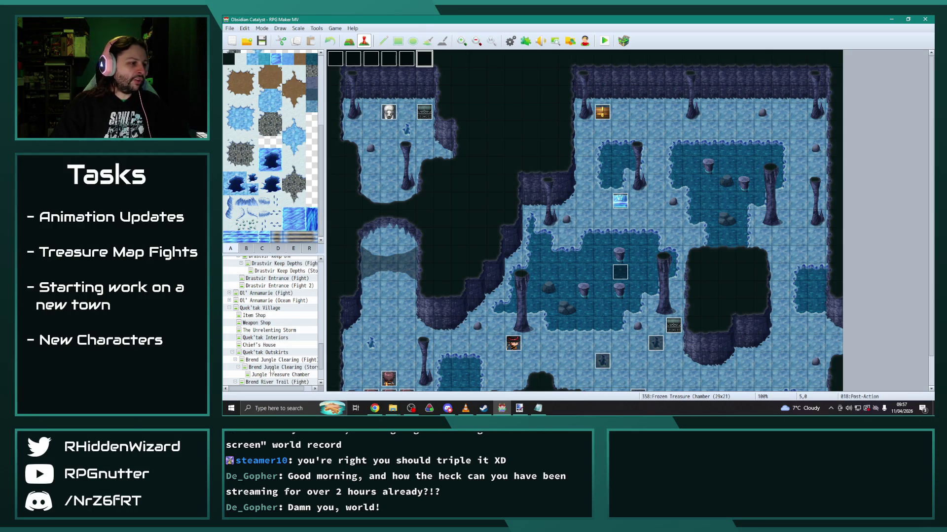
click(286, 374)
click(423, 60)
key(ctrl+v)
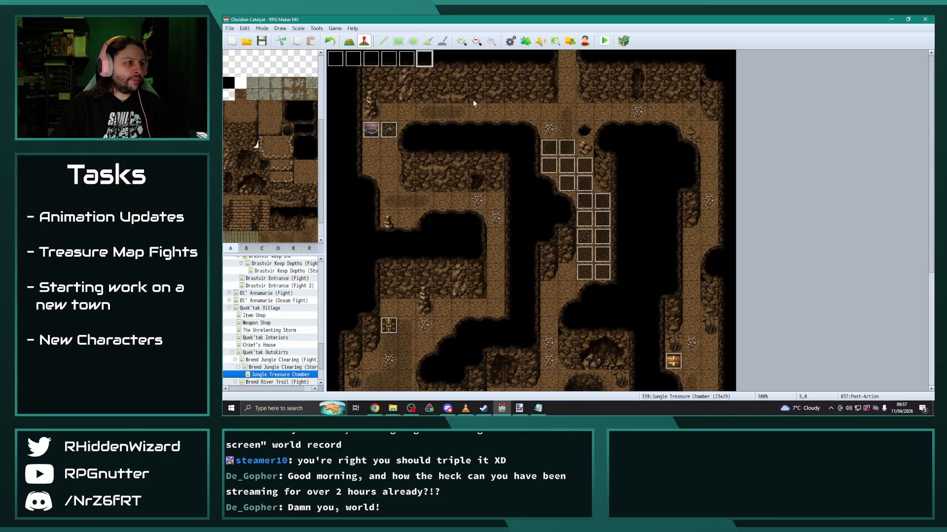